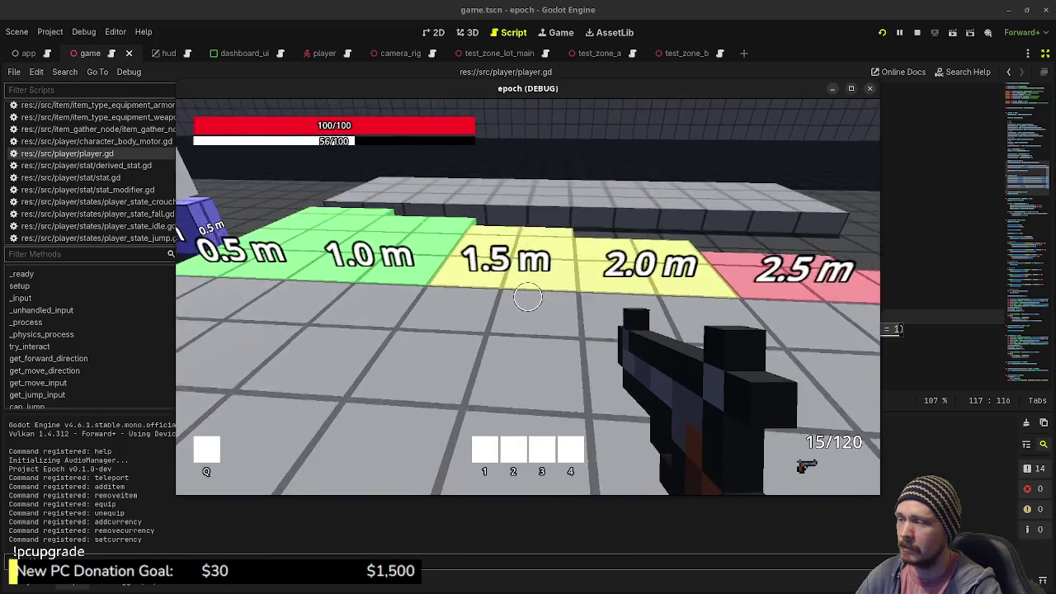
- In the epoch game, sprint around the test room past the mushroom and pedestals, back to the orange box
key("shift+w")
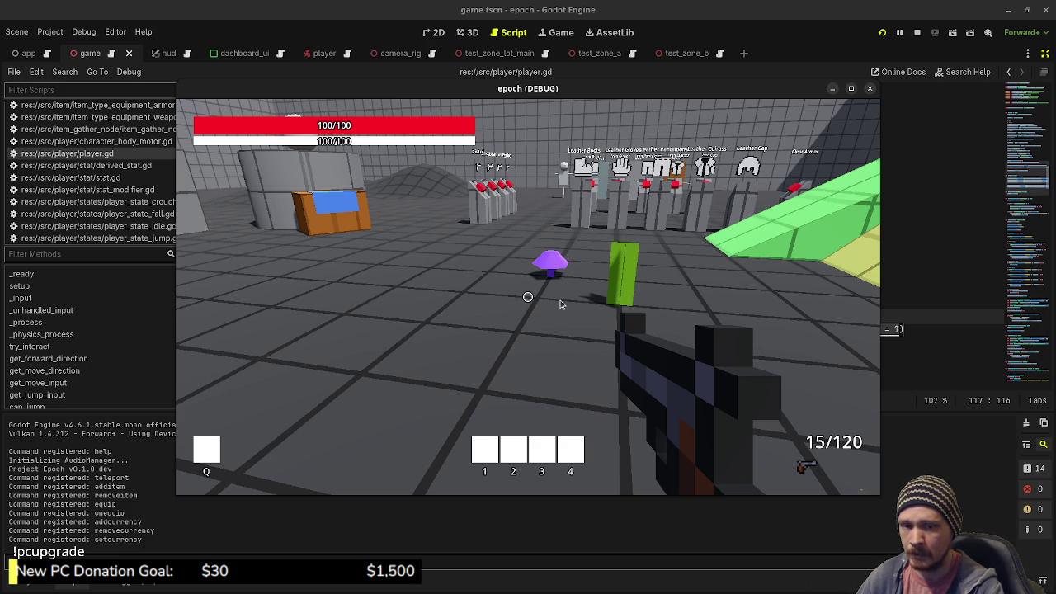
left_click(472, 306)
key("w")
key("w")
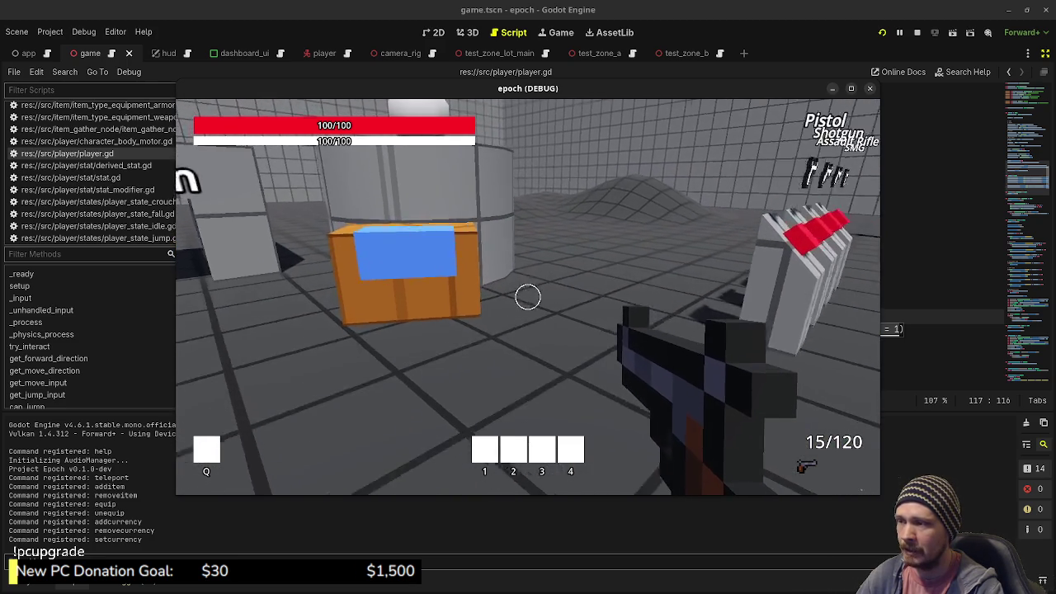
key("w")
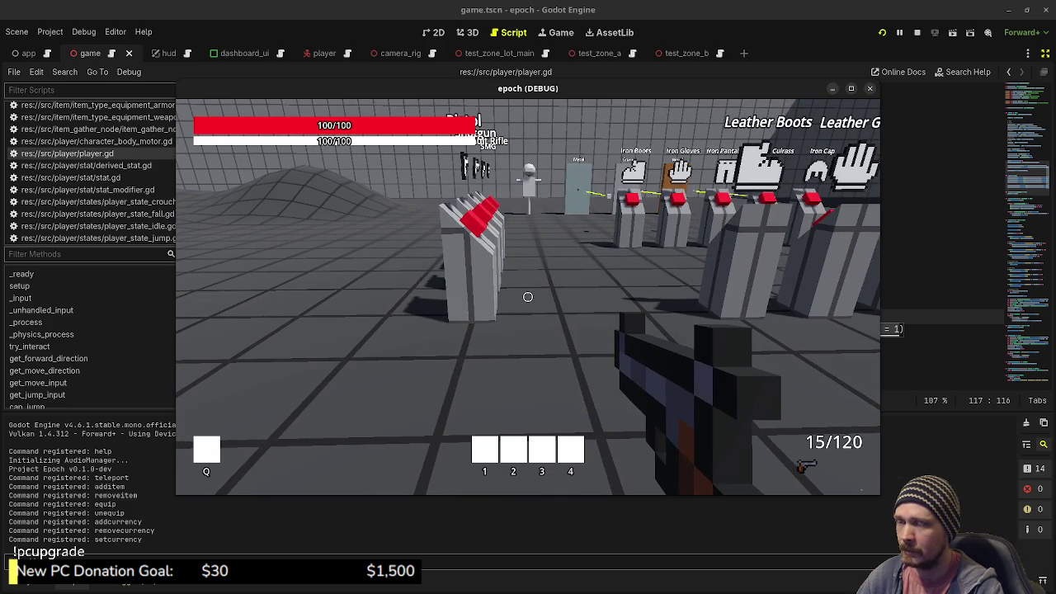
key("w")
key("w")
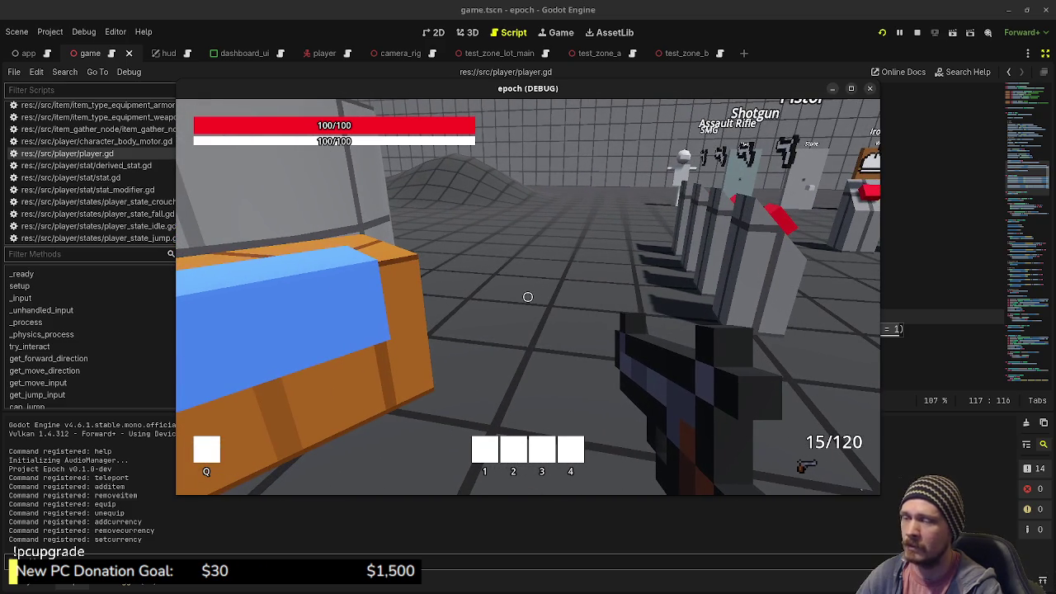
- Open the orange box's Backpack/Item Storage, then close it again
key("s")
key("w")
key("e")
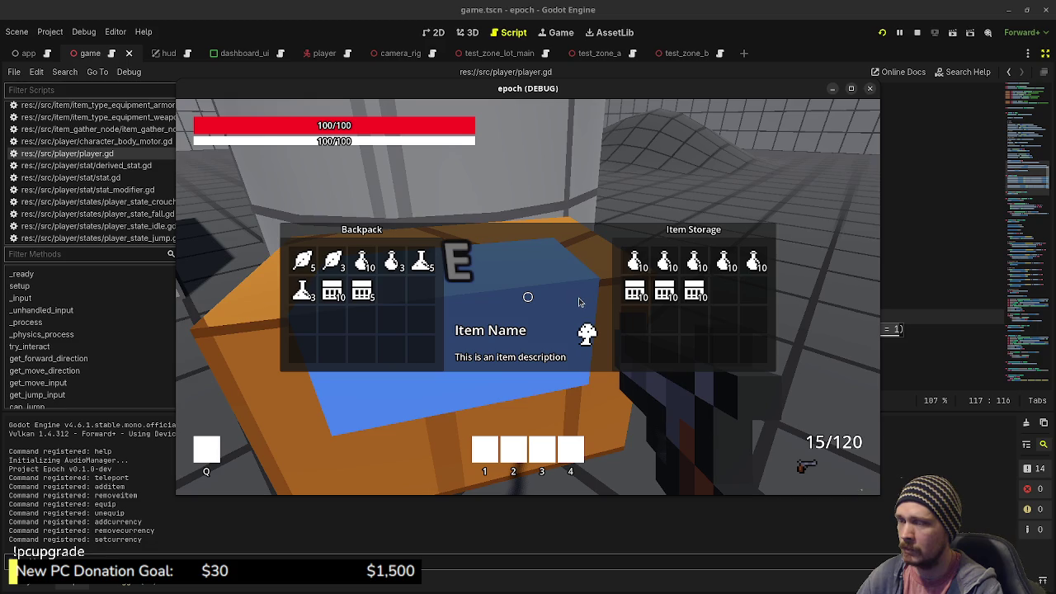
key("e")
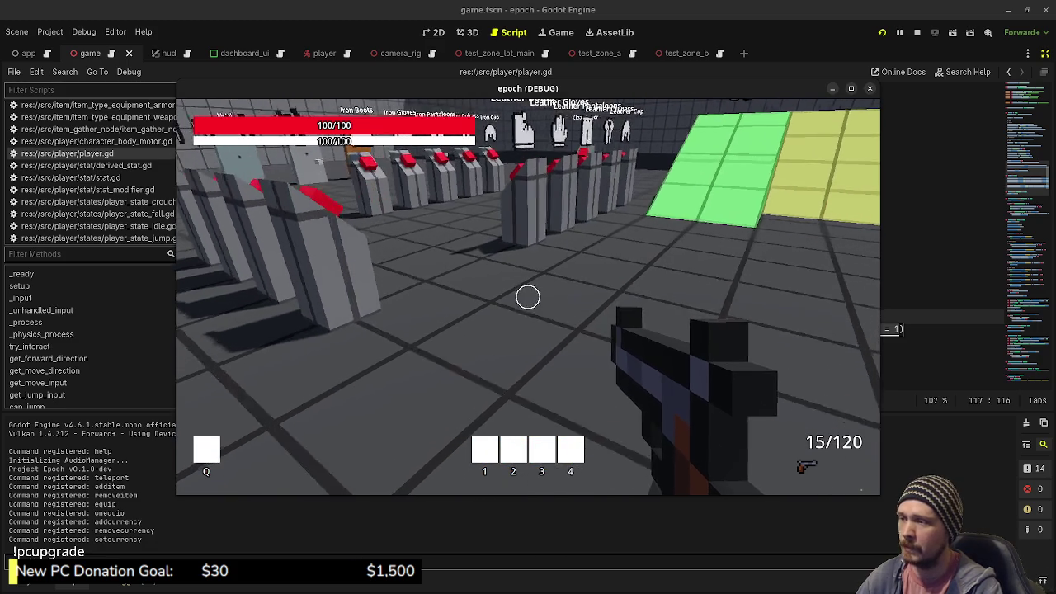
- Release the pointer from the game, then return focus to it to look around
key("Escape")
scroll(108, 182, "down", 5)
scroll(109, 182, "down", 10)
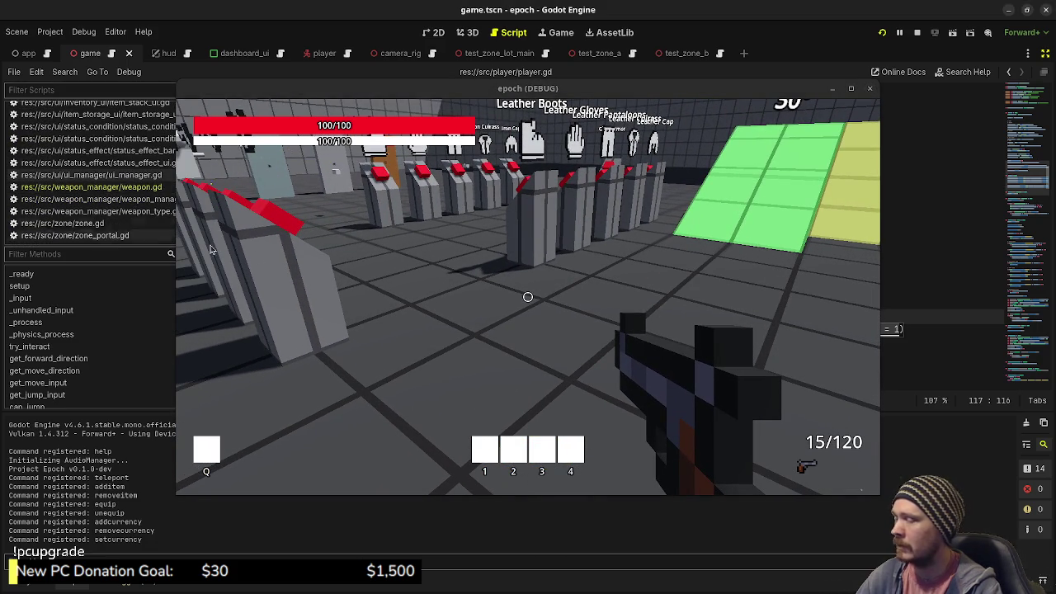
scroll(114, 210, "up", 10)
scroll(114, 209, "up", 10)
scroll(114, 210, "up", 1)
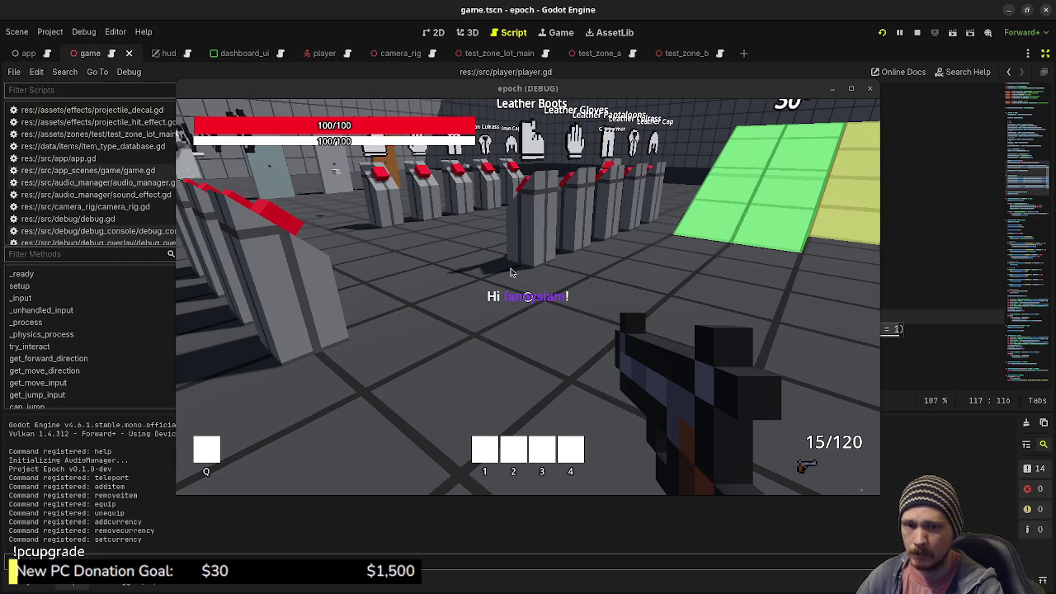
left_click(511, 273)
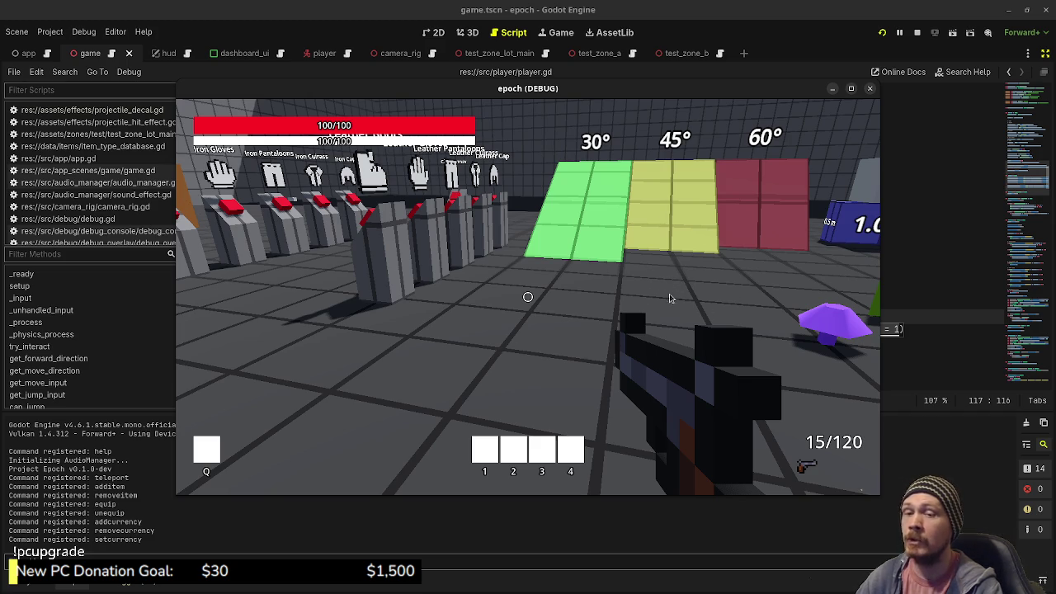
- Walk toward the weapon and armour stands, then show the overview of all open windows
left_click(625, 346)
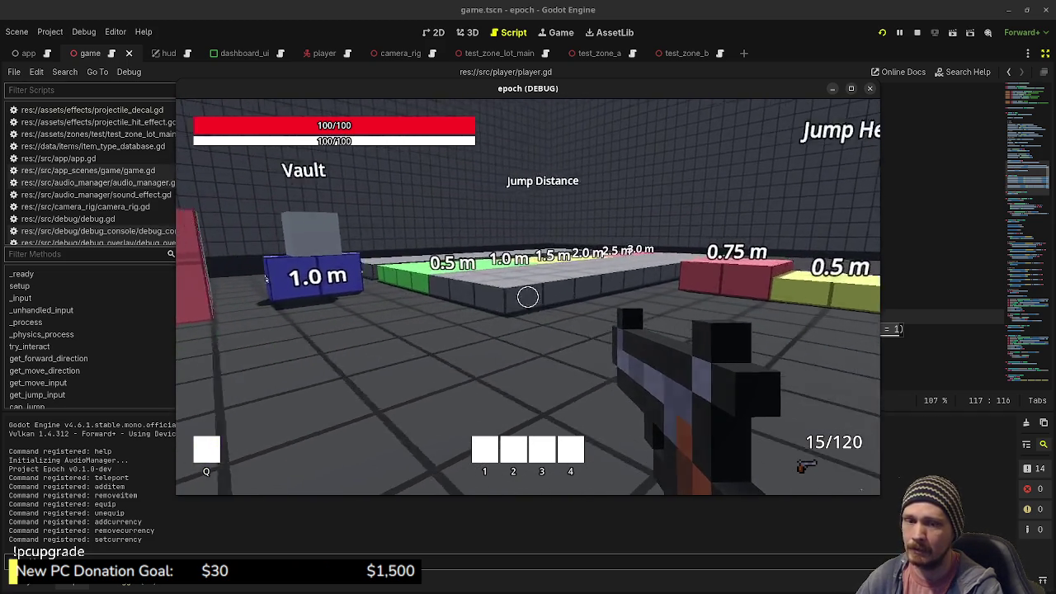
key("Escape")
left_click(706, 324)
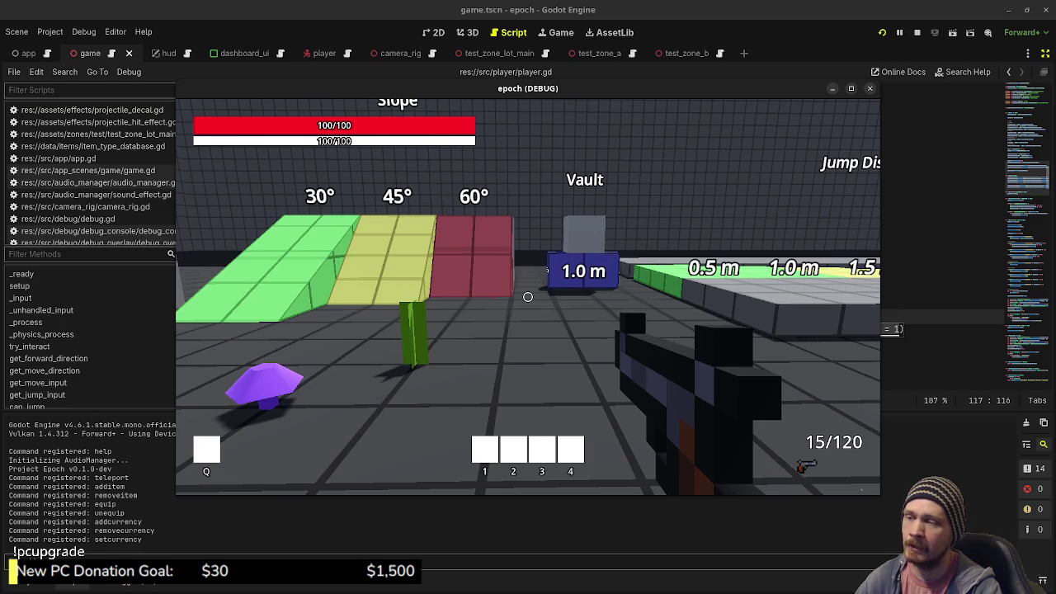
key("w")
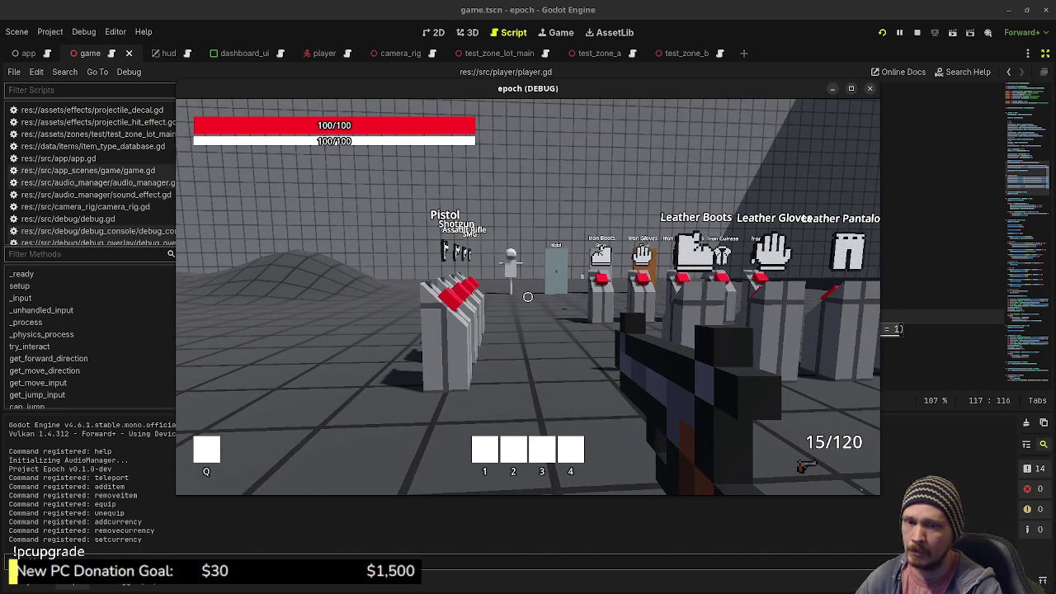
key("Escape")
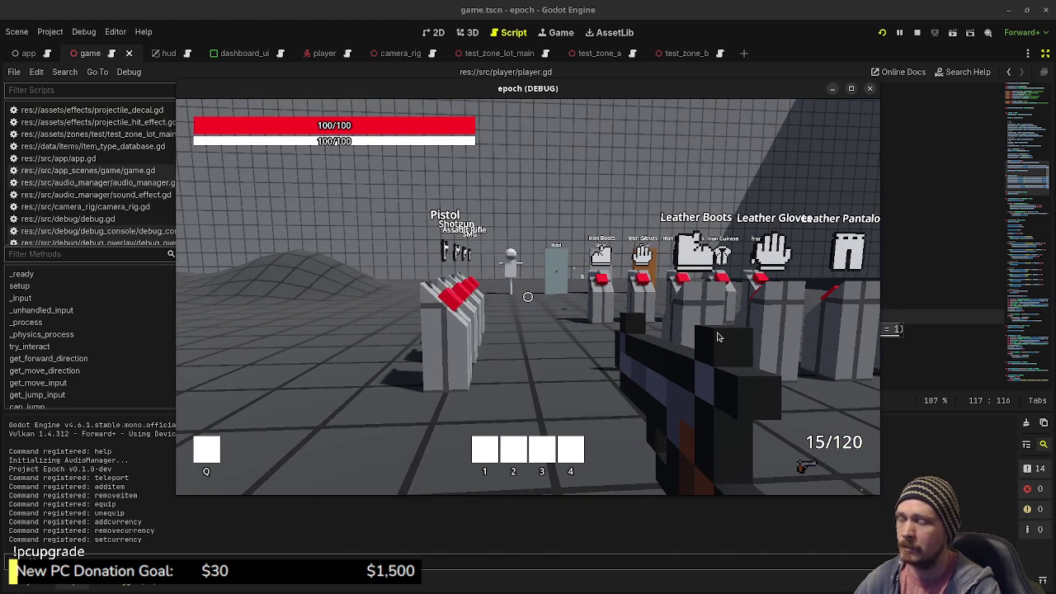
key("super+w")
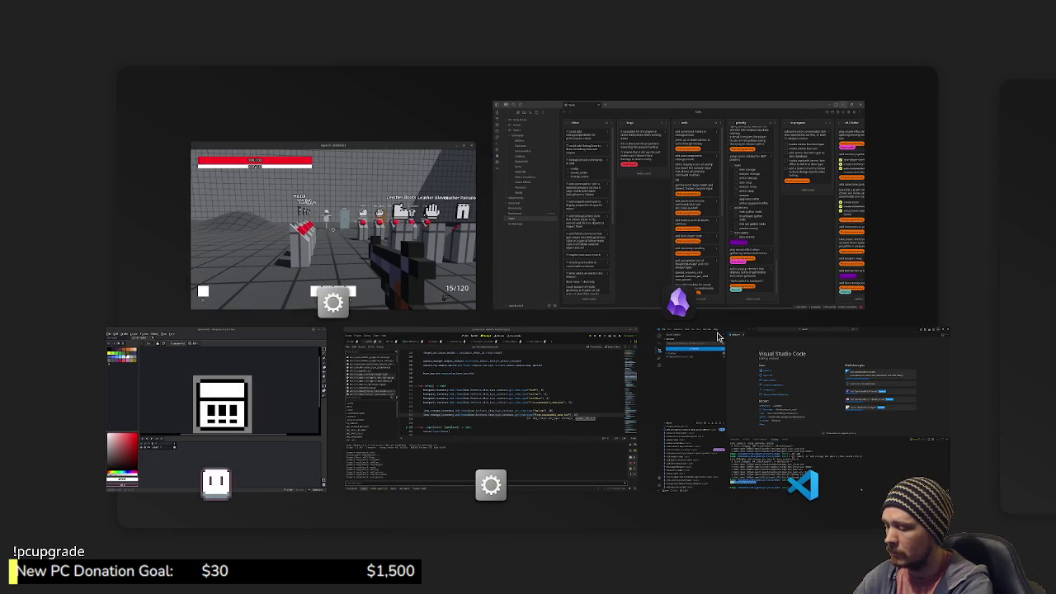
- Leave the window overview and drag the epoch (DEBUG) window toward the screen bottom
key("Escape")
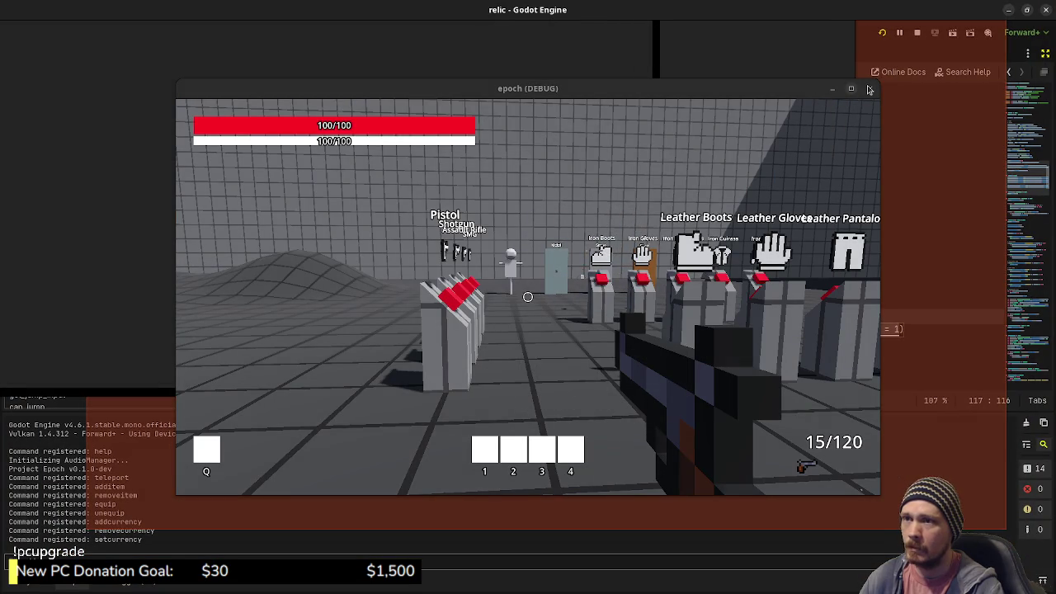
mouse_move(809, 92)
left_mouse_down()
mouse_move(822, 138)
mouse_move(773, 561)
left_mouse_up()
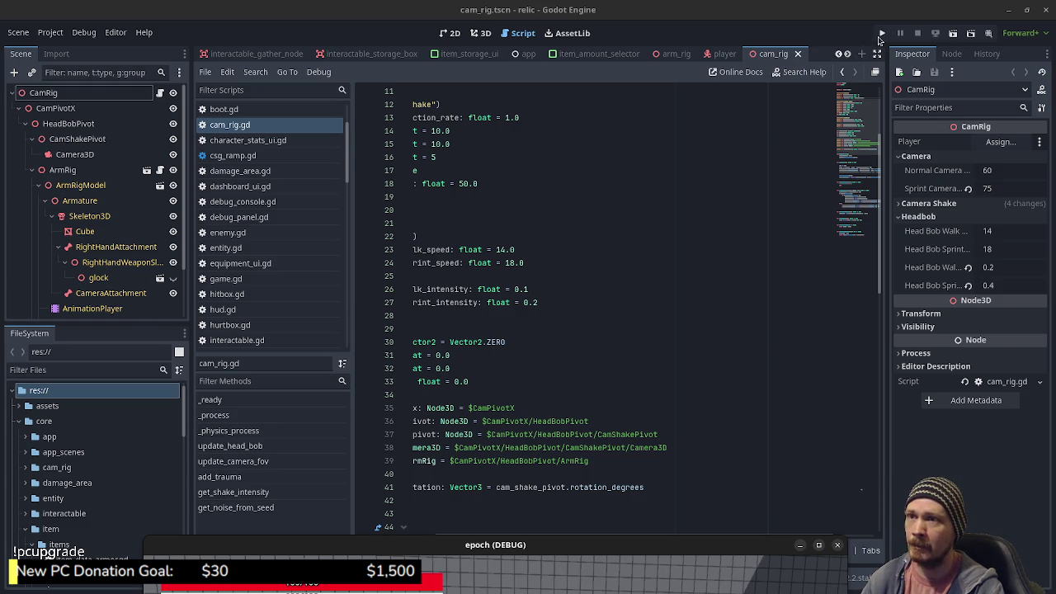
- Run the relic project's game from its editor
left_click(878, 48)
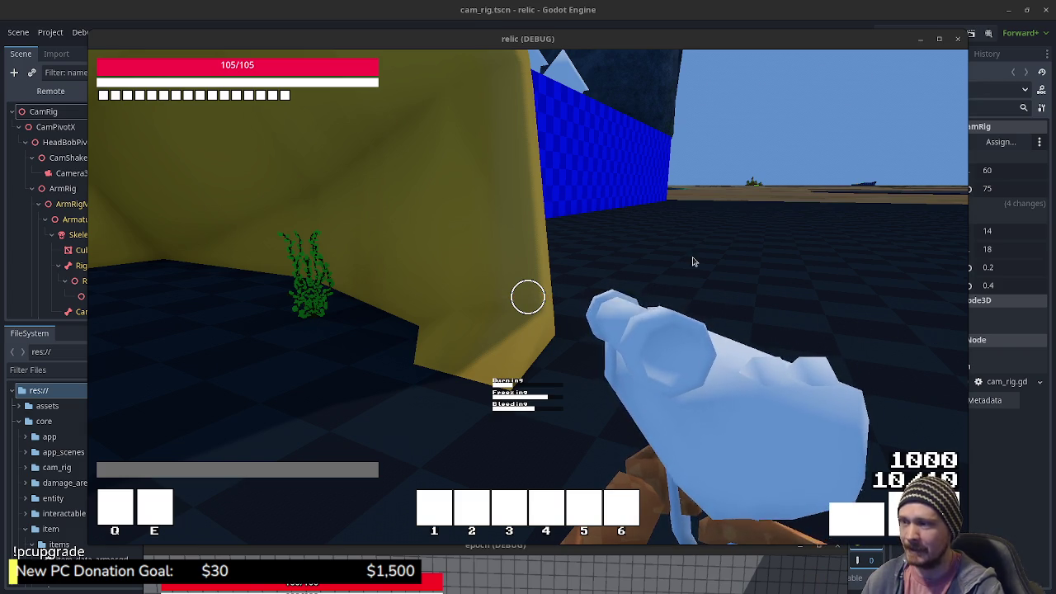
- Open the chest's inventory and punch the green plant, adding a herb to the backpack
mouse_move(528, 297)
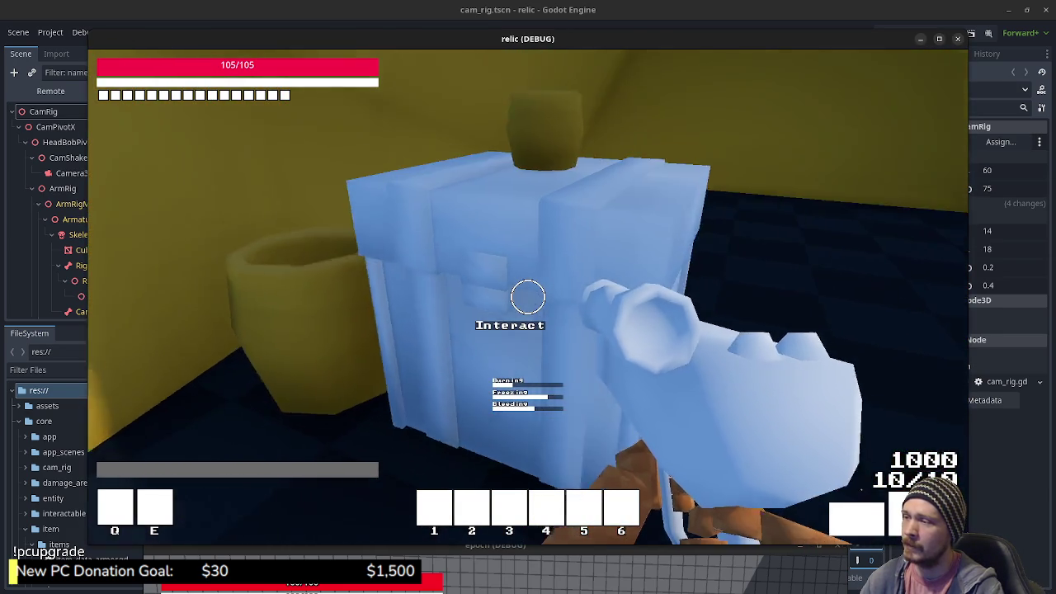
key("f")
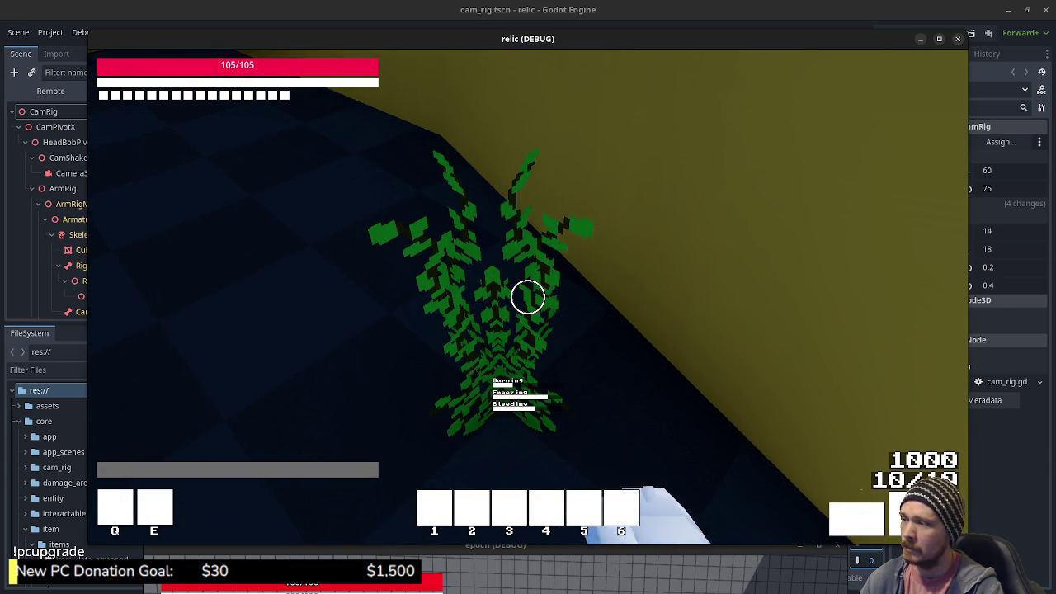
left_click(528, 297)
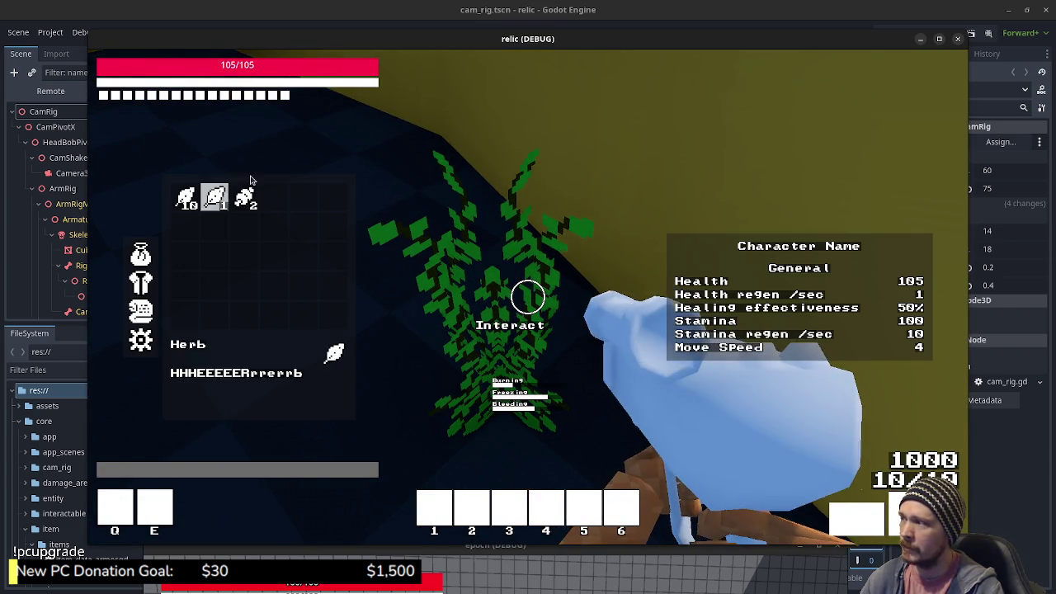
- Walk across the blue platform, climb the cliff, and head down the slope toward the buildings
mouse_move(528, 297)
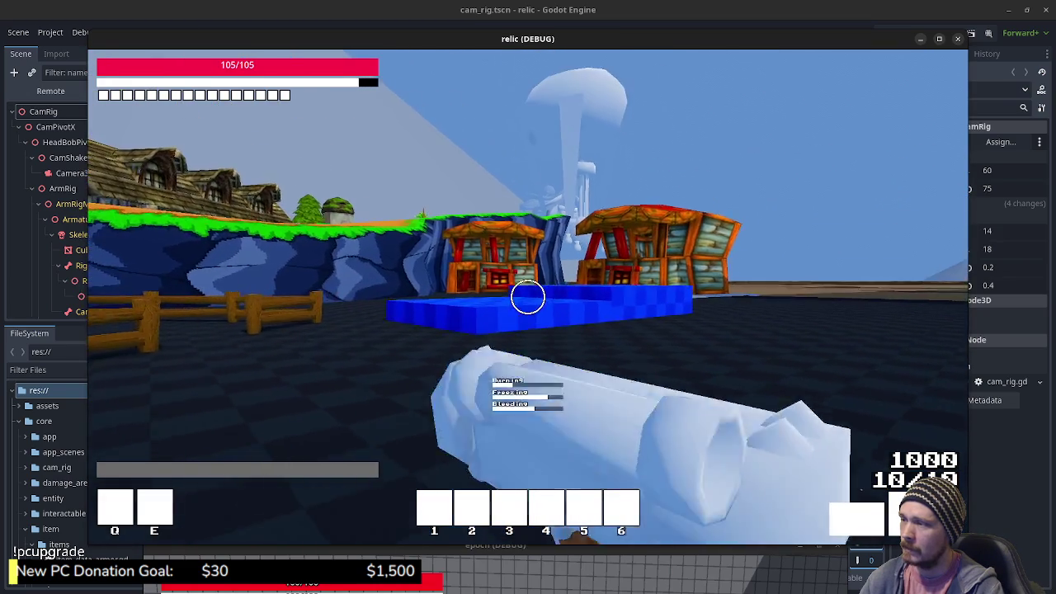
key("w")
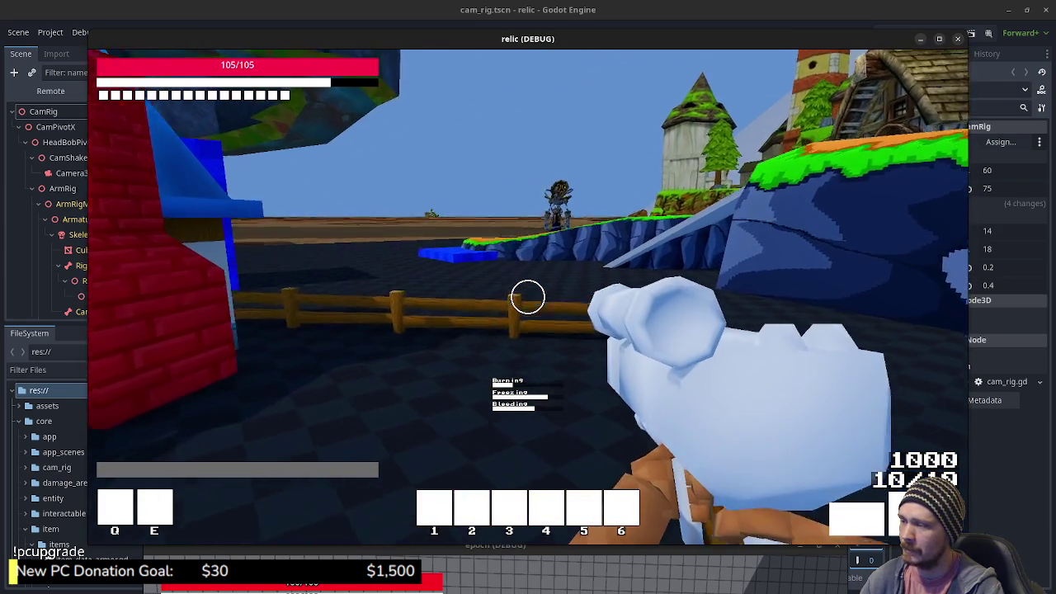
left_click(528, 297)
key("w")
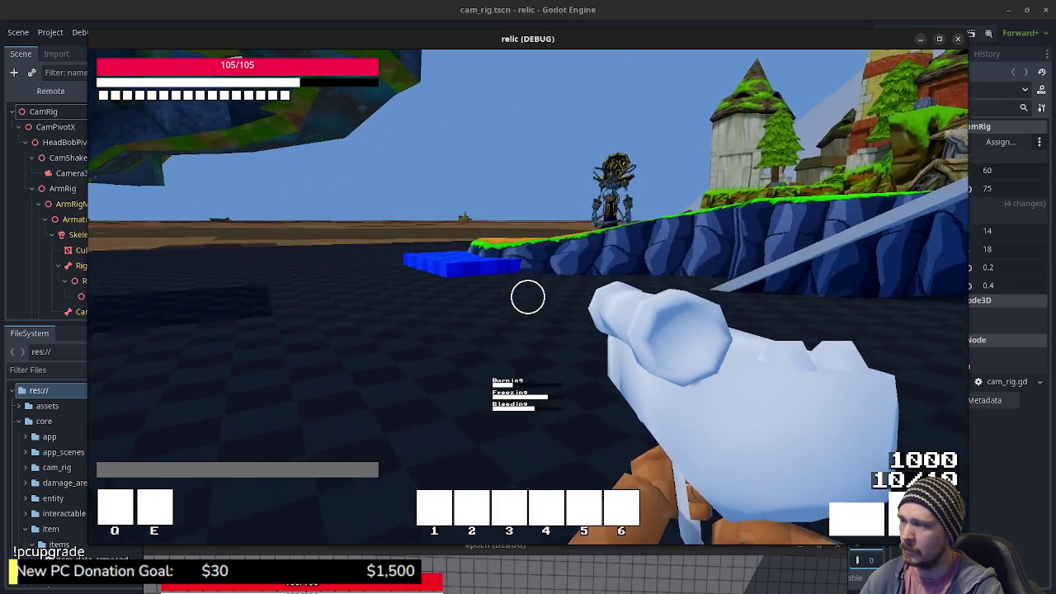
key("w")
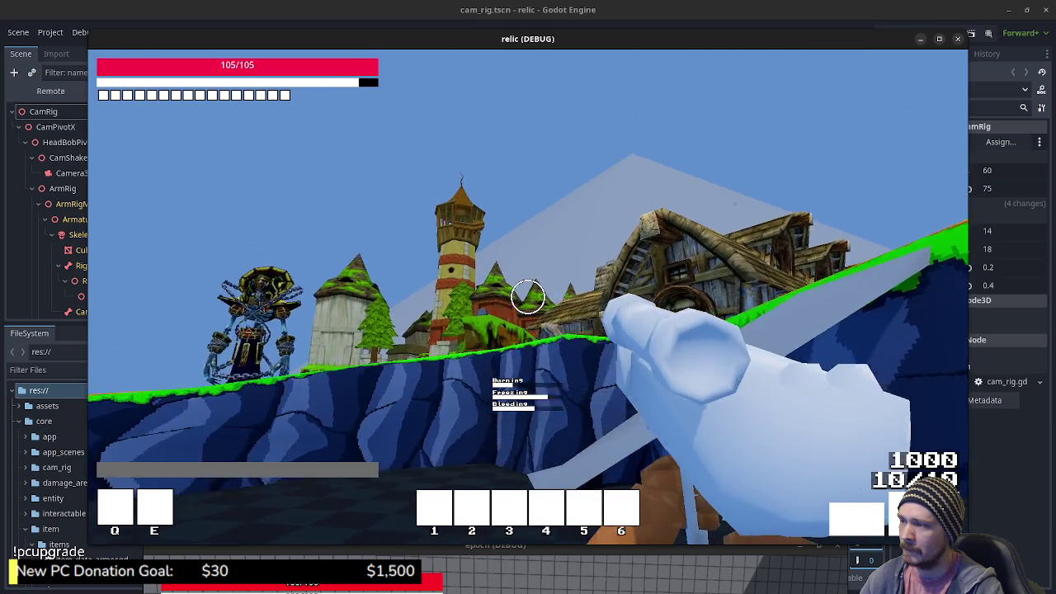
key("w")
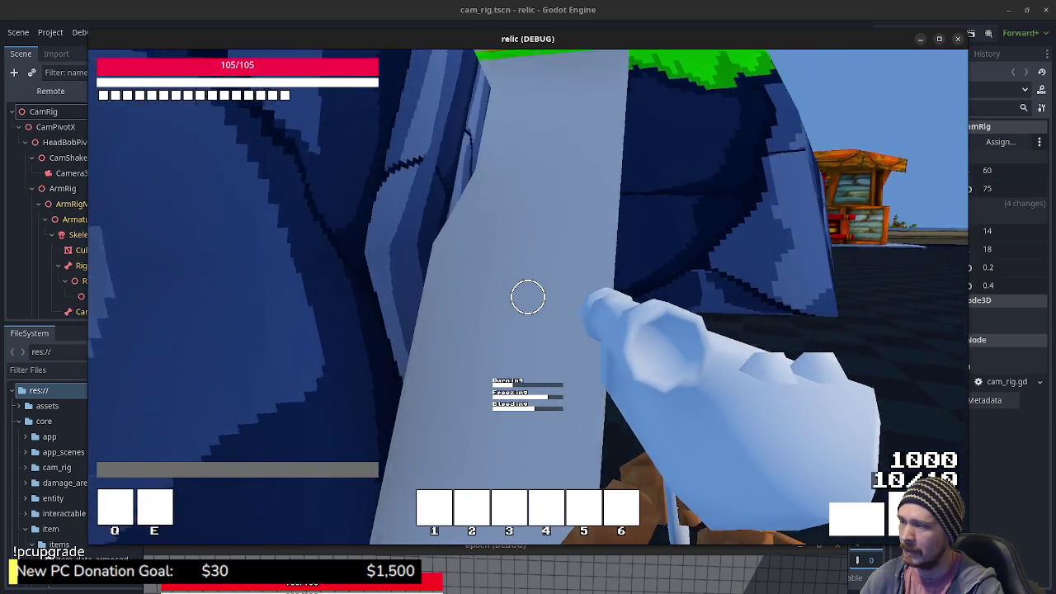
key("w")
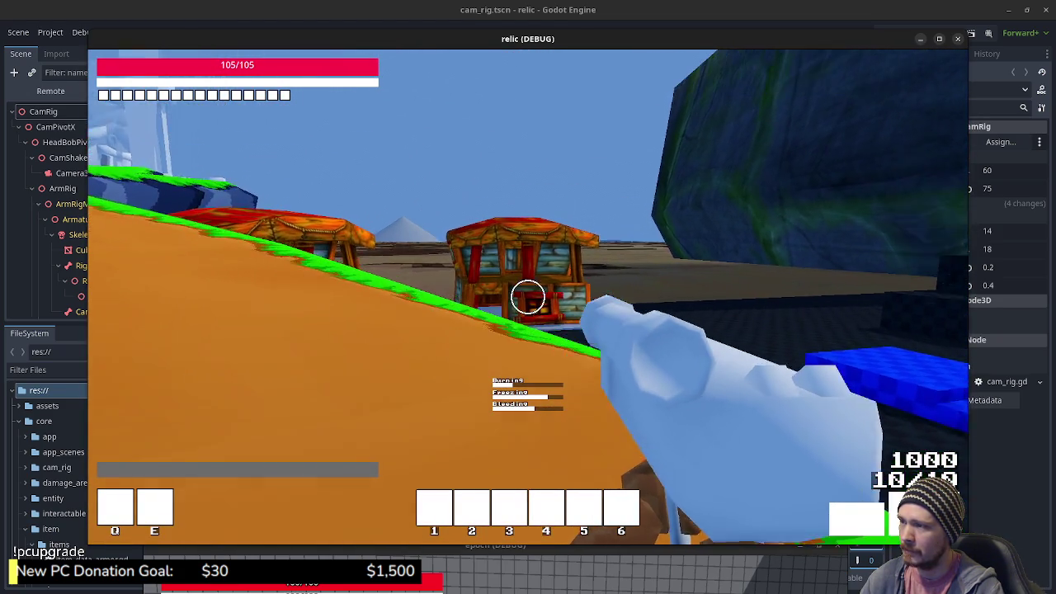
key("w")
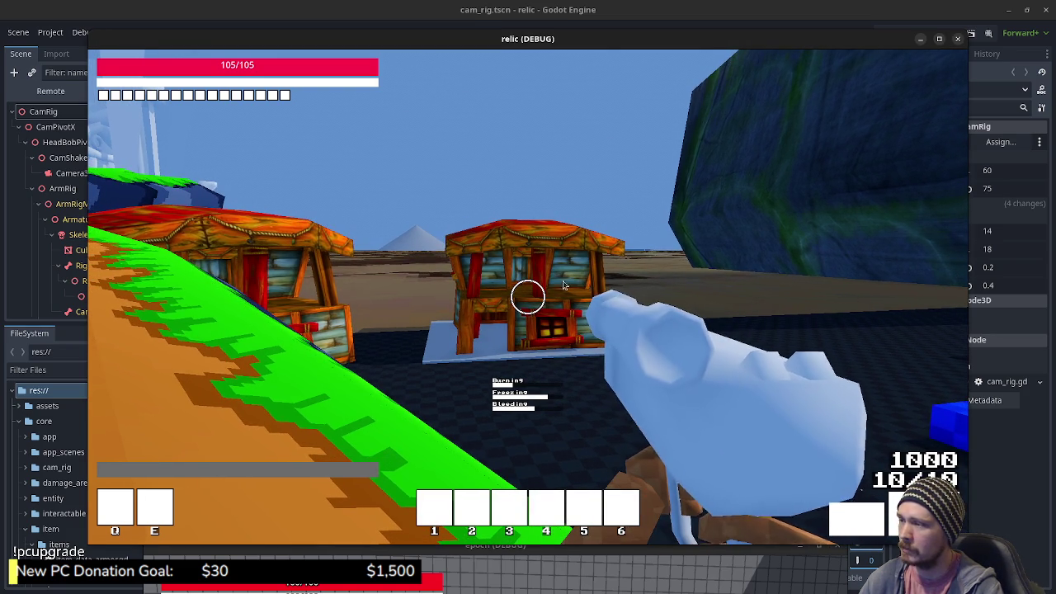
- Run up the grassy slope past the pale structures toward the lighthouse village, swinging the fist
left_click(538, 290)
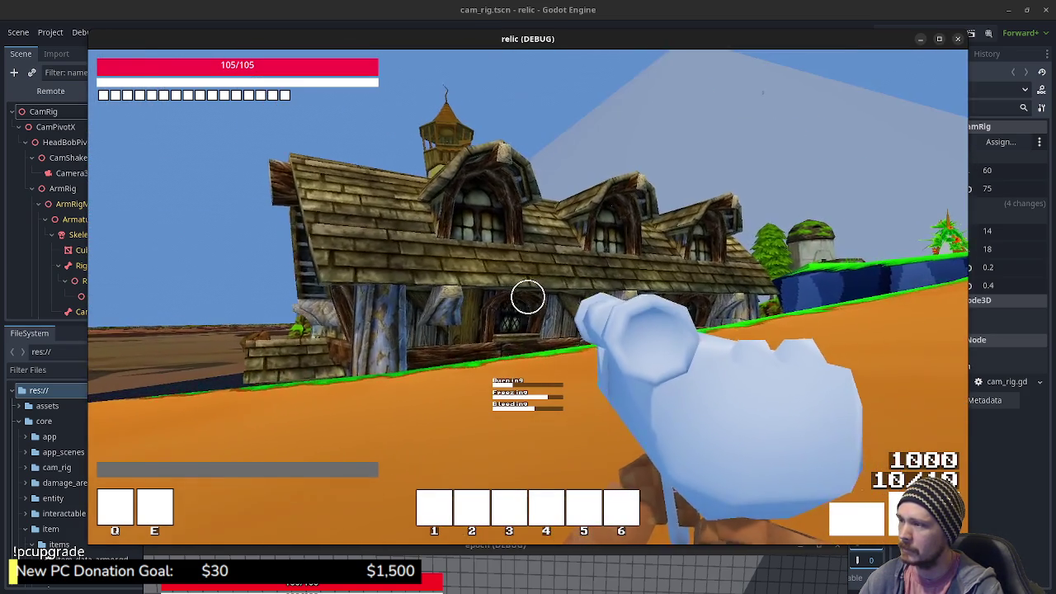
mouse_move(528, 296)
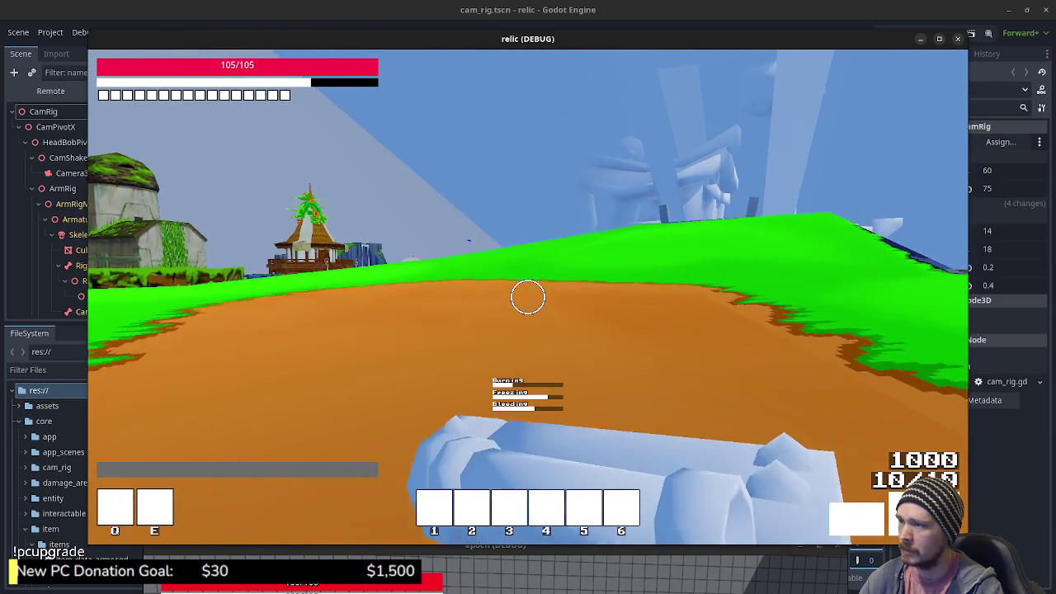
key("shift+w")
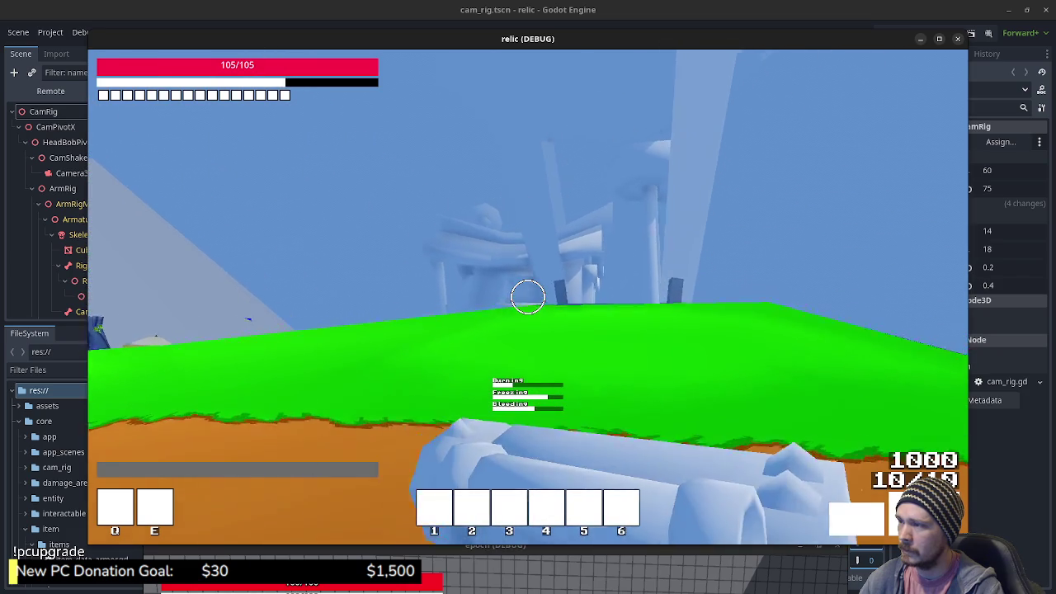
left_click(528, 297)
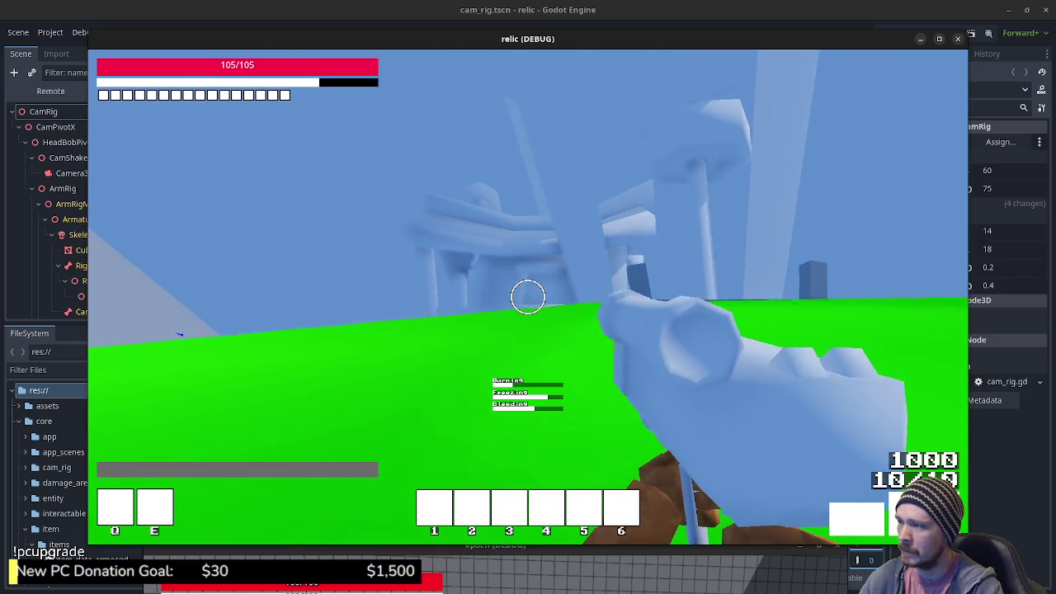
key("w")
left_click(528, 296)
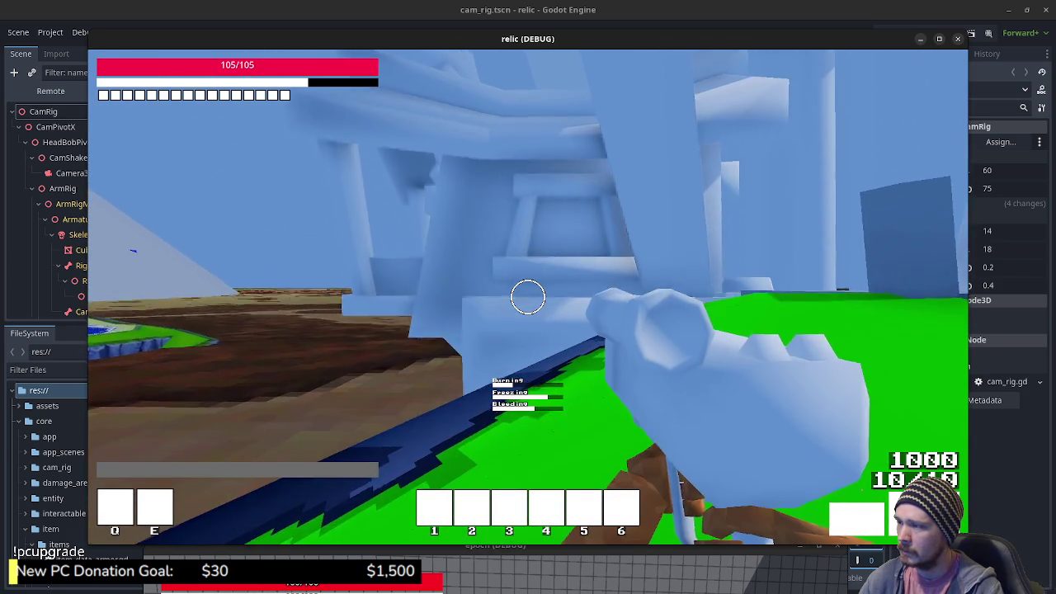
key("w")
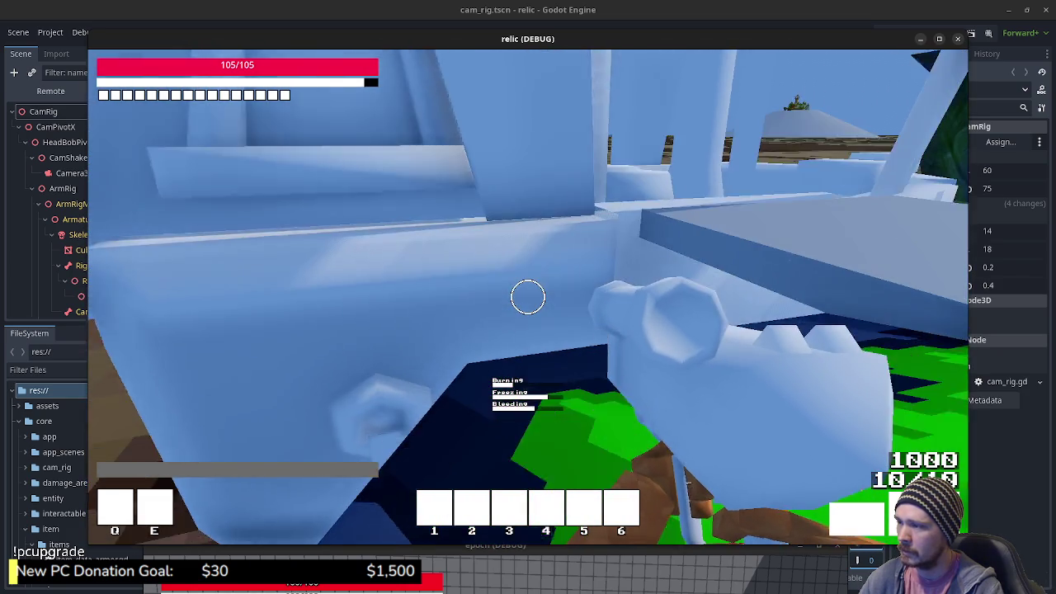
key("w")
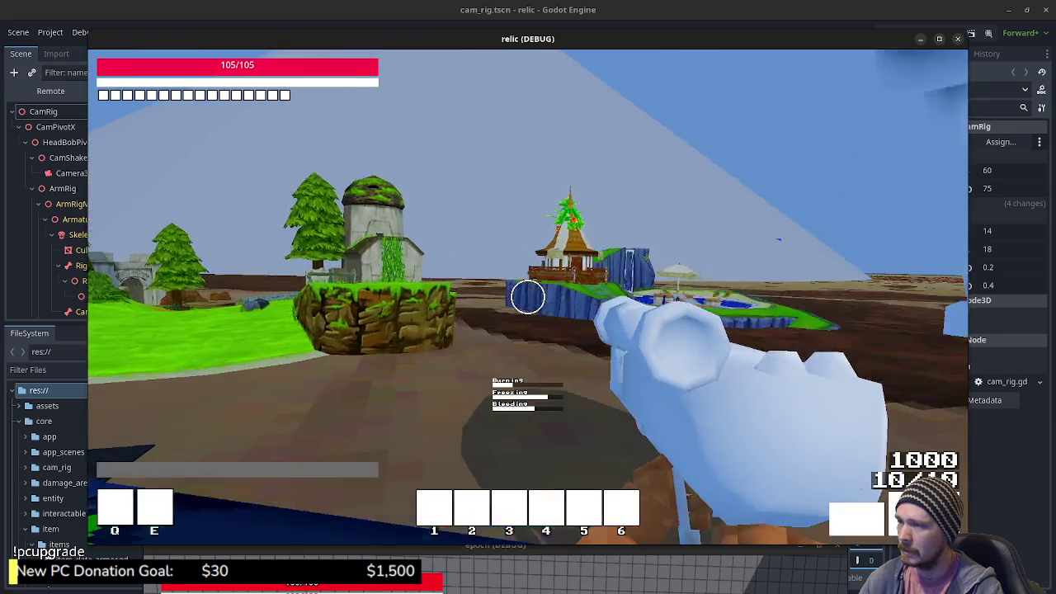
key("w")
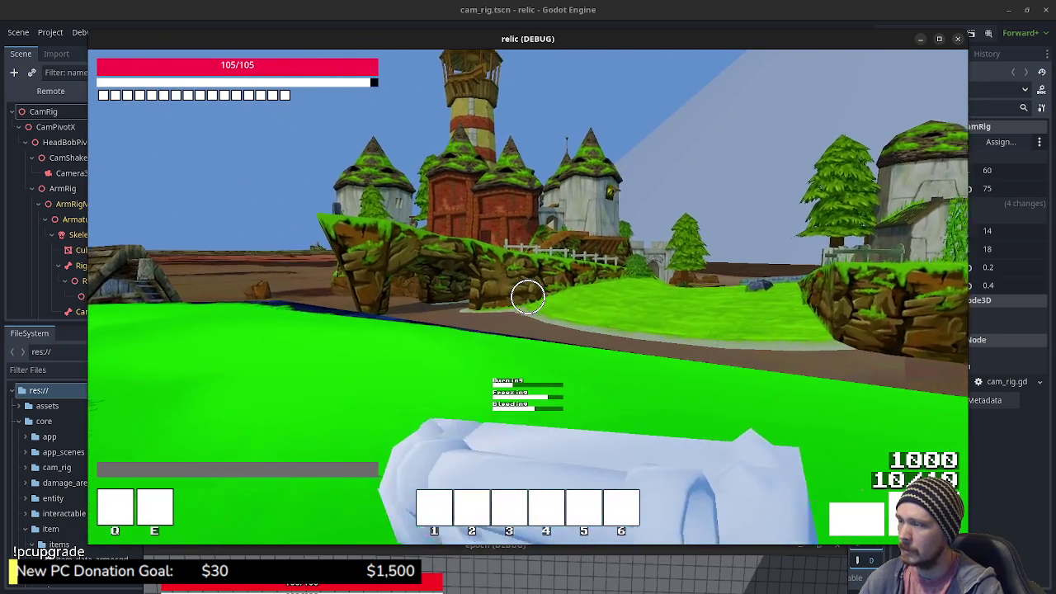
left_click(528, 297)
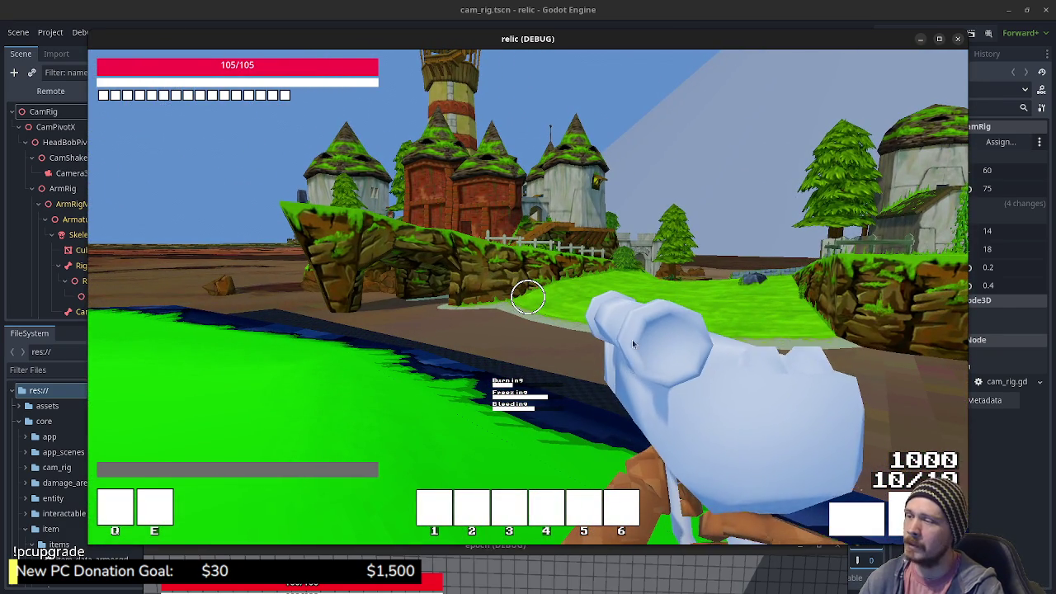
left_click(587, 335)
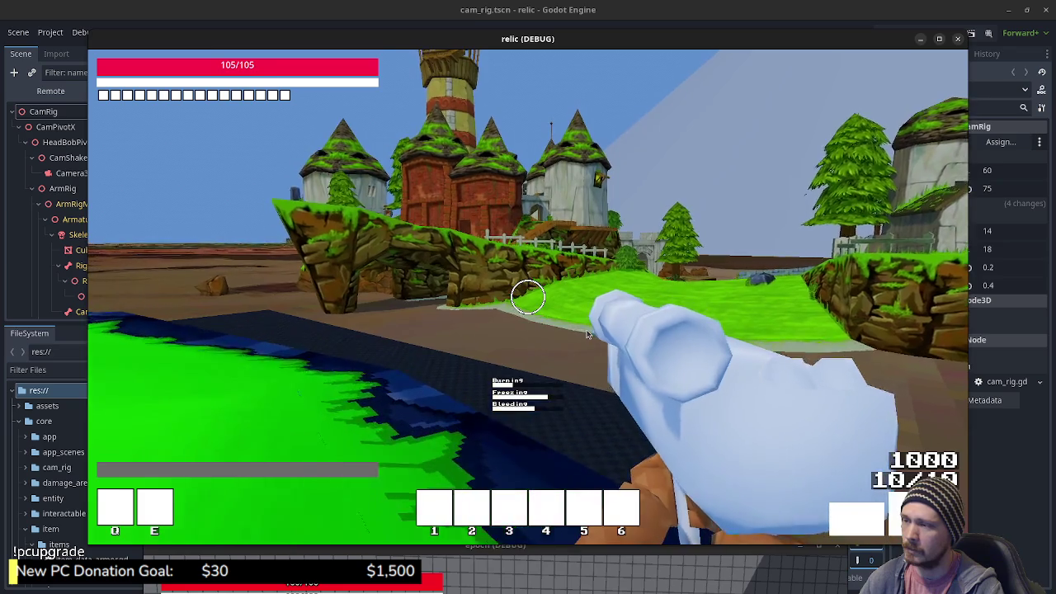
- Punch until the counter drains to 0/10, then fire the pistol several times
left_click(587, 329)
left_click(587, 330)
left_click(586, 330)
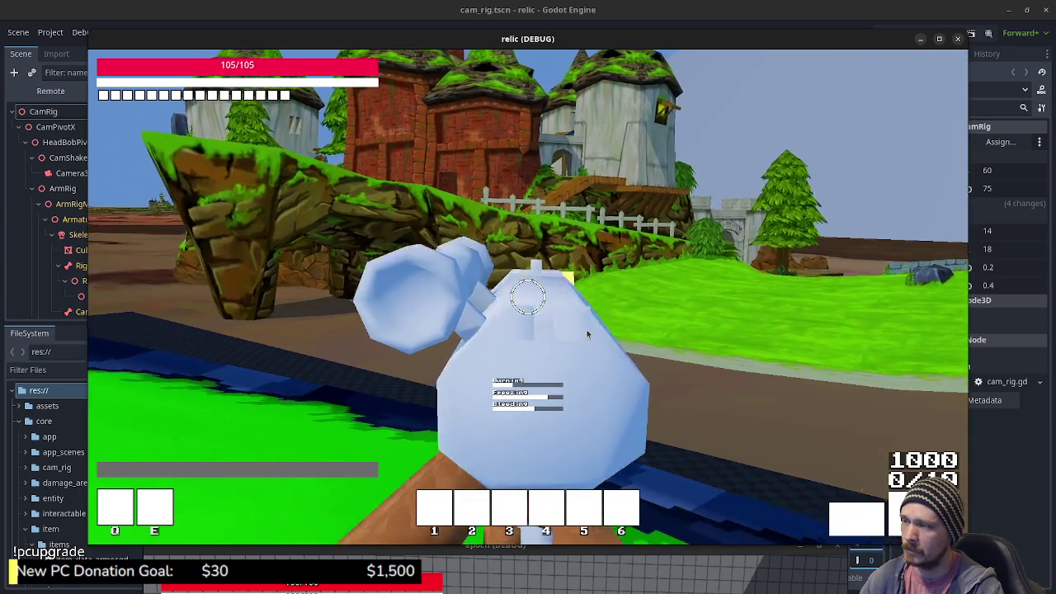
left_click(587, 330)
left_click(586, 330)
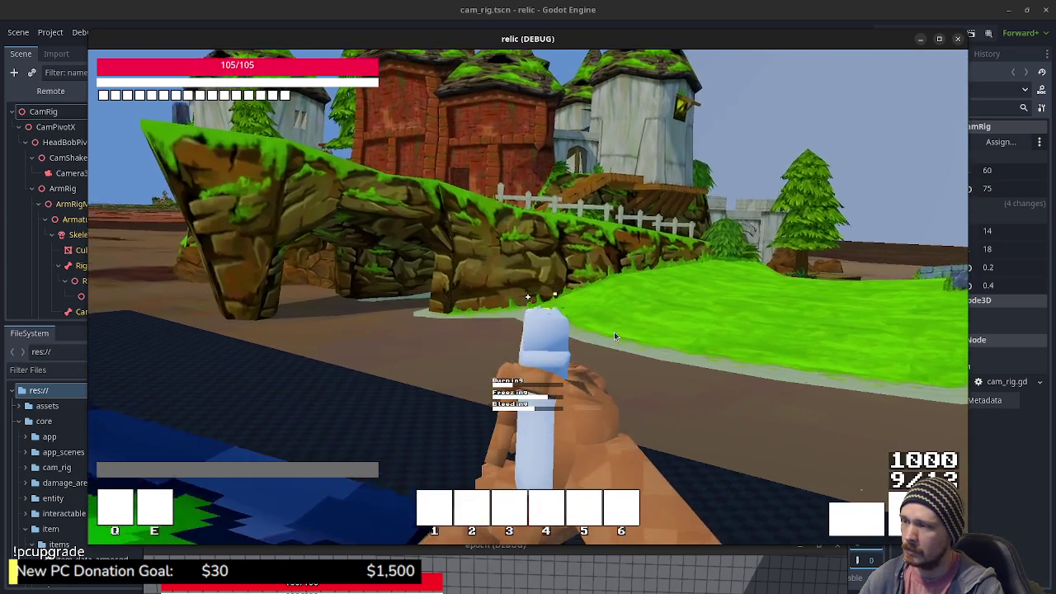
left_click(643, 332)
left_click(698, 332)
- Stop the running relic game and close the relic project's editor
key("s")
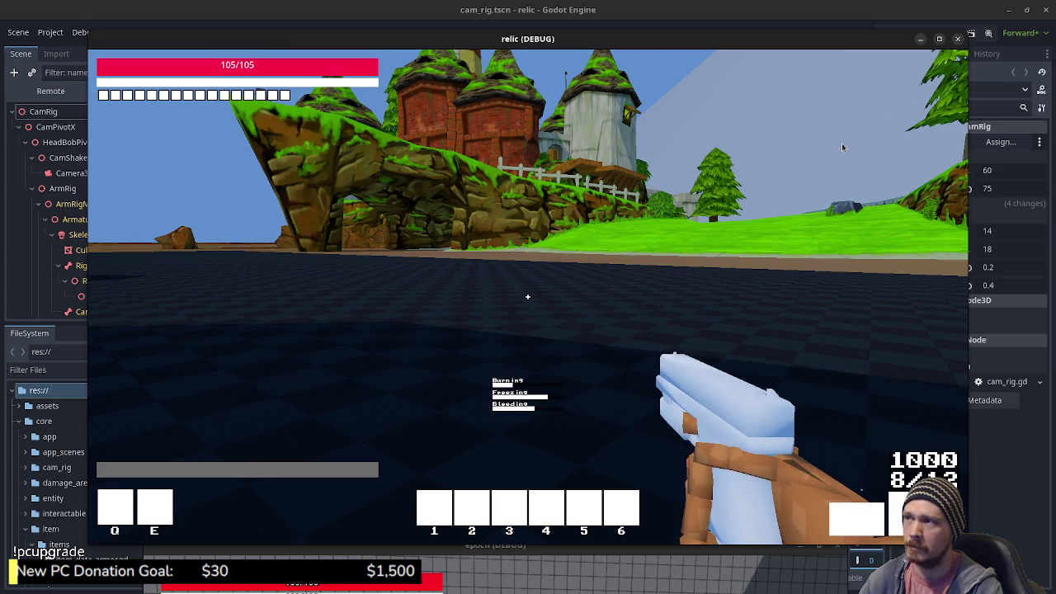
key("Escape")
left_click(1043, 9)
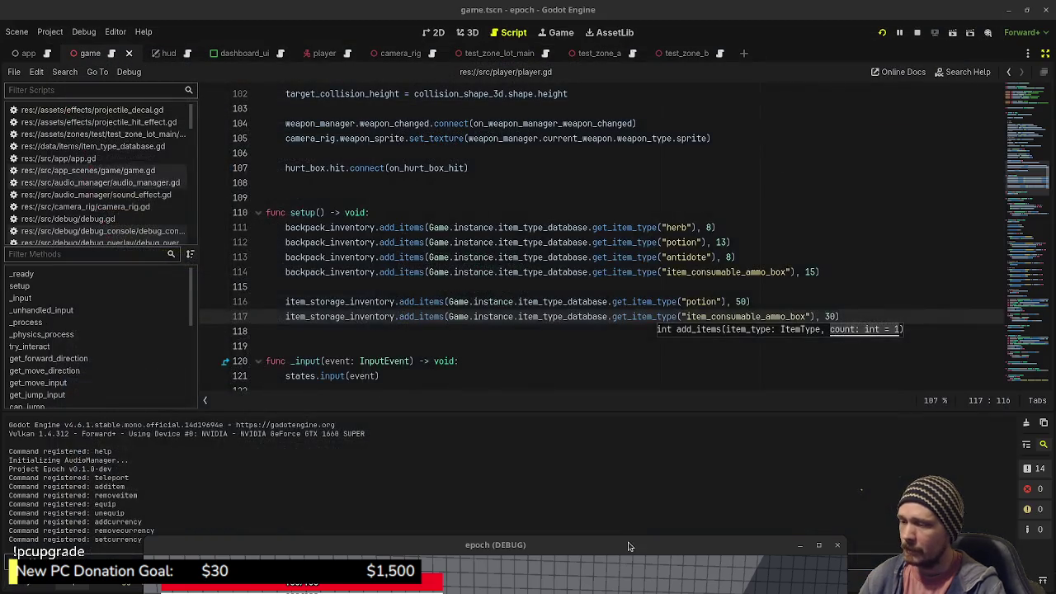
- Check the Ammo Box in the inventory and view the Equipment tab, then head to the pedestals
key("s")
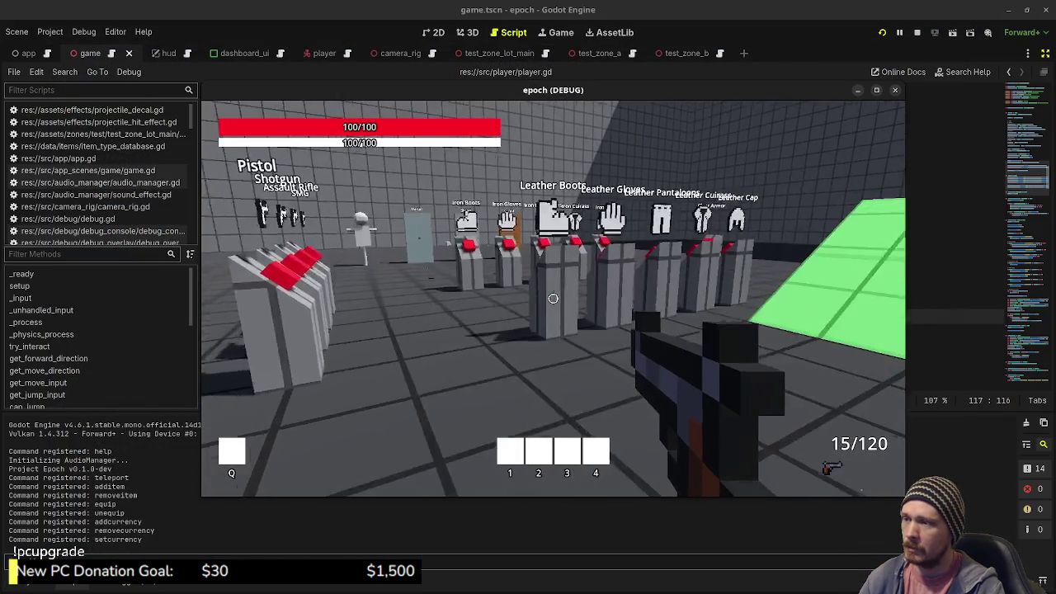
key("Tab")
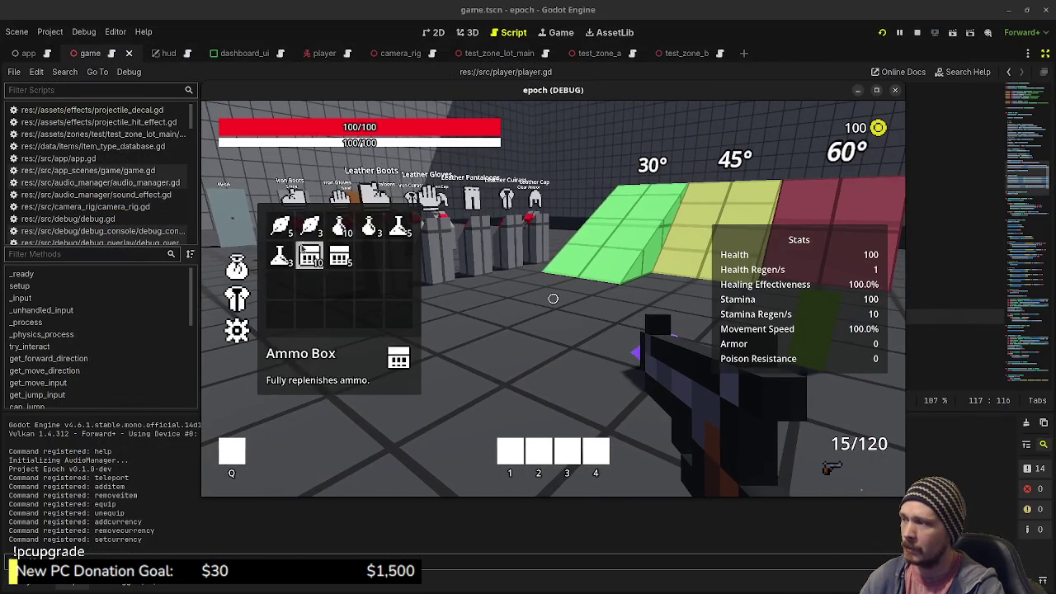
left_click(239, 294)
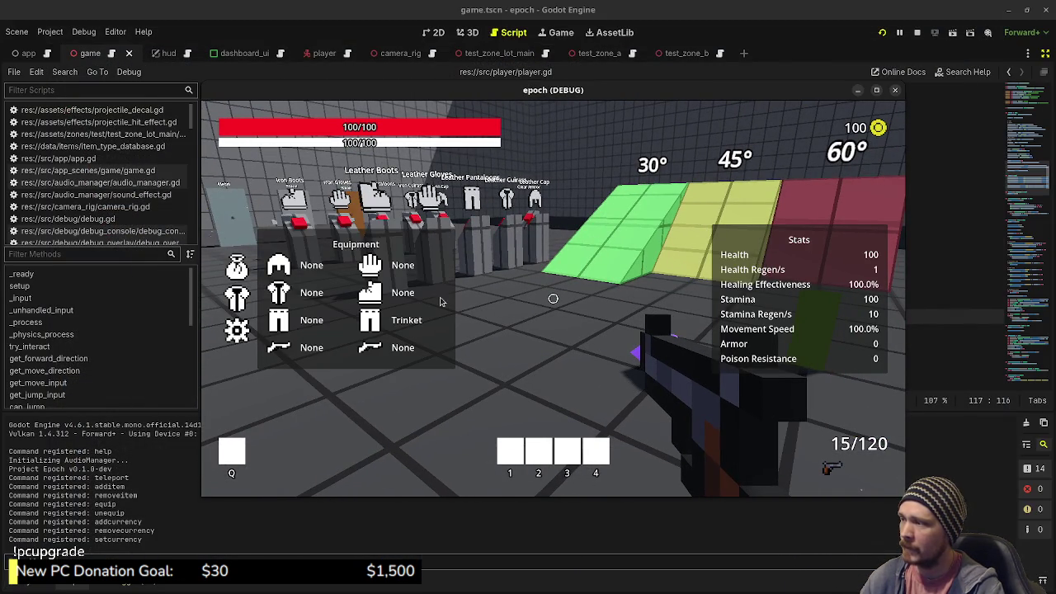
key("Tab")
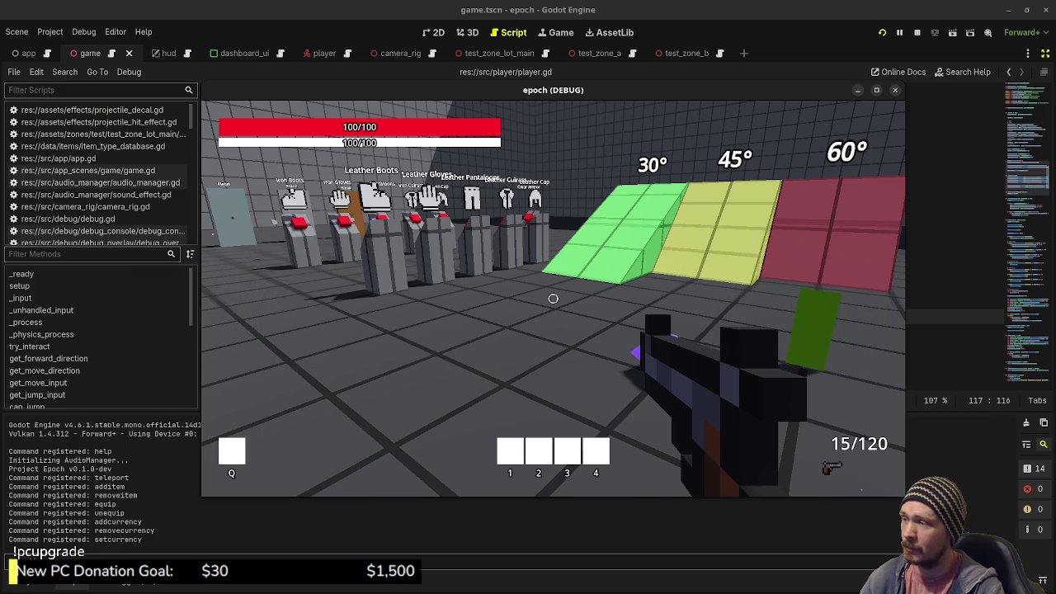
key("w")
key("w")
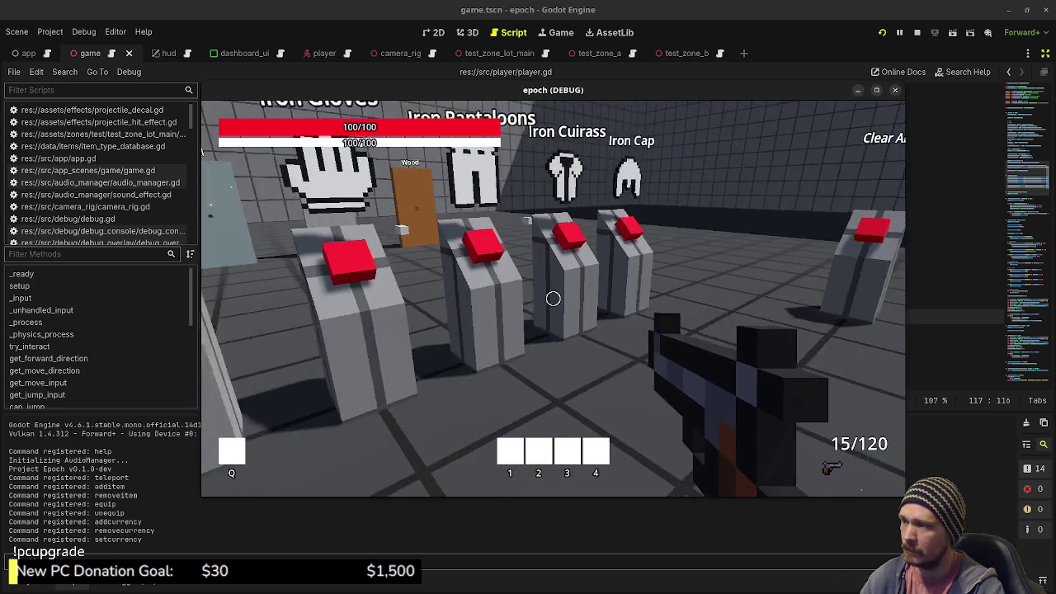
- Equip armour from a pedestal, raising max health to 150, and move on to the next pedestal
key("Tab")
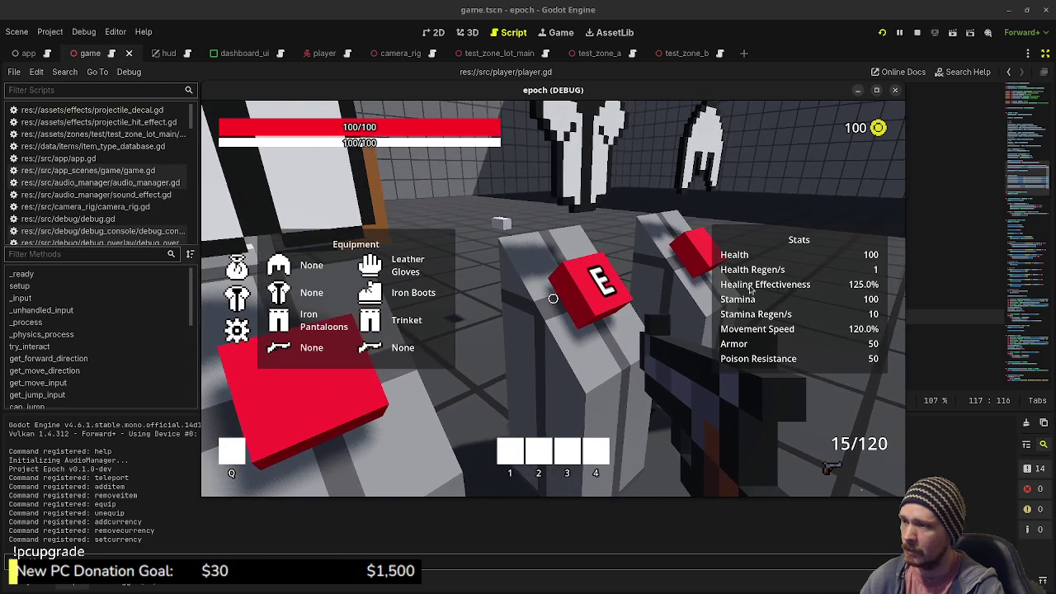
key("Tab")
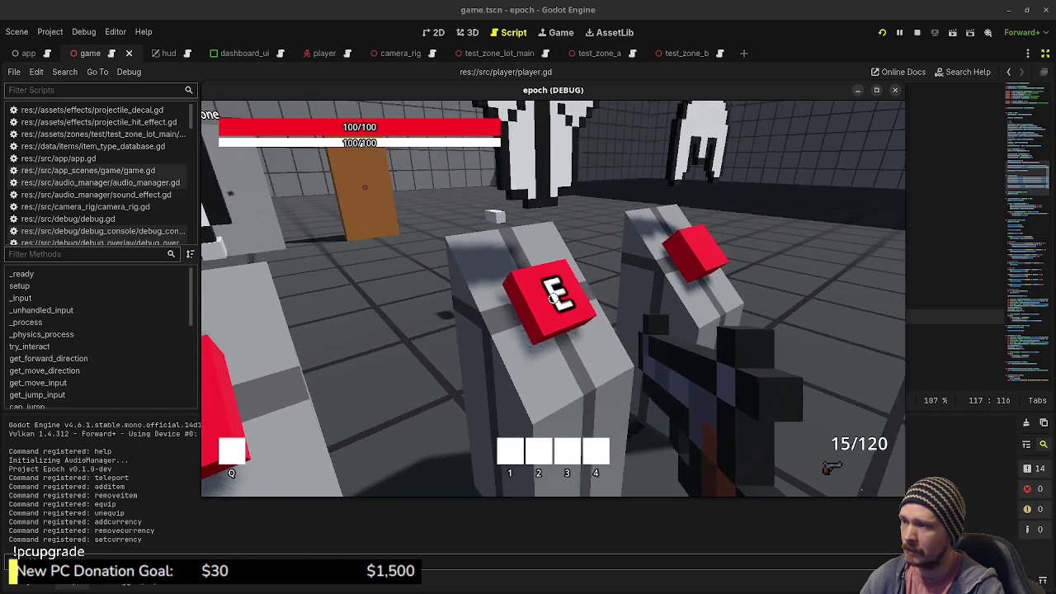
key("w")
key("Tab")
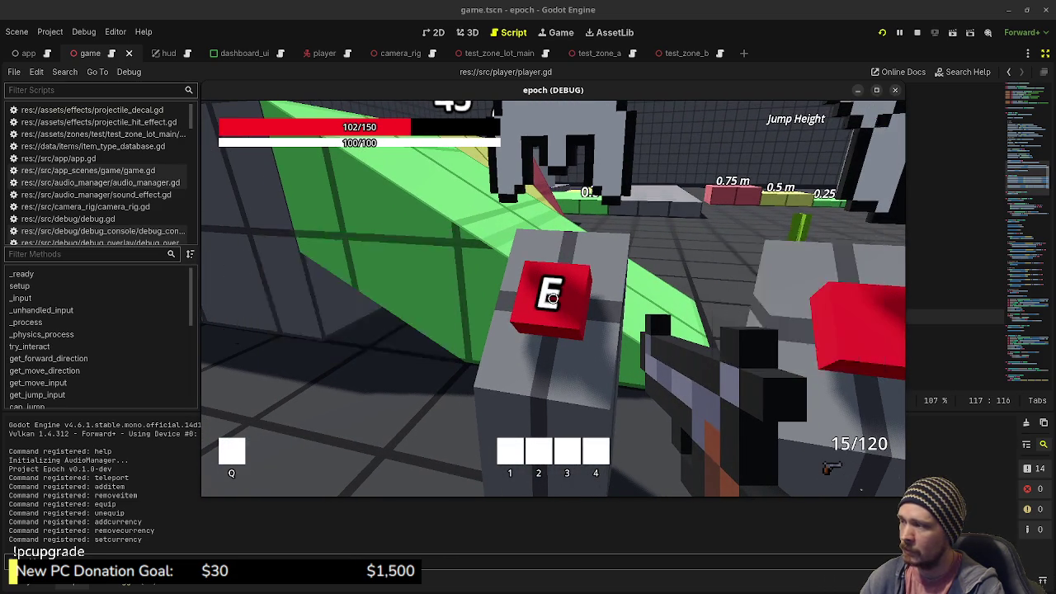
key("w")
key("space")
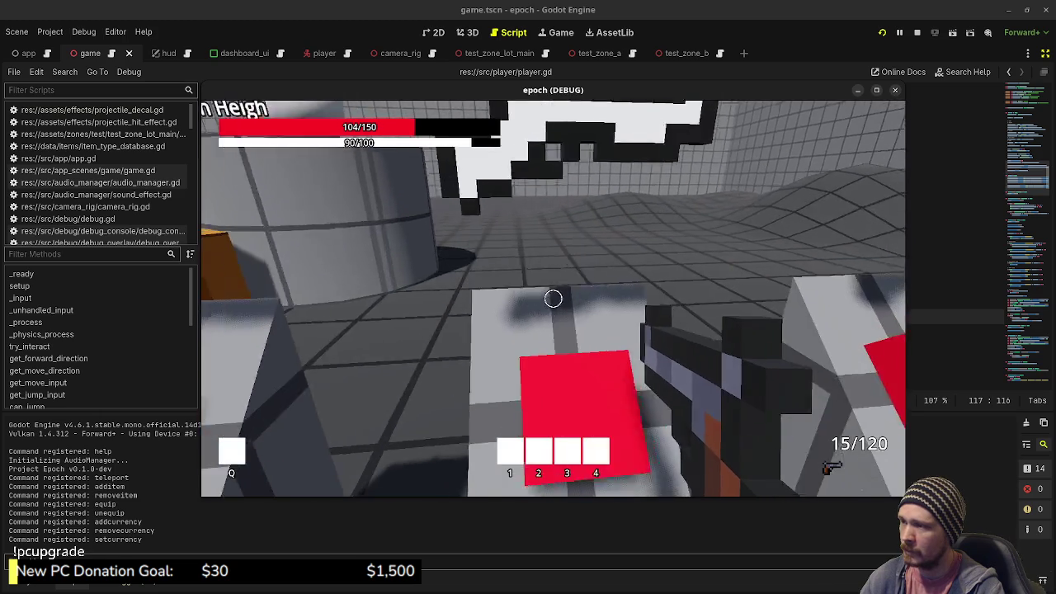
- Grab the SMG from the pedestal and fire at the dummy until ammo drops to 1/280
key("e")
key("e")
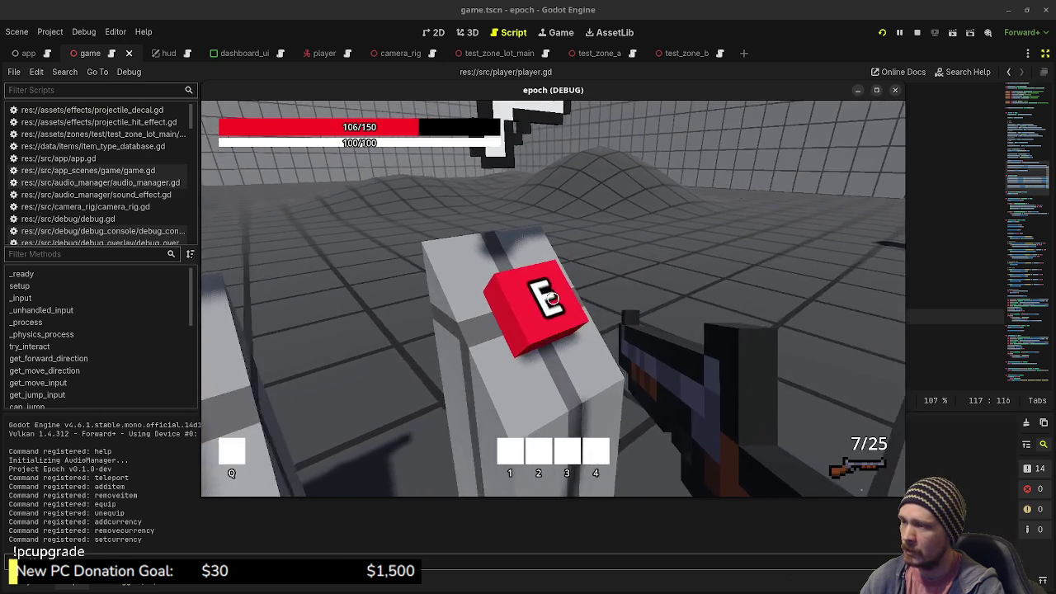
key("e")
left_click(552, 297)
left_click_drag(552, 297, 552, 297)
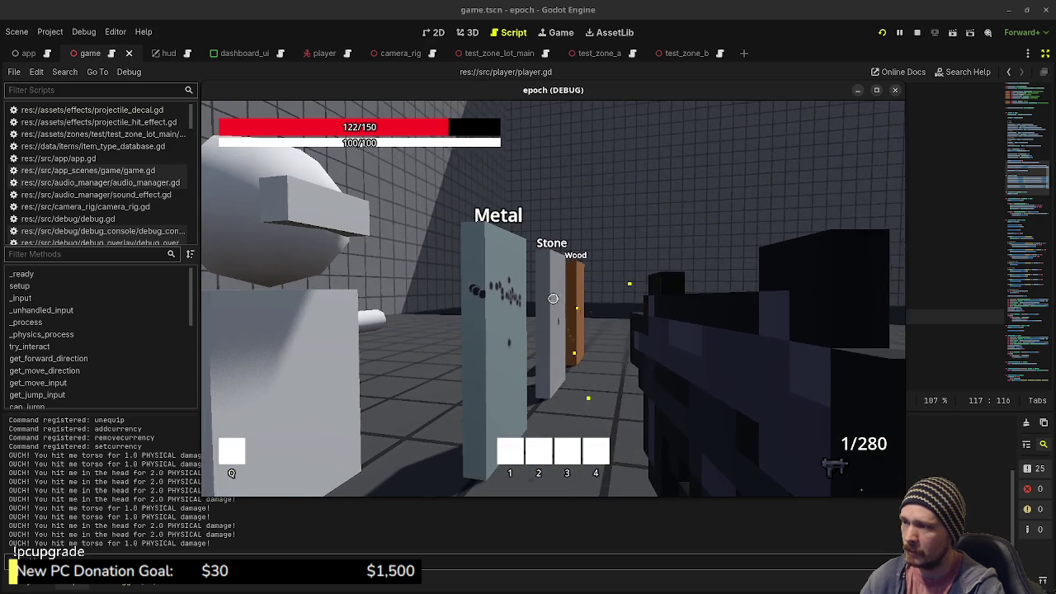
left_click(552, 298)
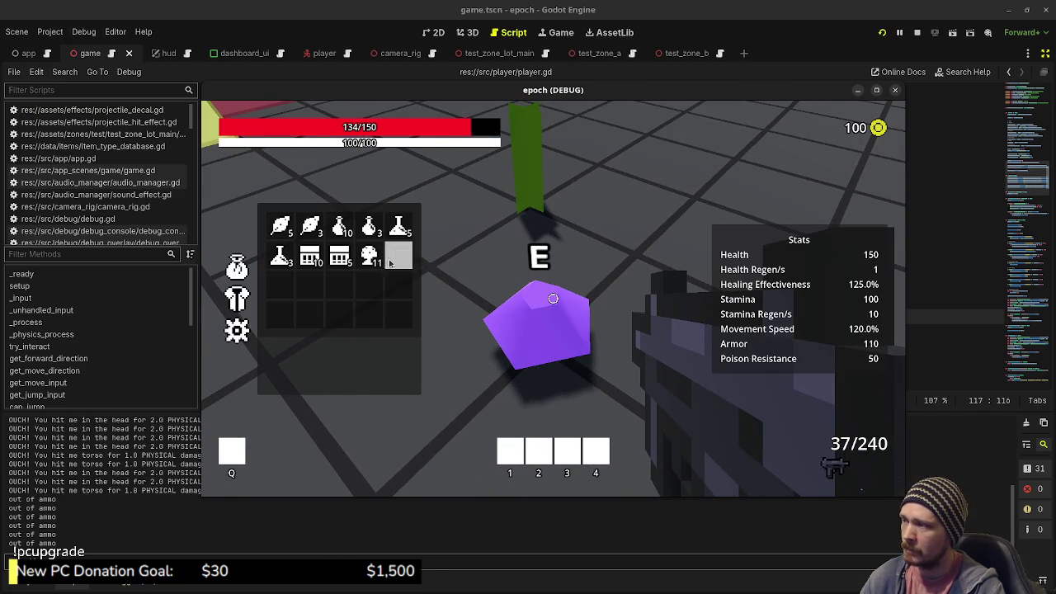
- Pick up the purple mushroom into the backpack
key("Tab")
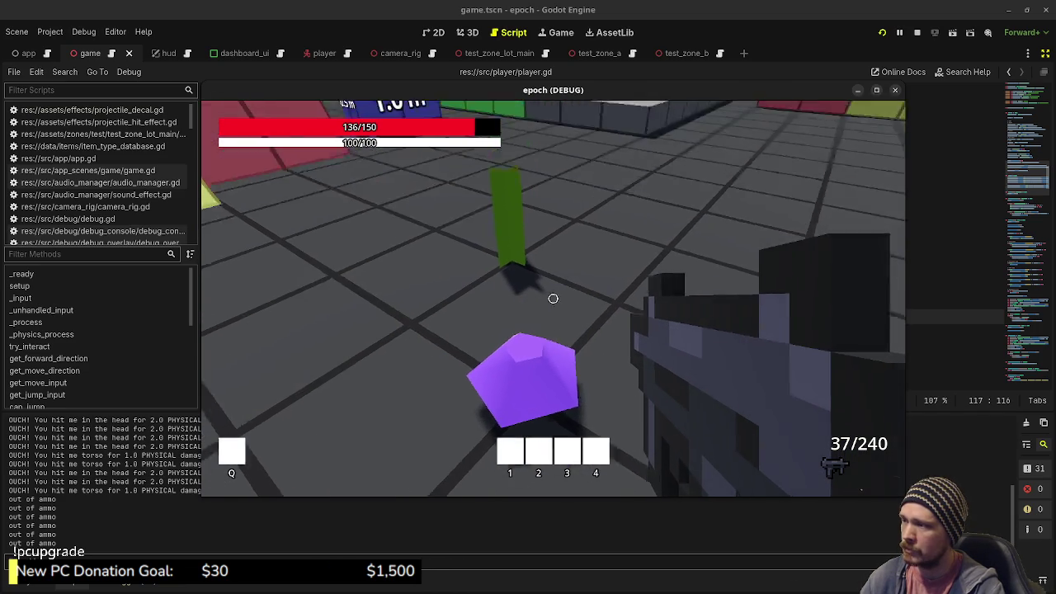
key("Tab")
key("e")
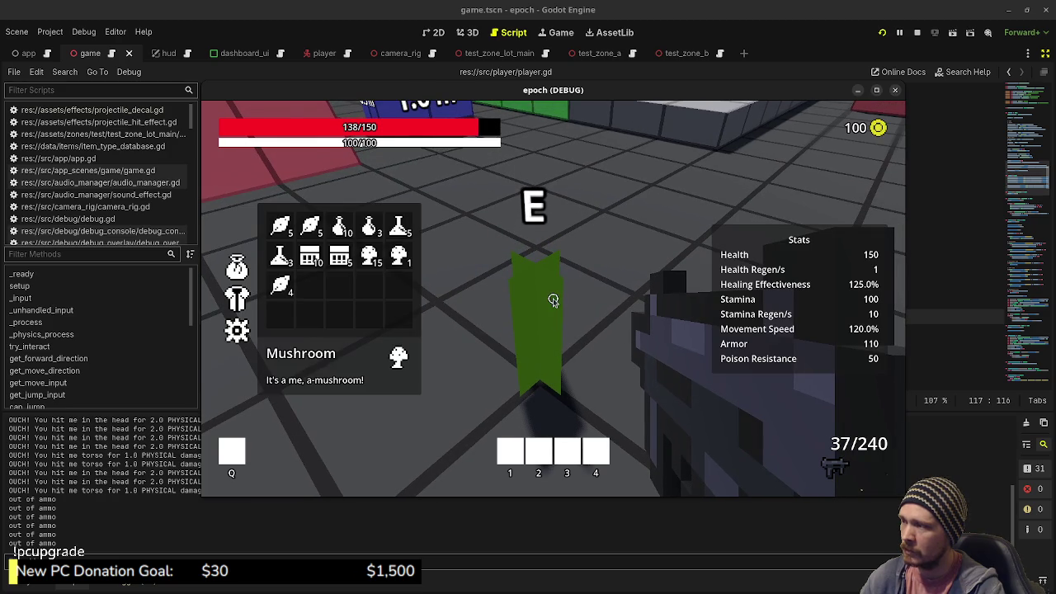
key("Tab")
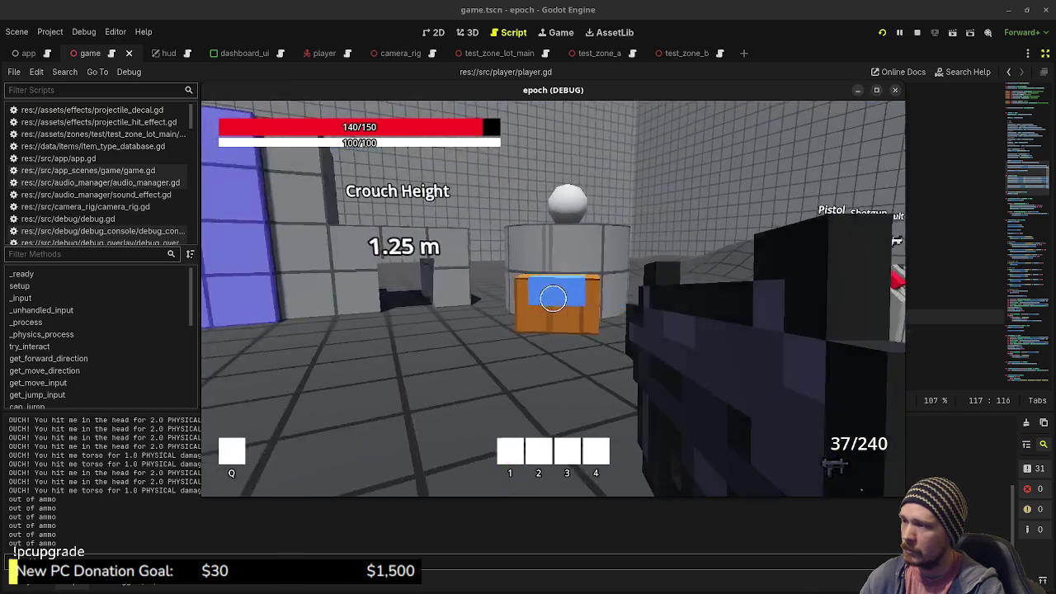
- Move the mushrooms and a herb into the crate's Item Storage, then close the panels
key("w")
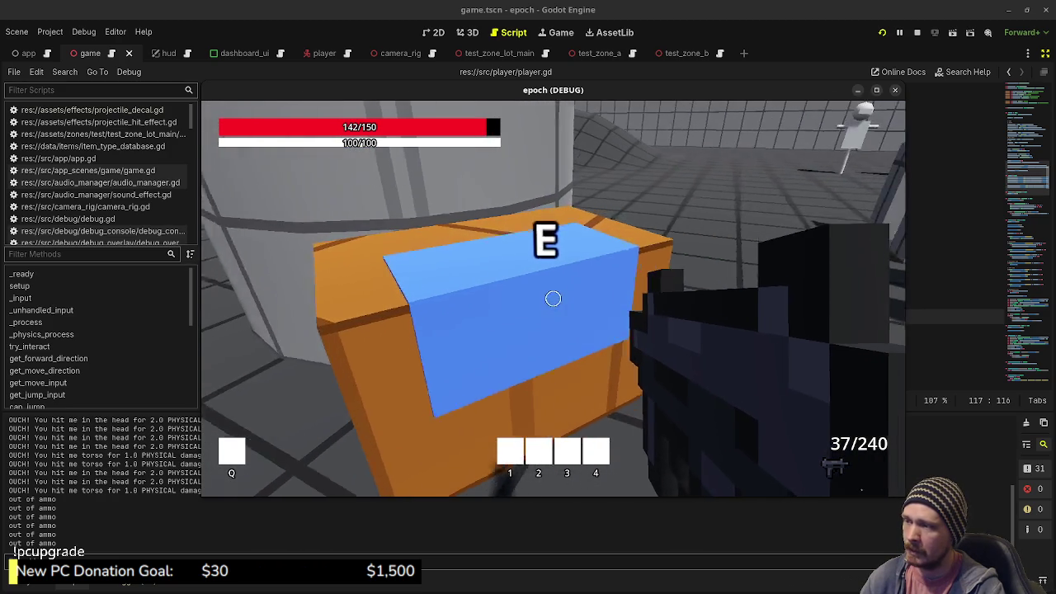
key("e")
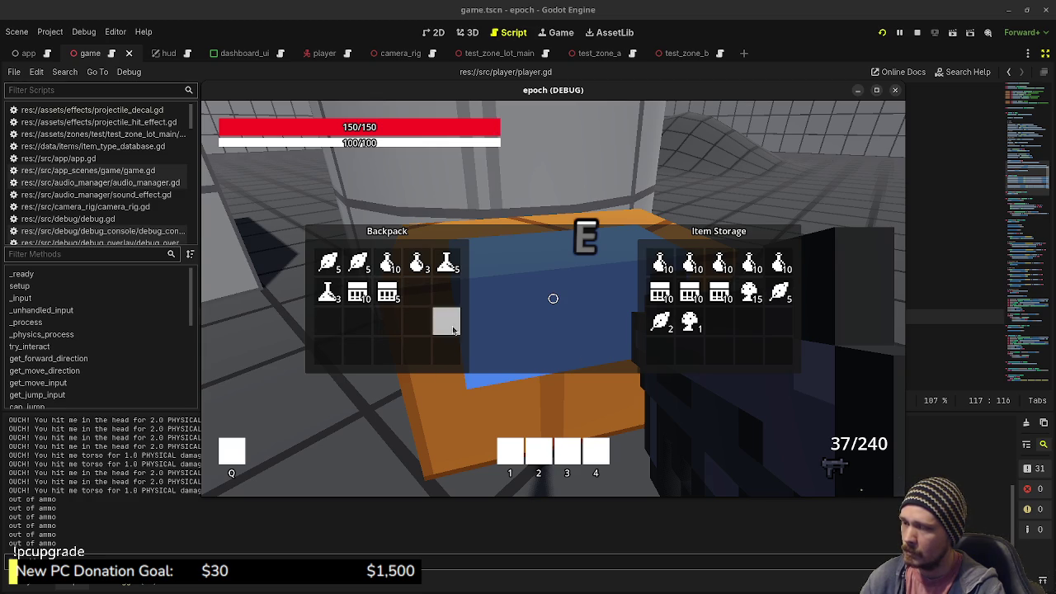
key("Escape")
key("Tab")
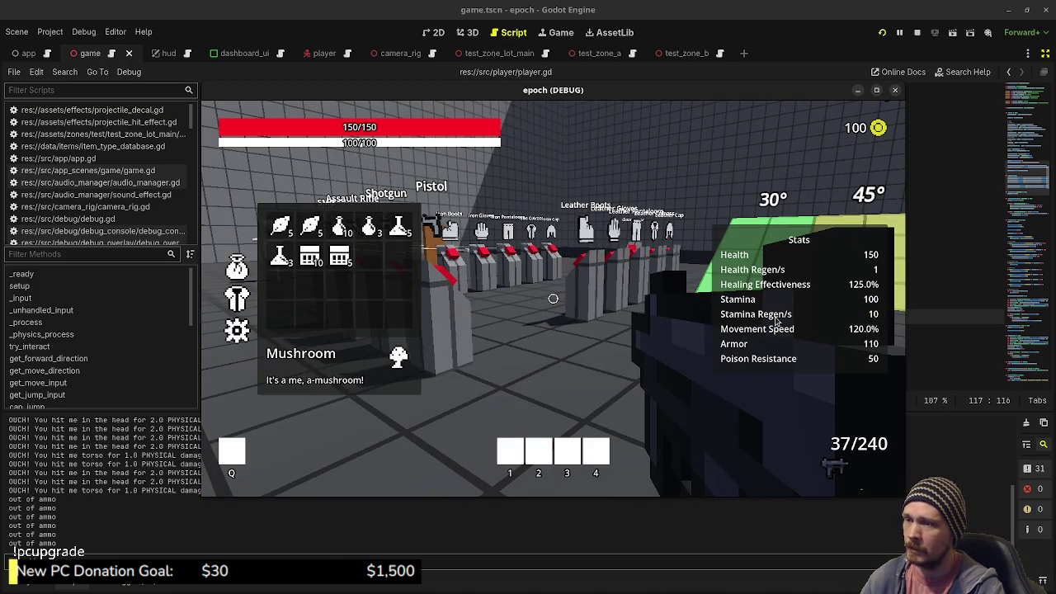
key("Tab")
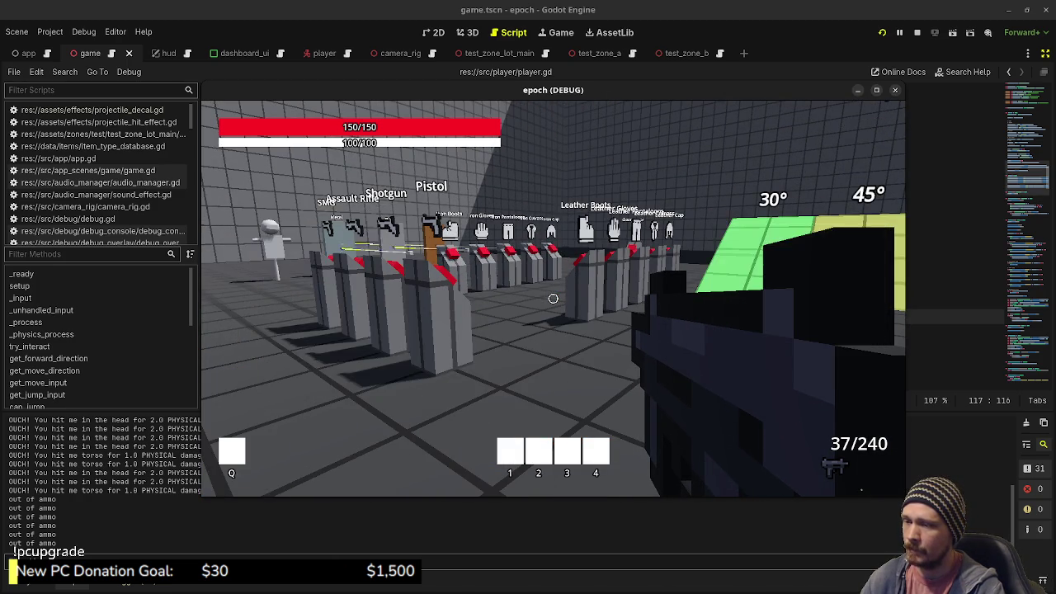
- Walk to the door, open it, and fire the SMG into the wall, leaving 29/240 ammo
key("w")
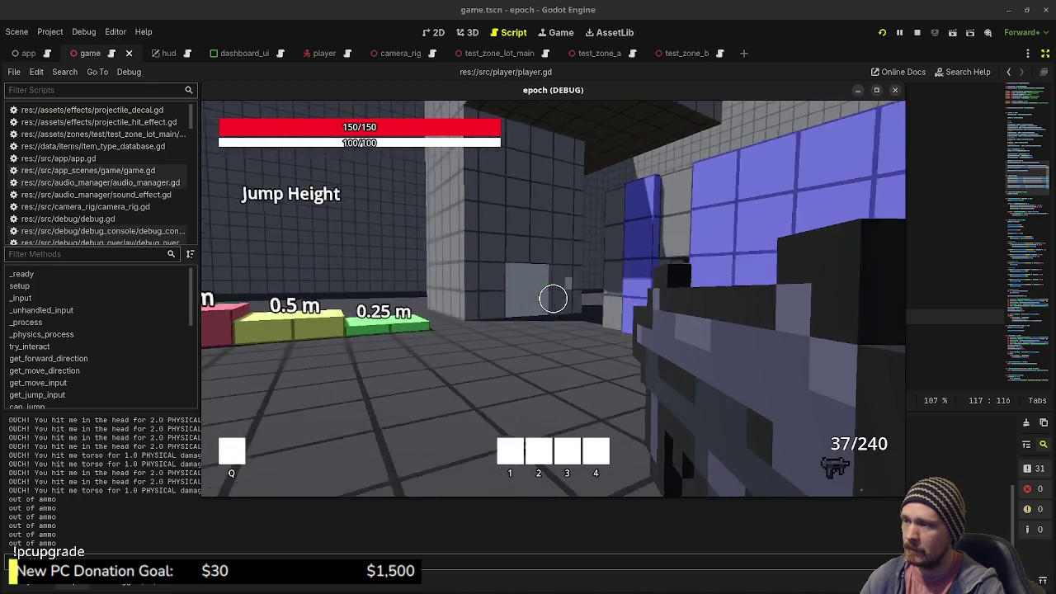
key("w")
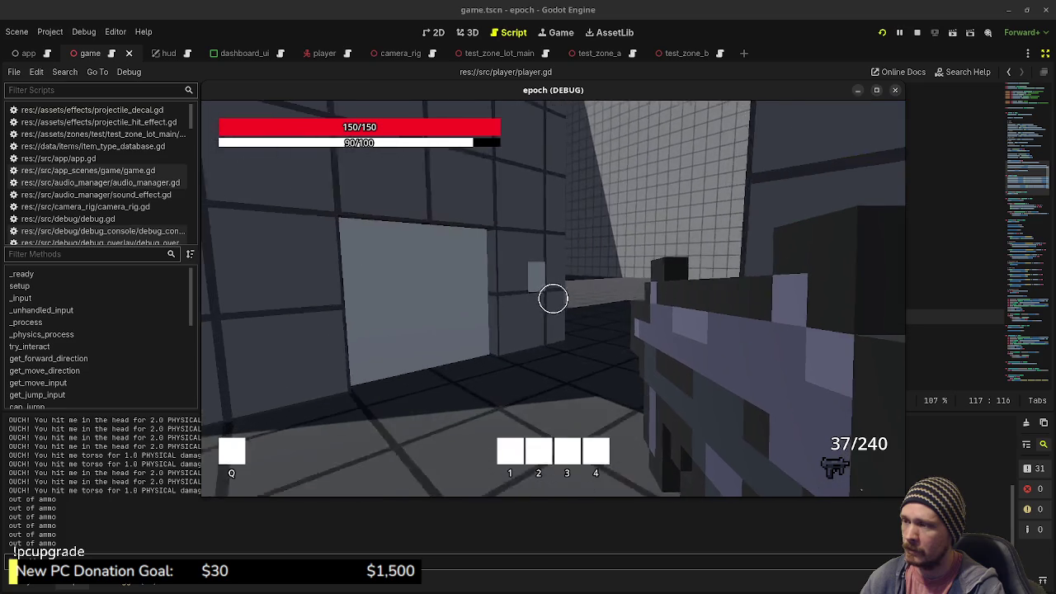
key("e")
key("w")
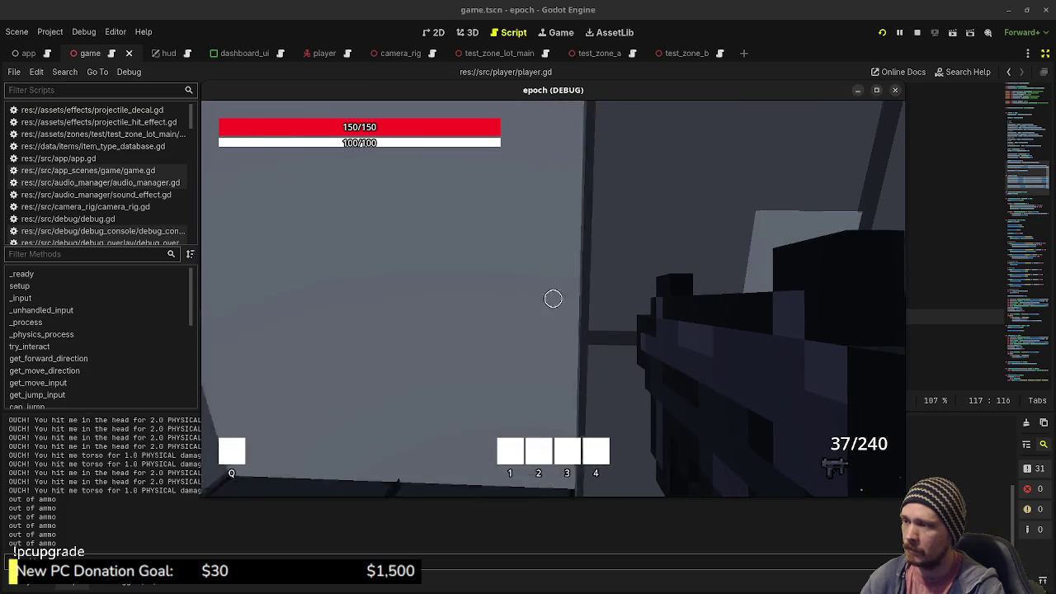
key("w")
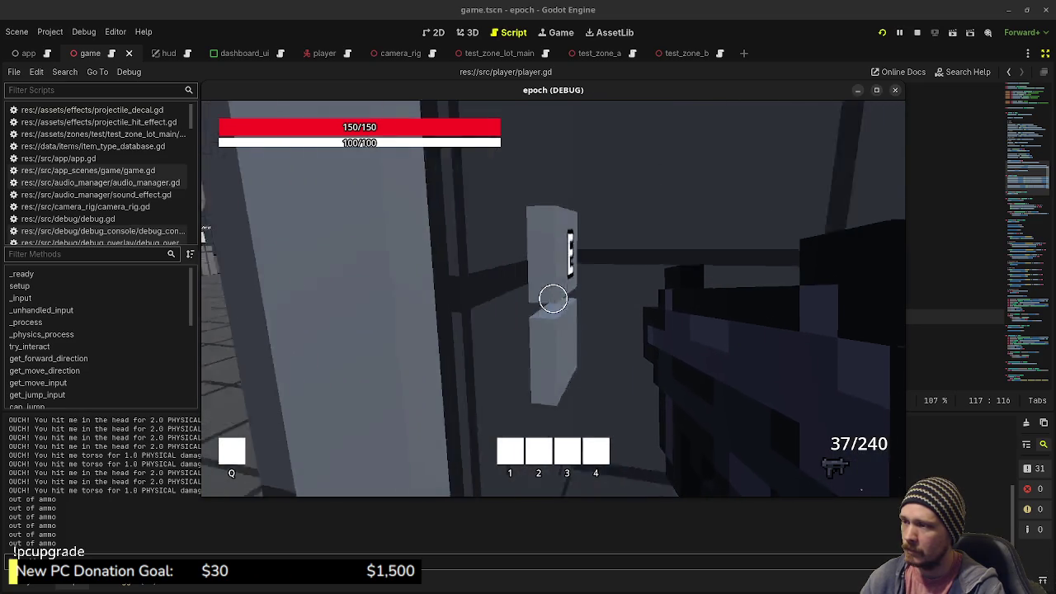
key("e")
left_click(553, 298)
left_click(553, 298)
left_click(553, 297)
- Walk through the doorway into the grid-walled room up to the blue box
key("w")
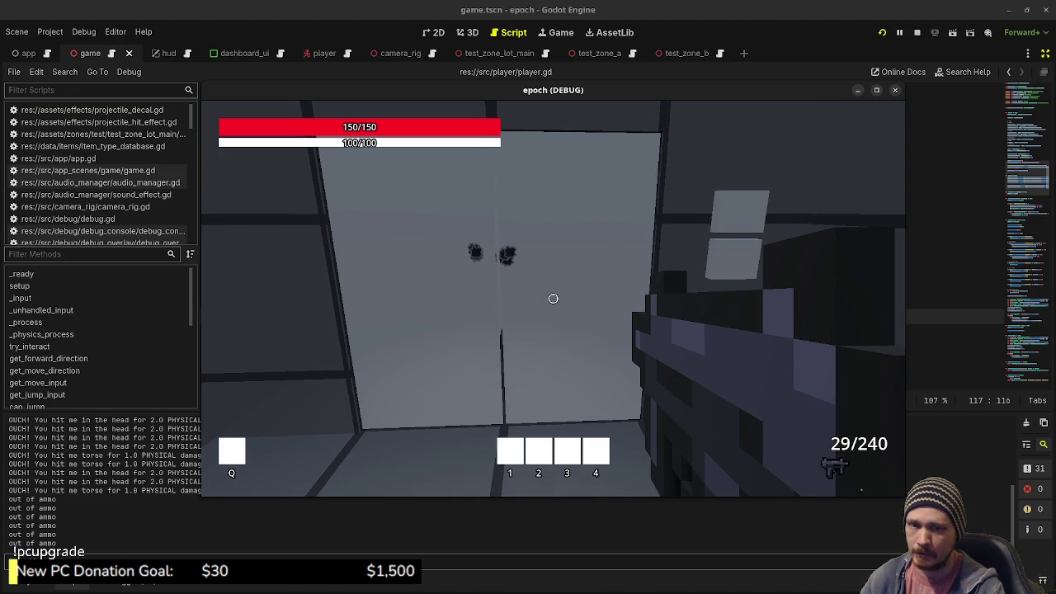
key("w")
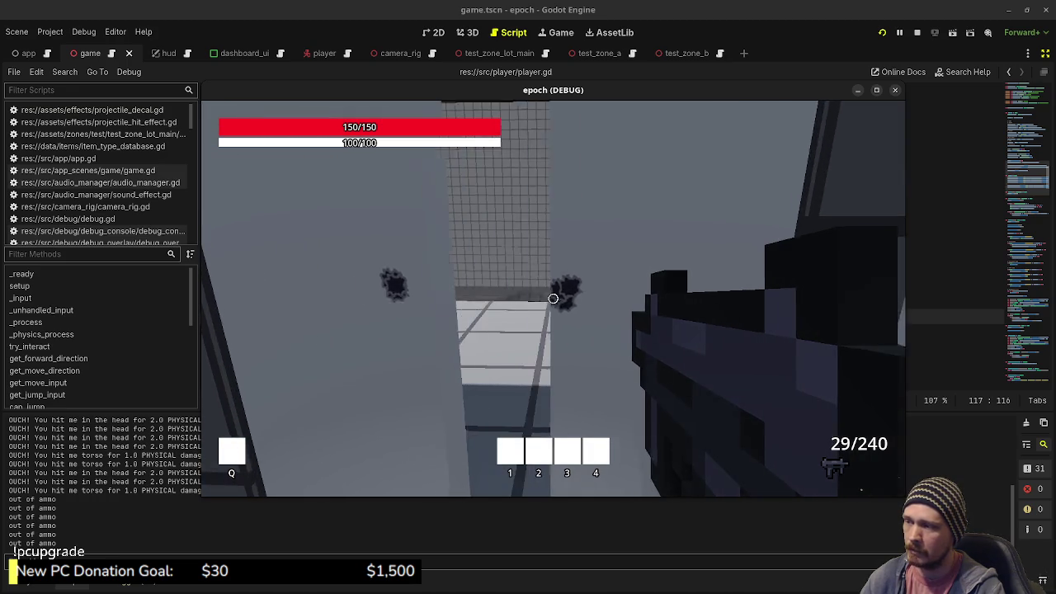
key("w")
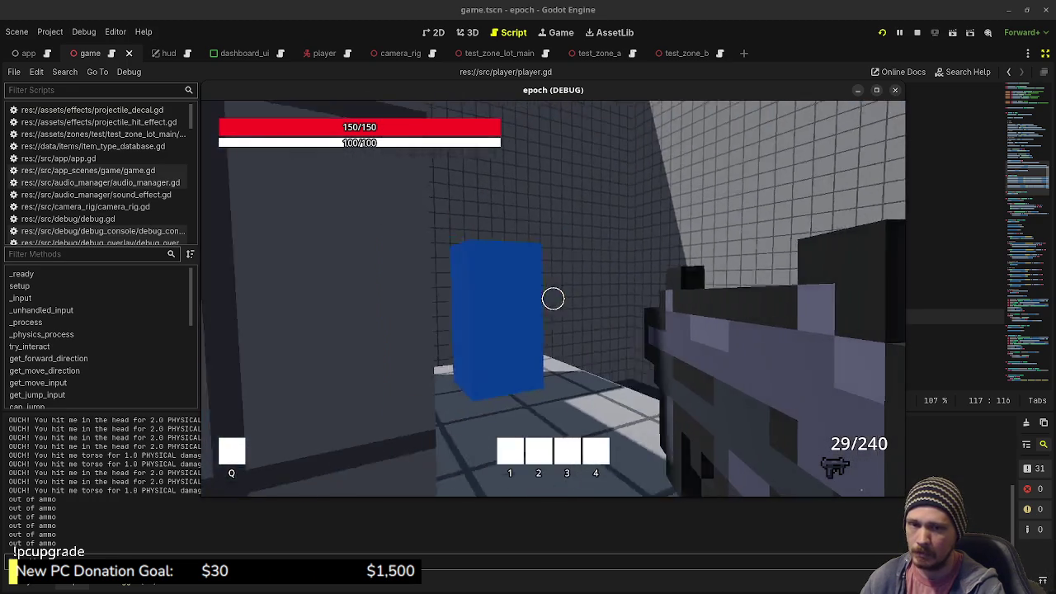
key("w")
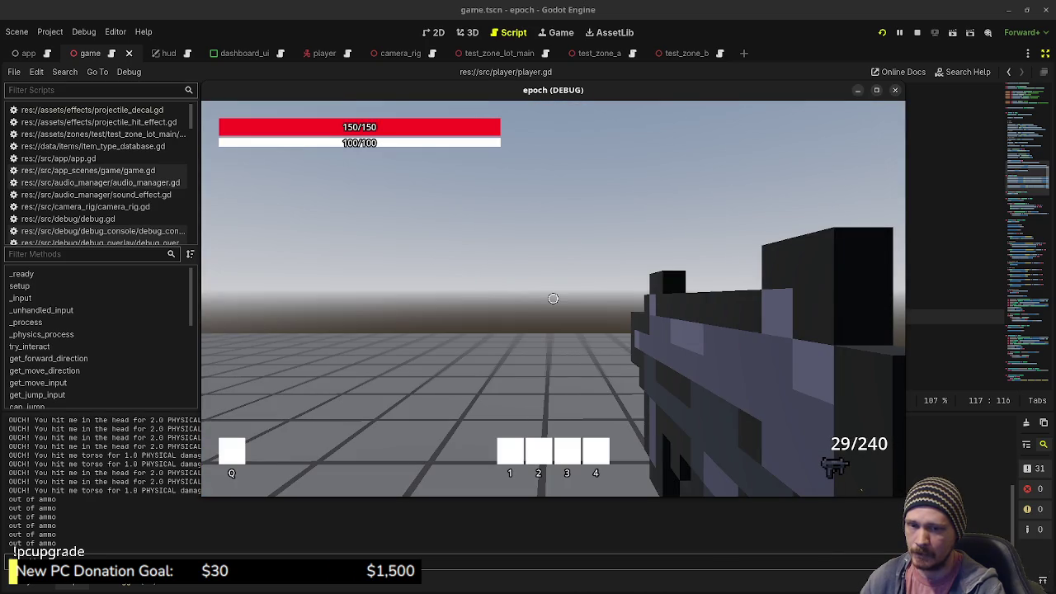
- Walk through the first blue boxes to transition between zones
key("w")
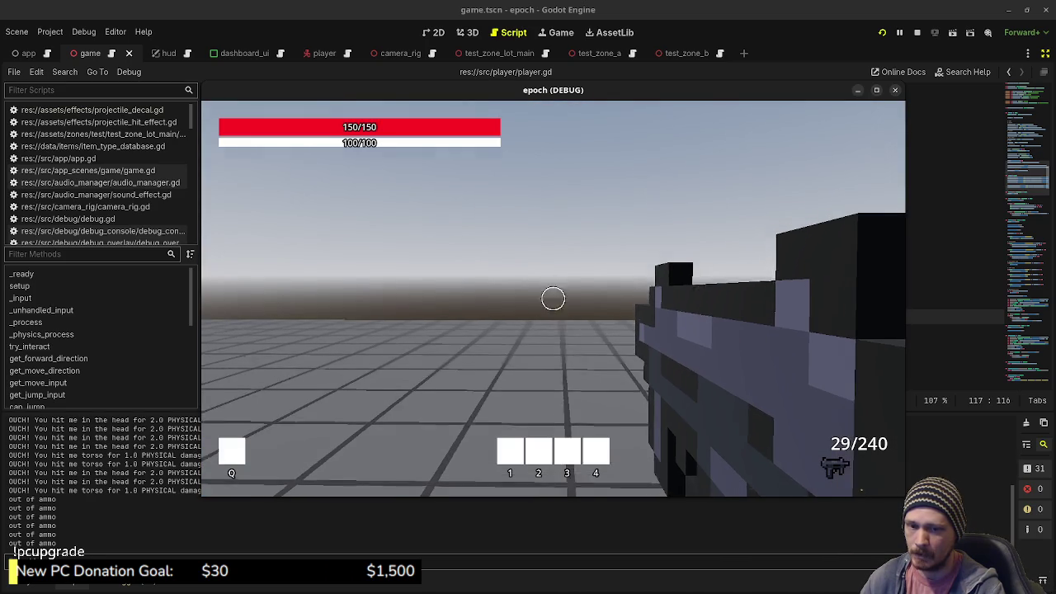
key("w")
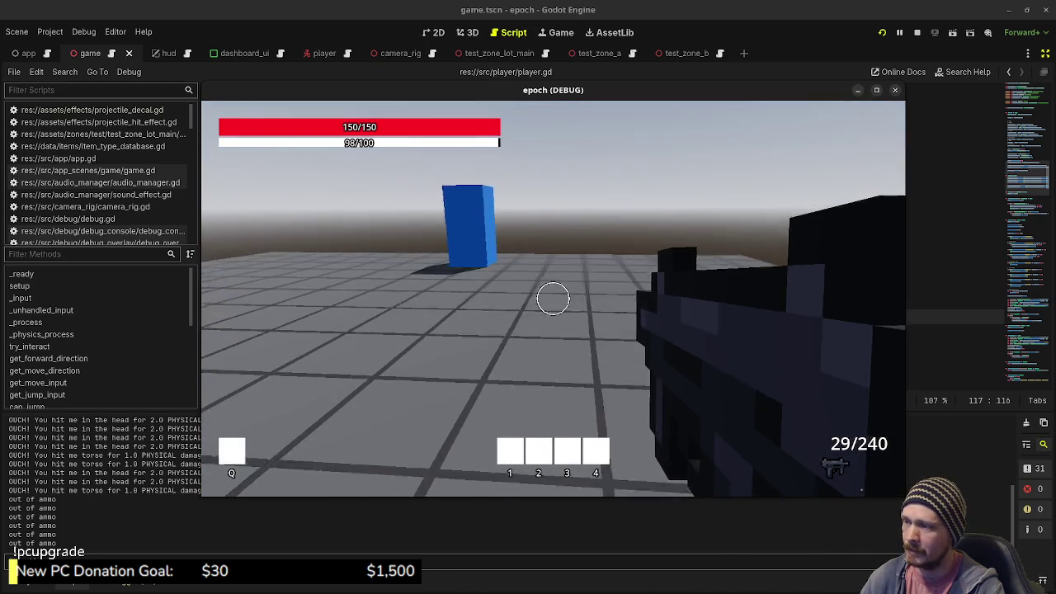
key("w")
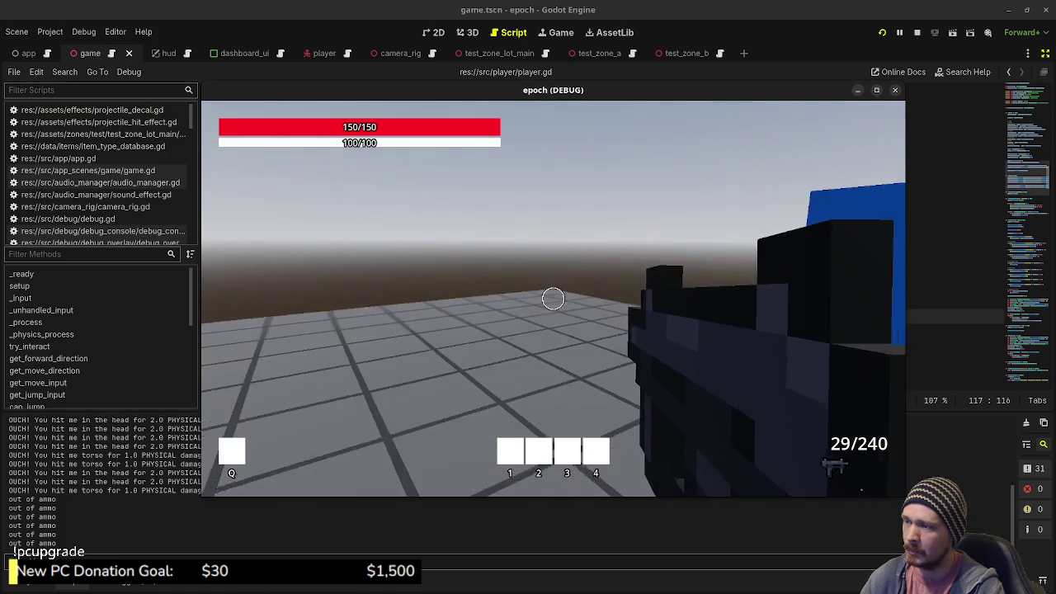
key("w")
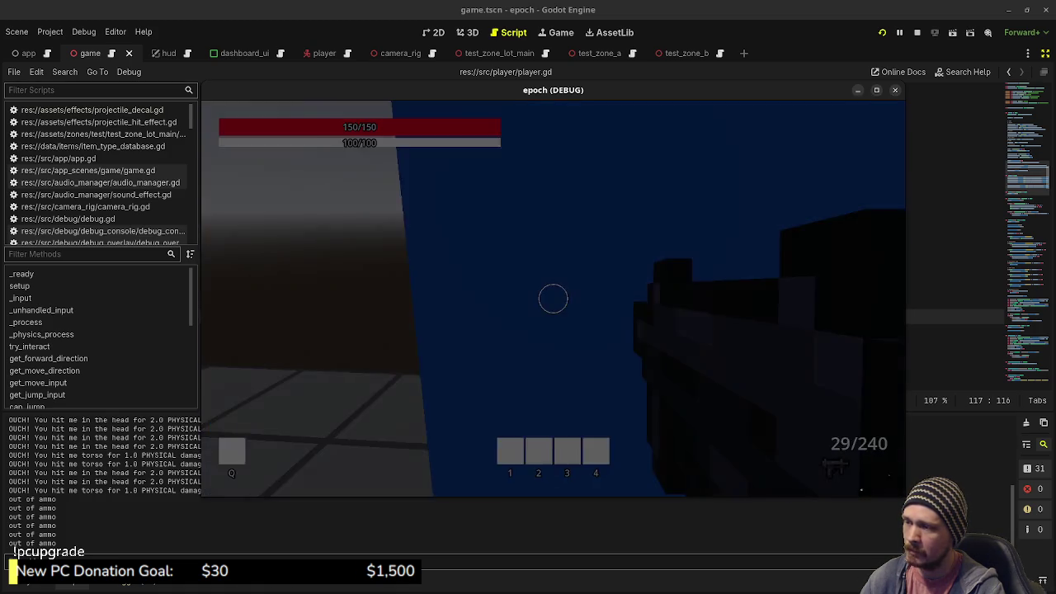
key("w")
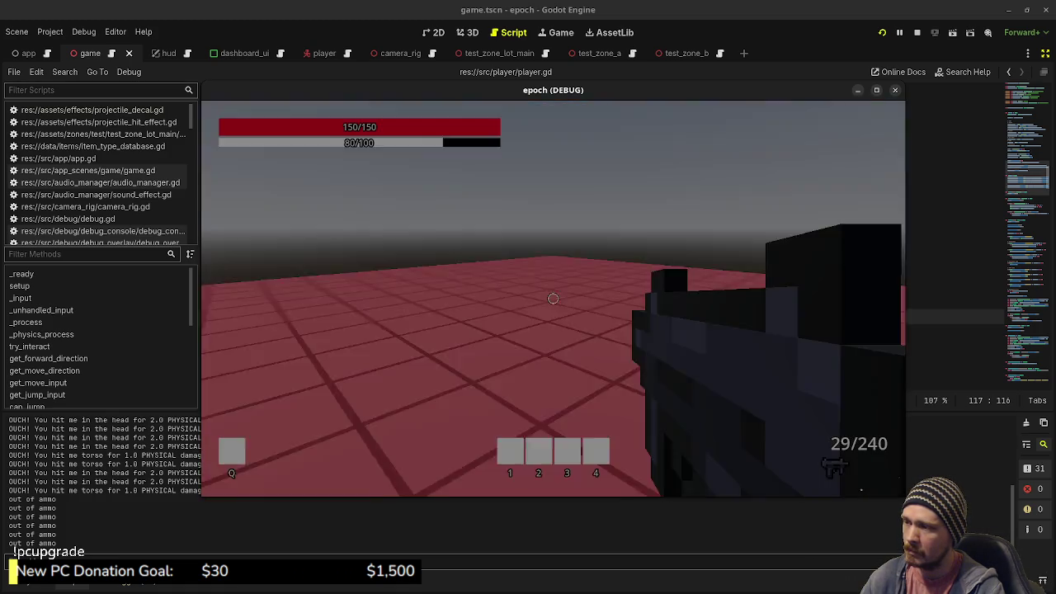
key("space")
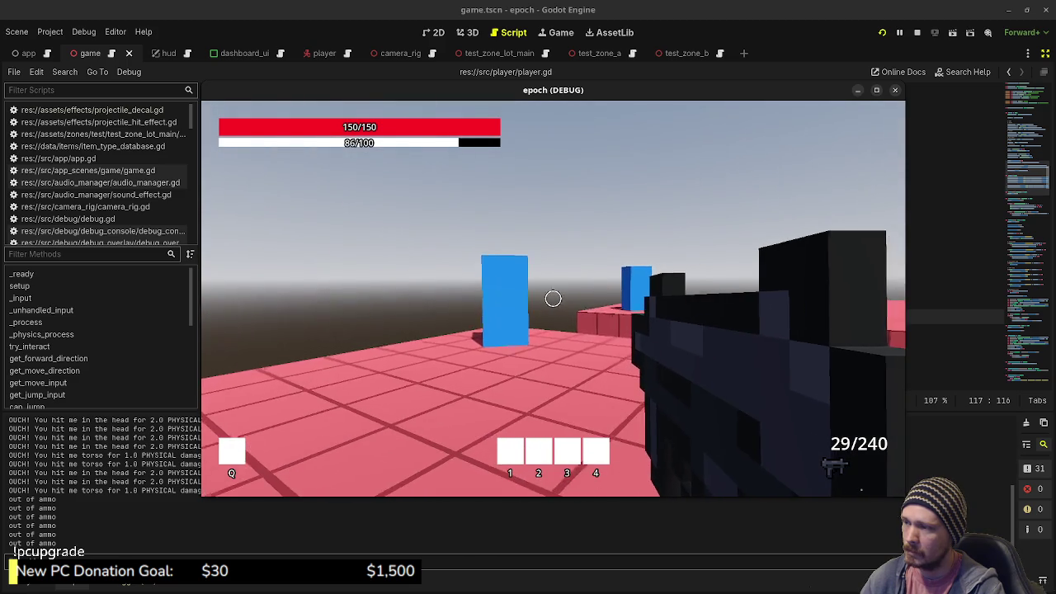
key("w")
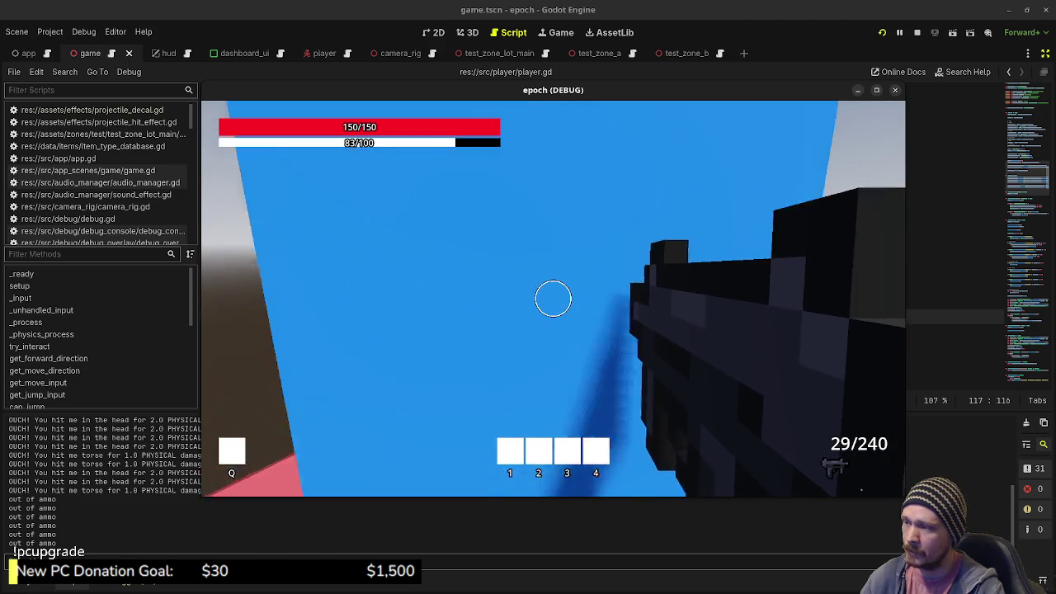
- Continue through the red zone's blue boxes on to the grey zone
key("w")
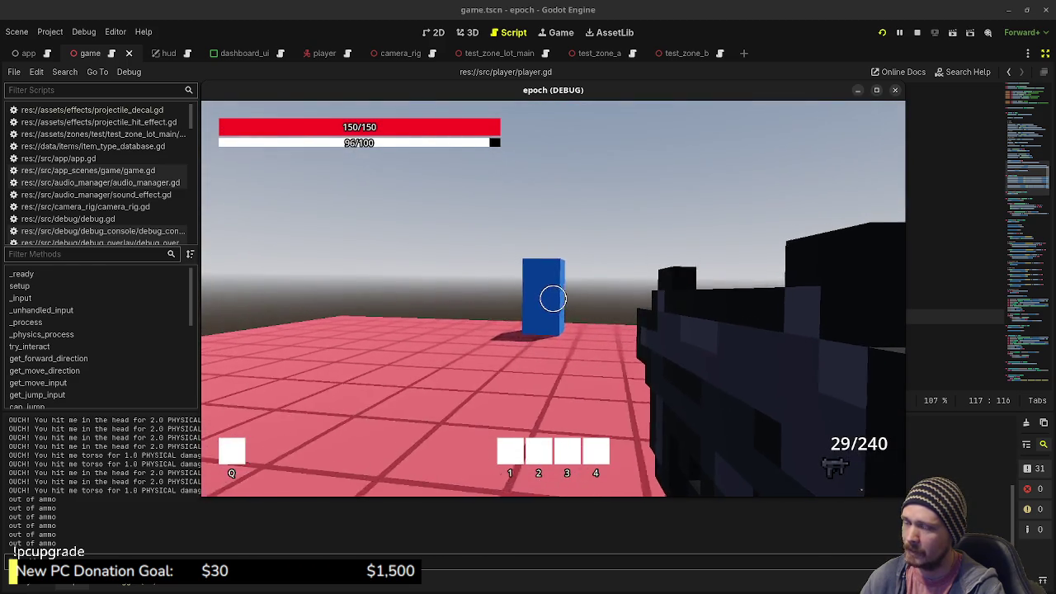
key("s")
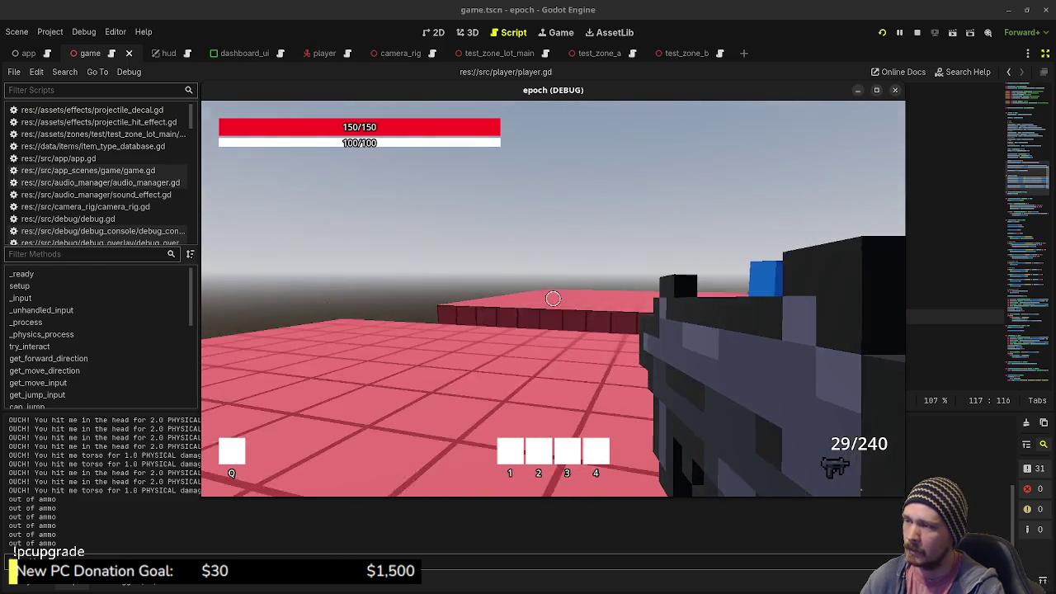
key("s")
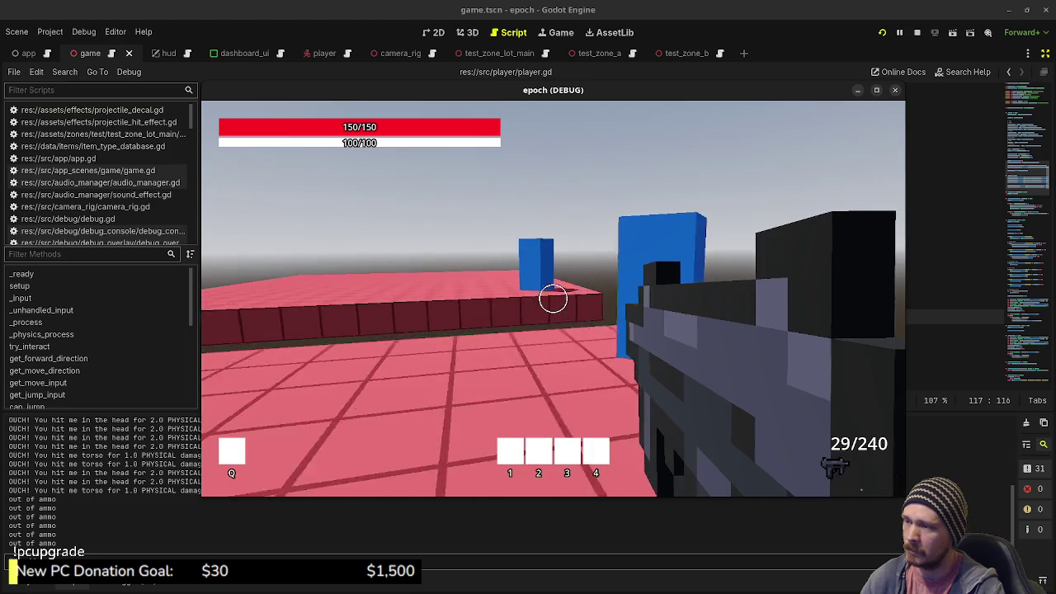
key("w")
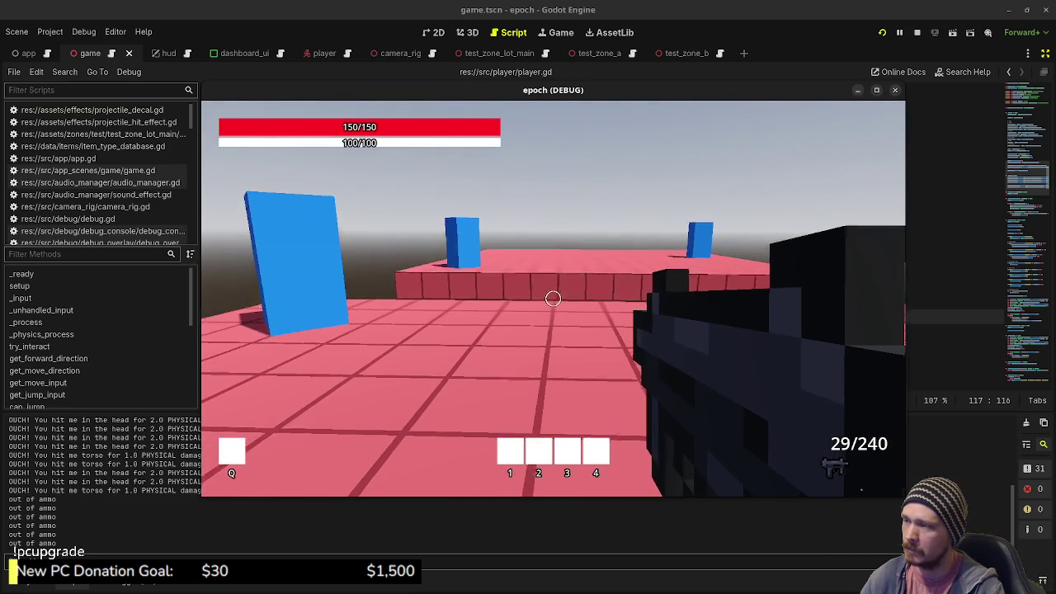
key("w")
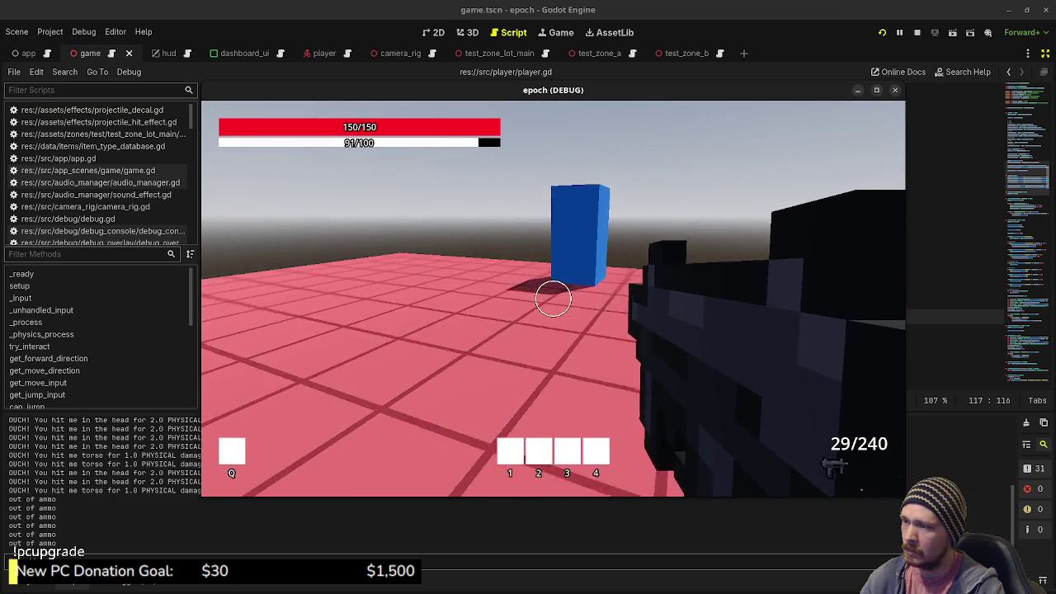
key("w")
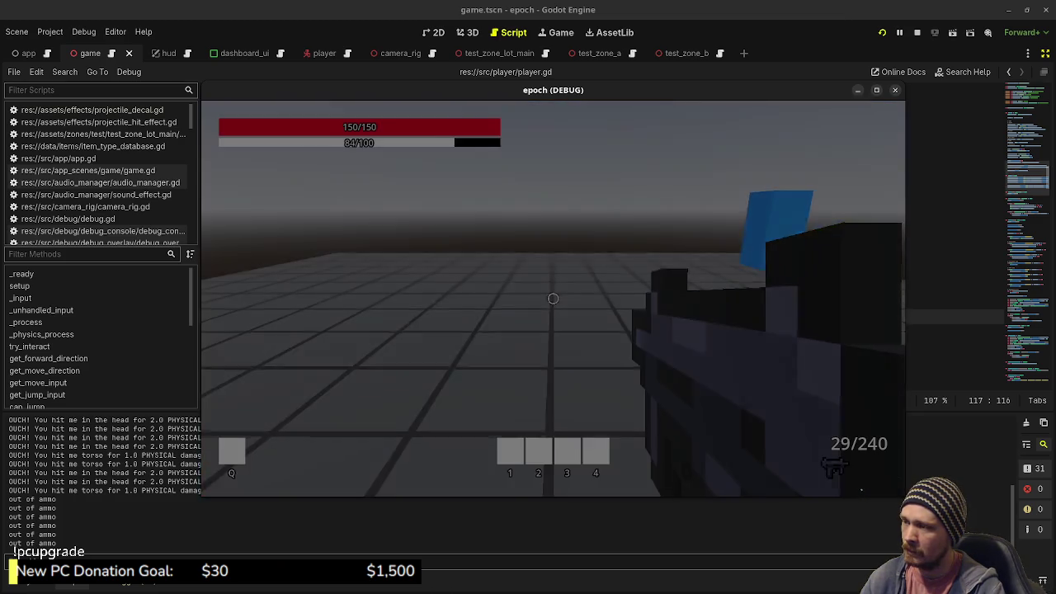
key("w")
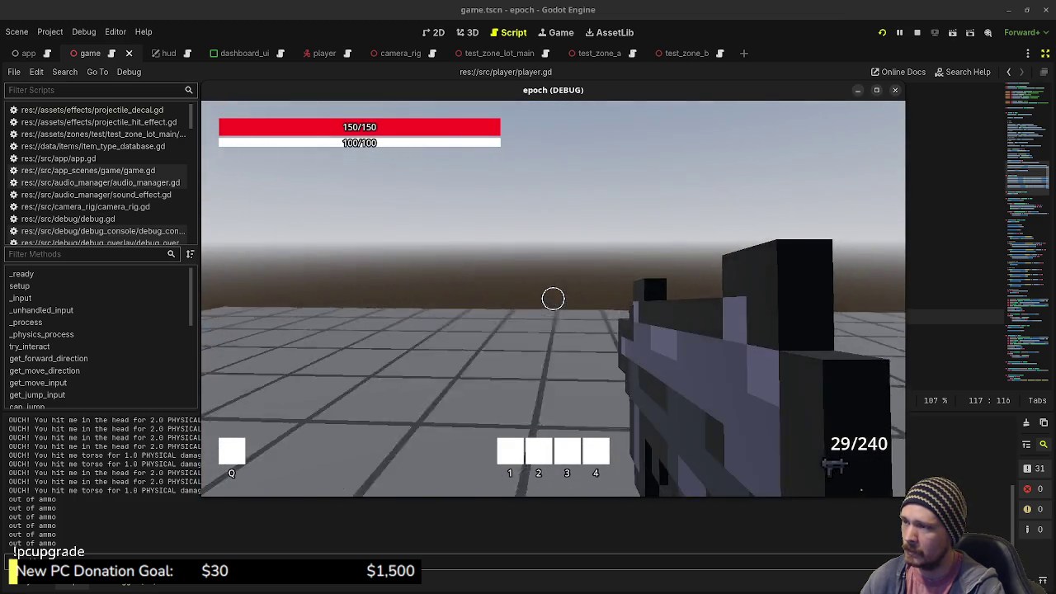
key("d")
key("w")
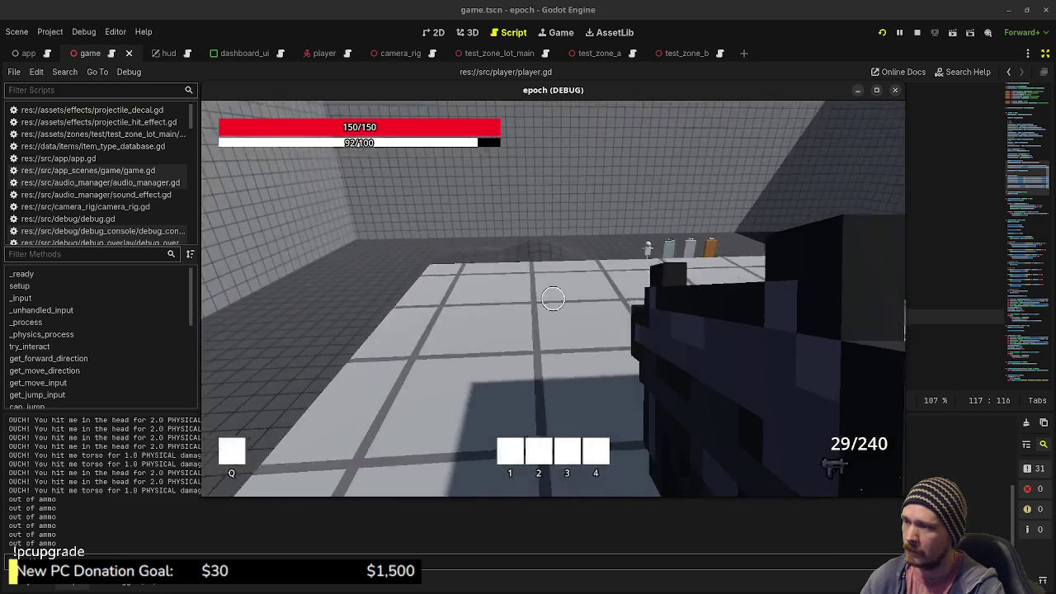
- Explore the slope ramps and Vault area, then climb the Ladder Climb wall
key("w")
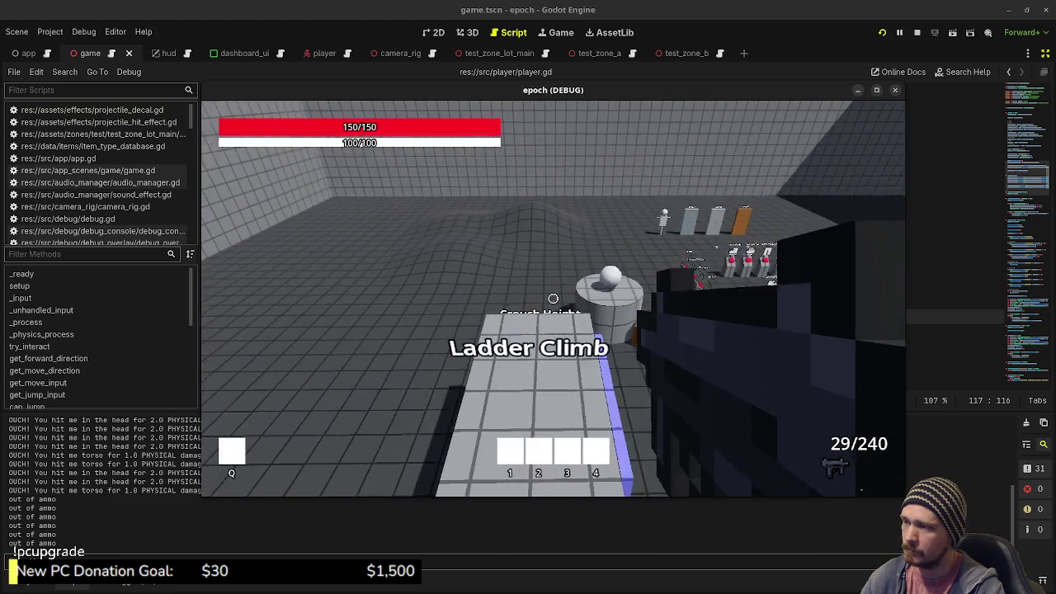
key("w")
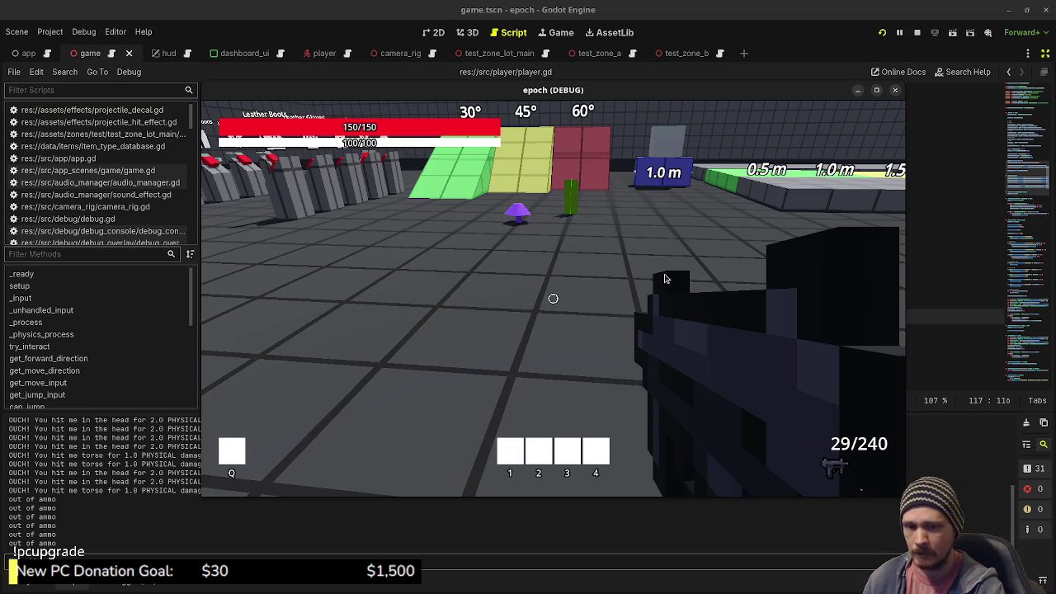
key("s")
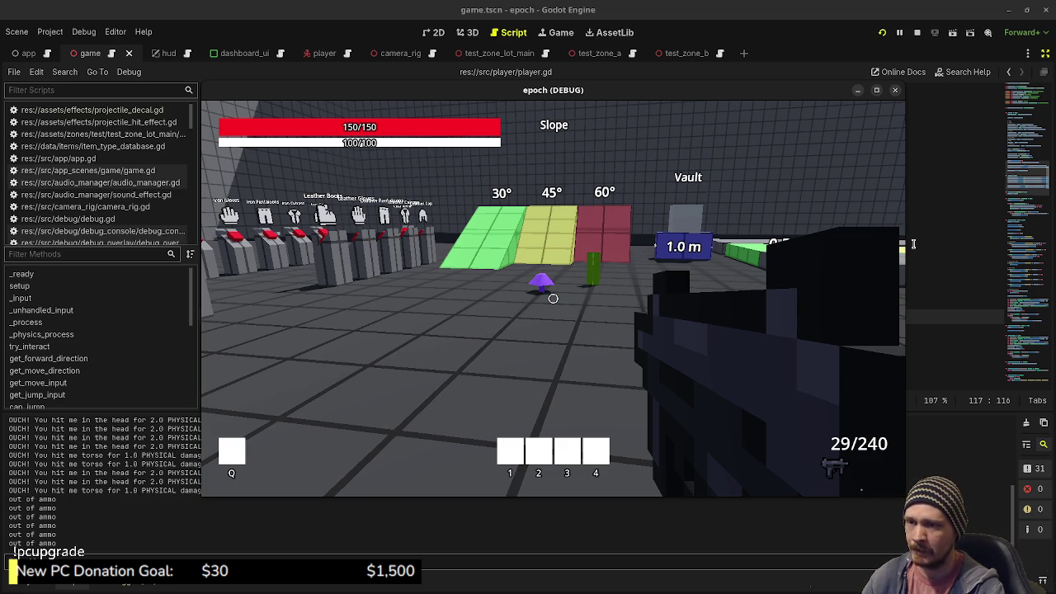
key("w")
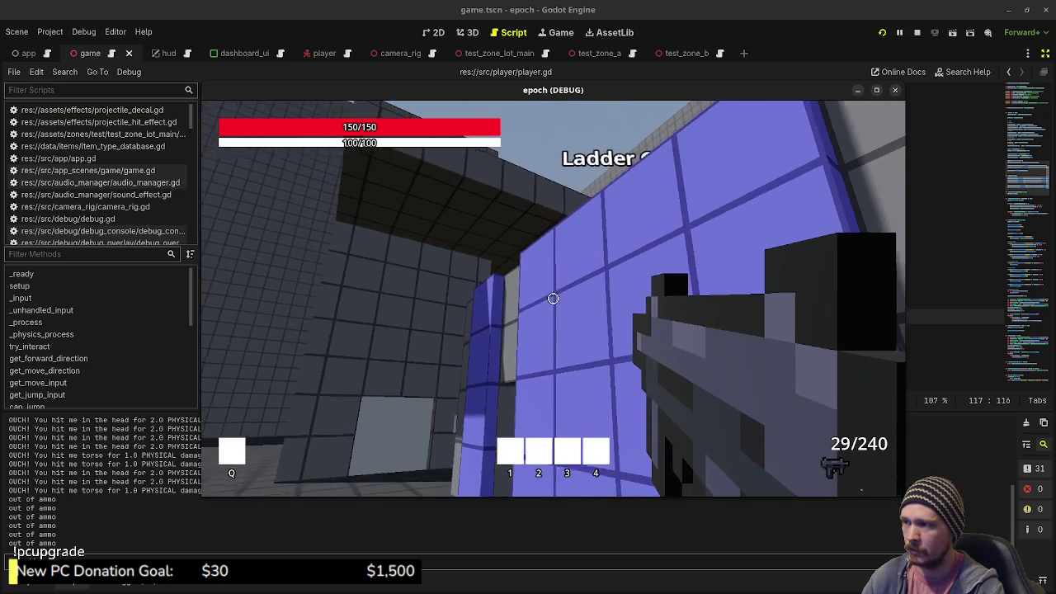
key("a")
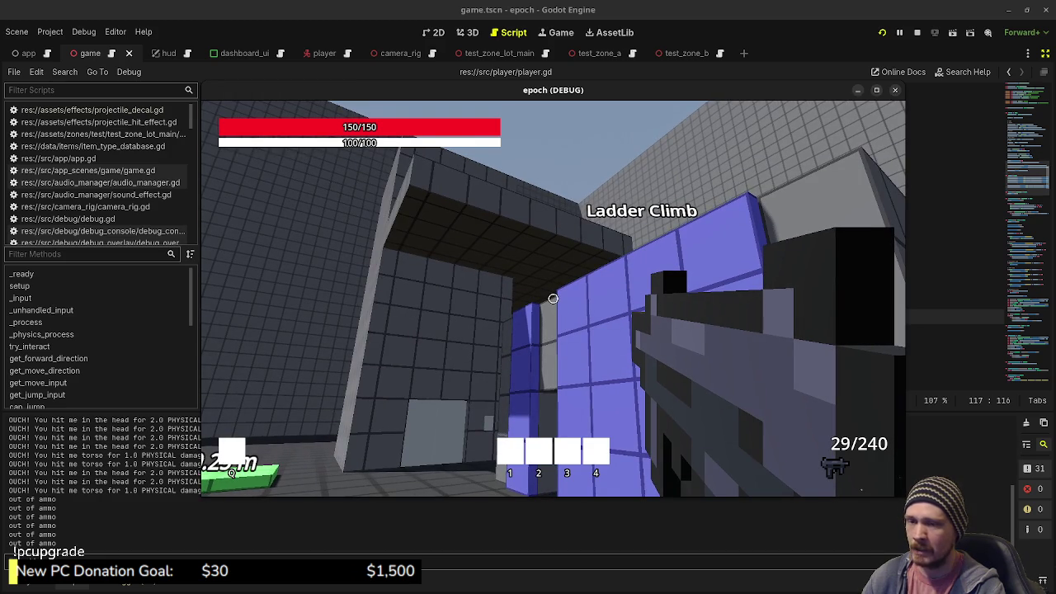
key("w")
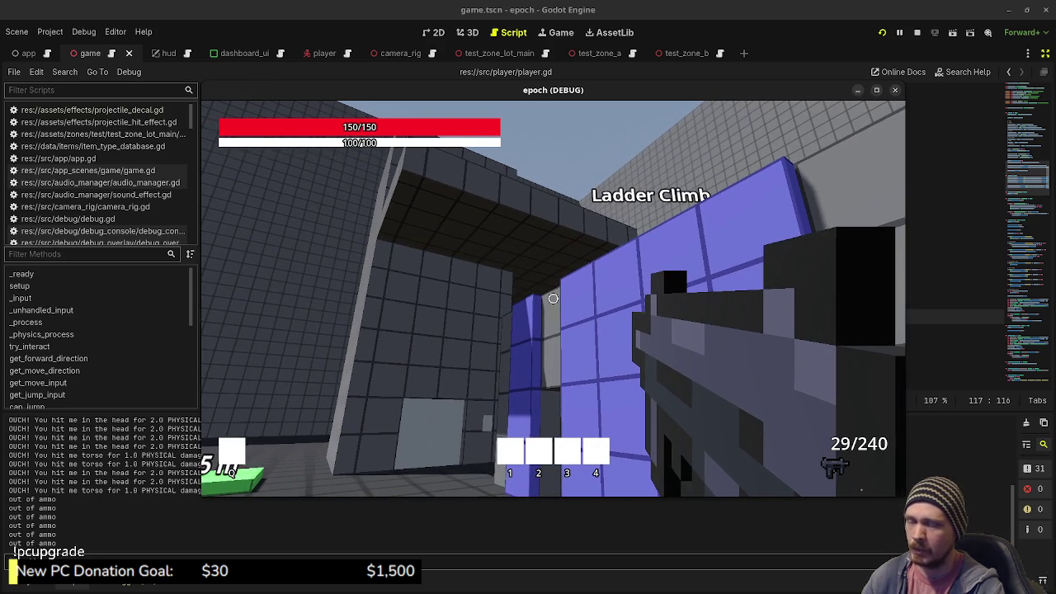
key("w")
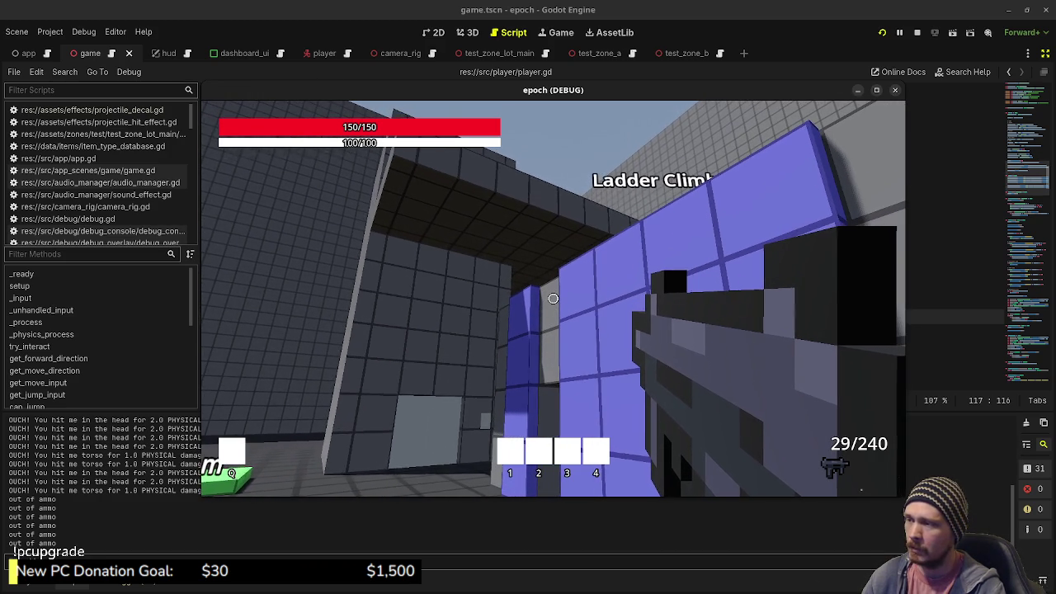
key("w")
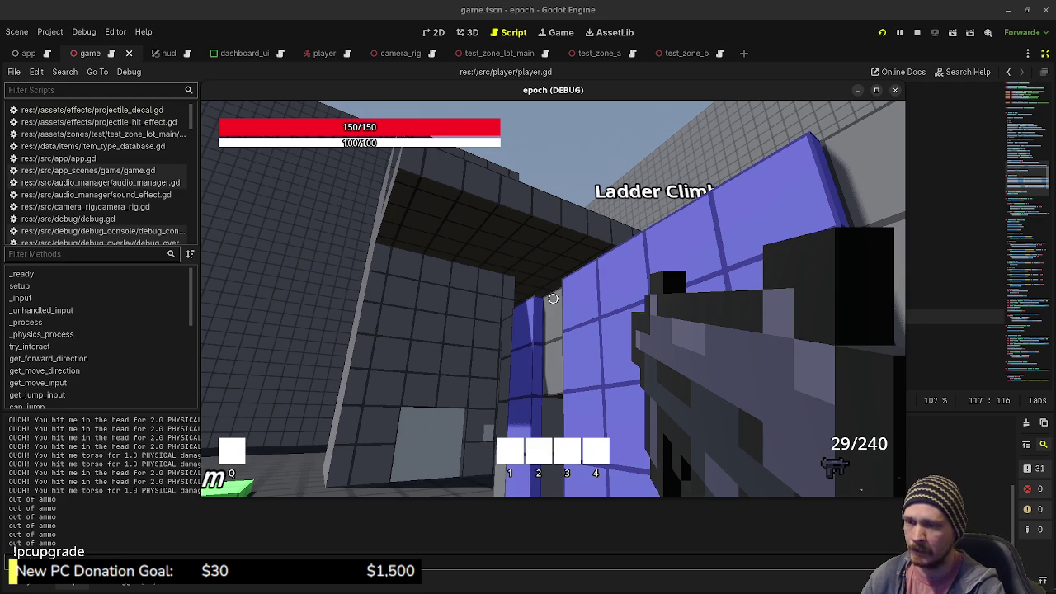
- Walk past the crate and weapon rack to face the Jump Height blocks
key("w")
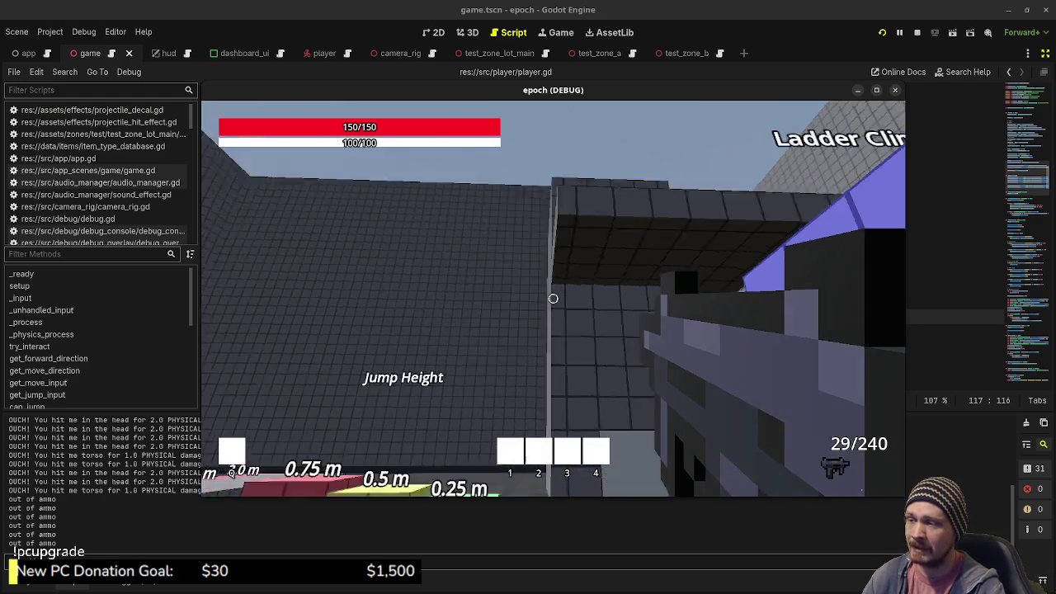
key("w")
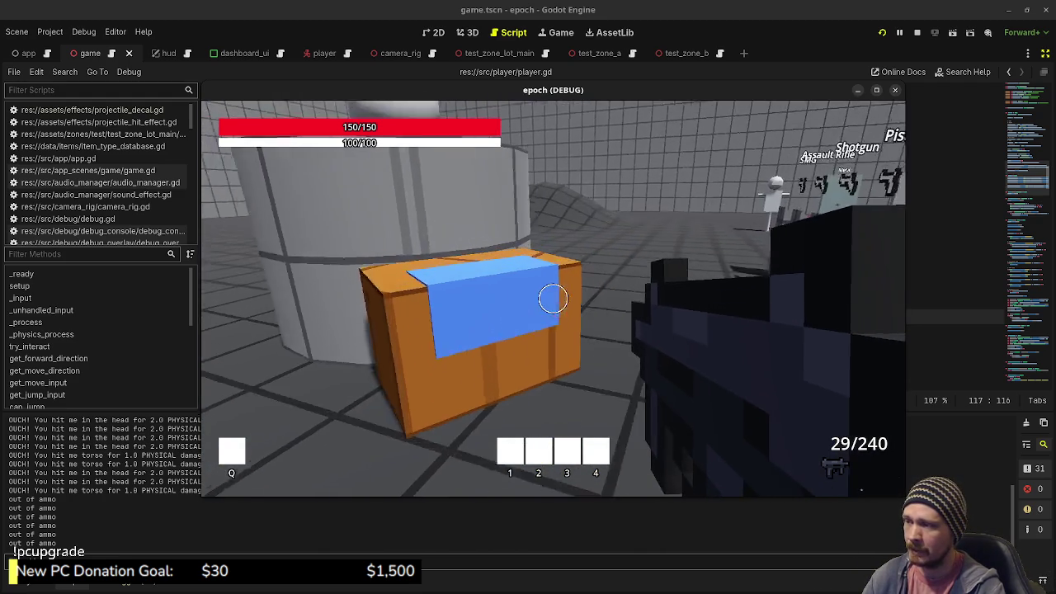
key("a")
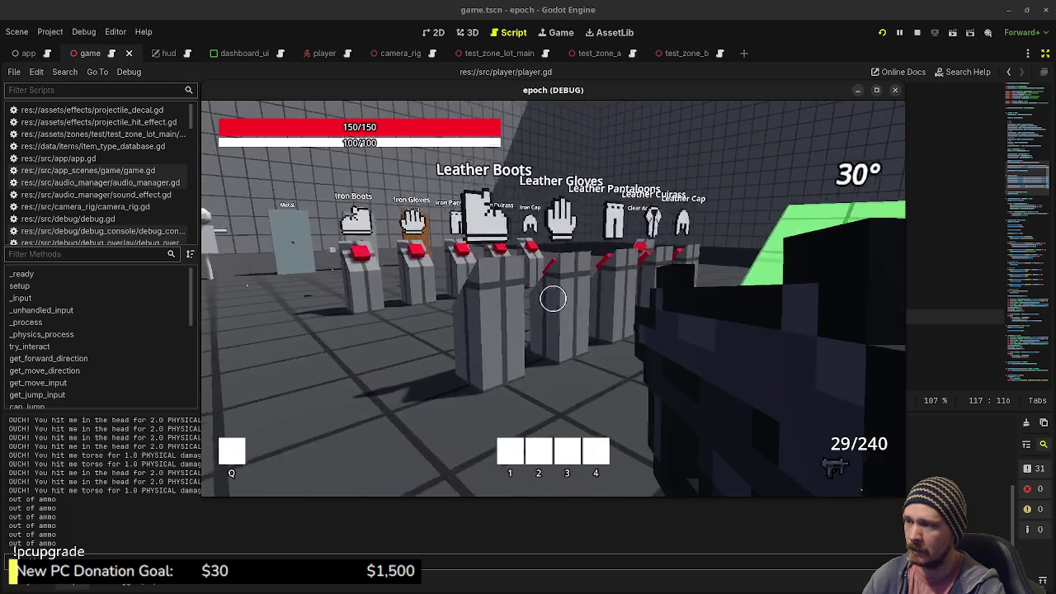
key("w")
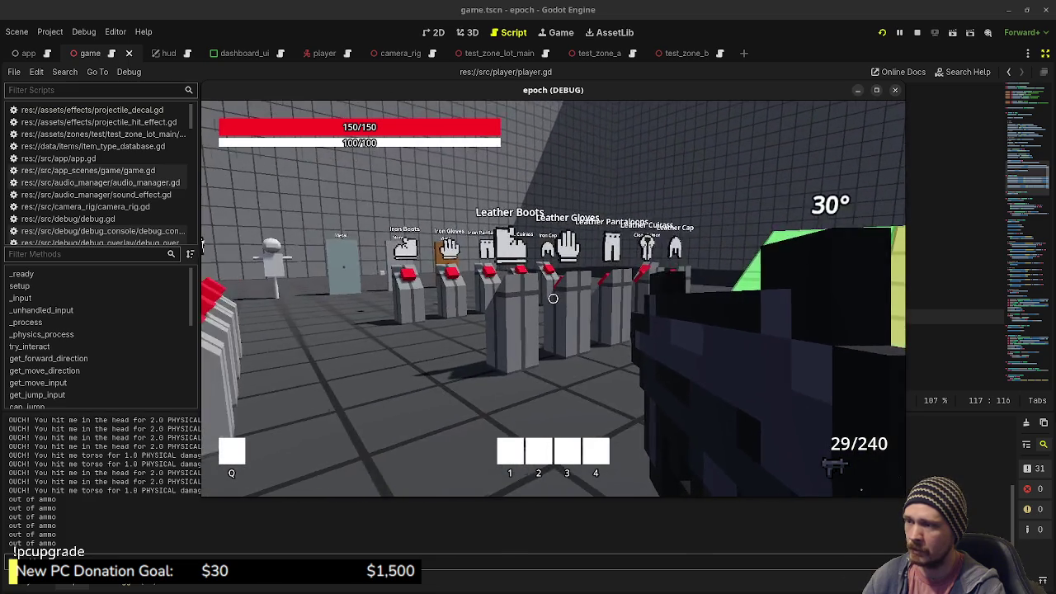
key("w")
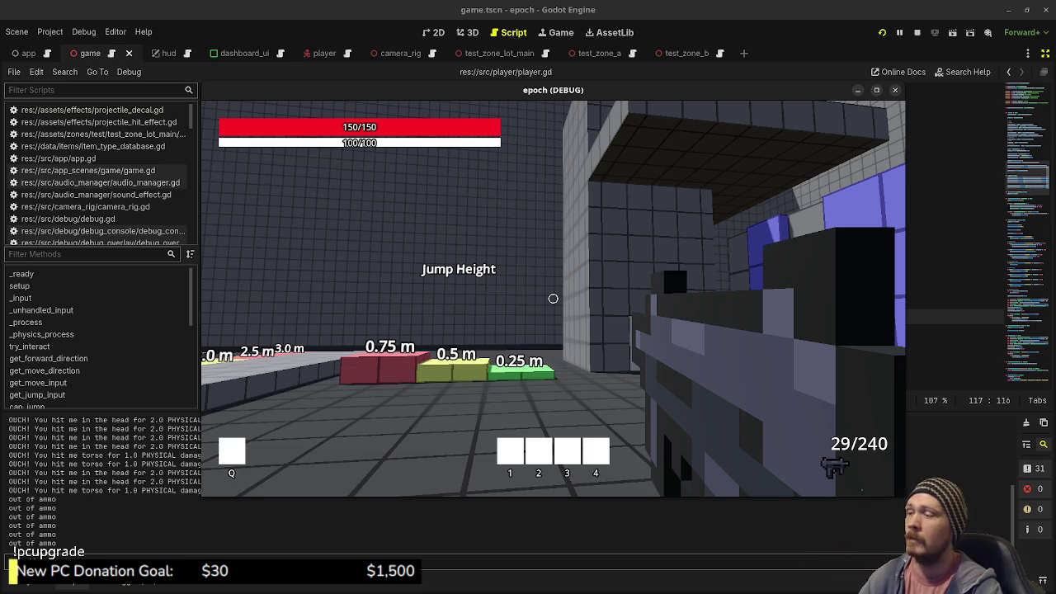
- Walk past the Jump Height, Vault and Jump Distance courses to the armour display row
key("r")
key("w")
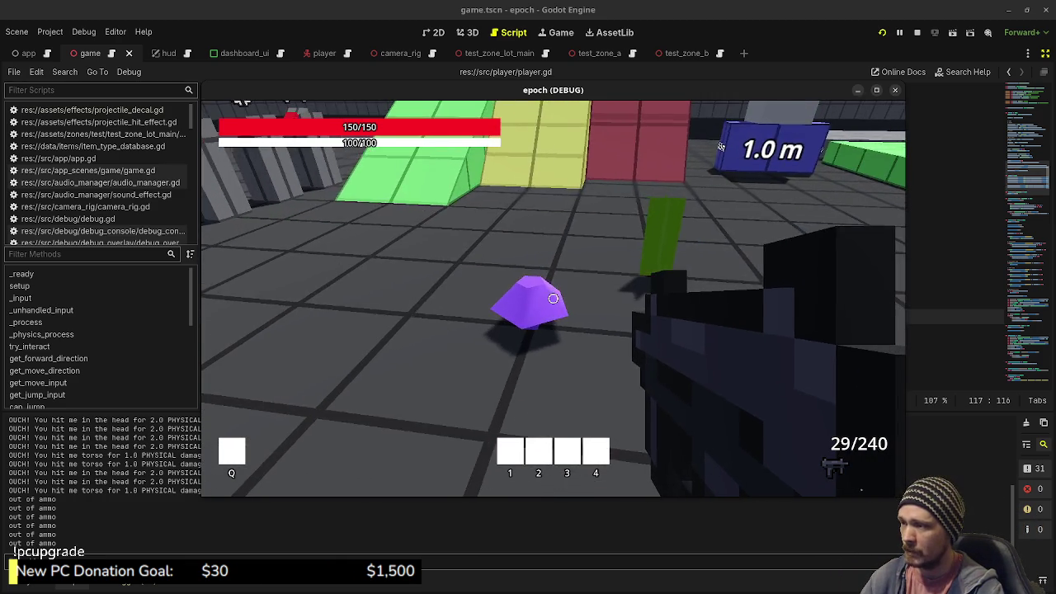
key("w")
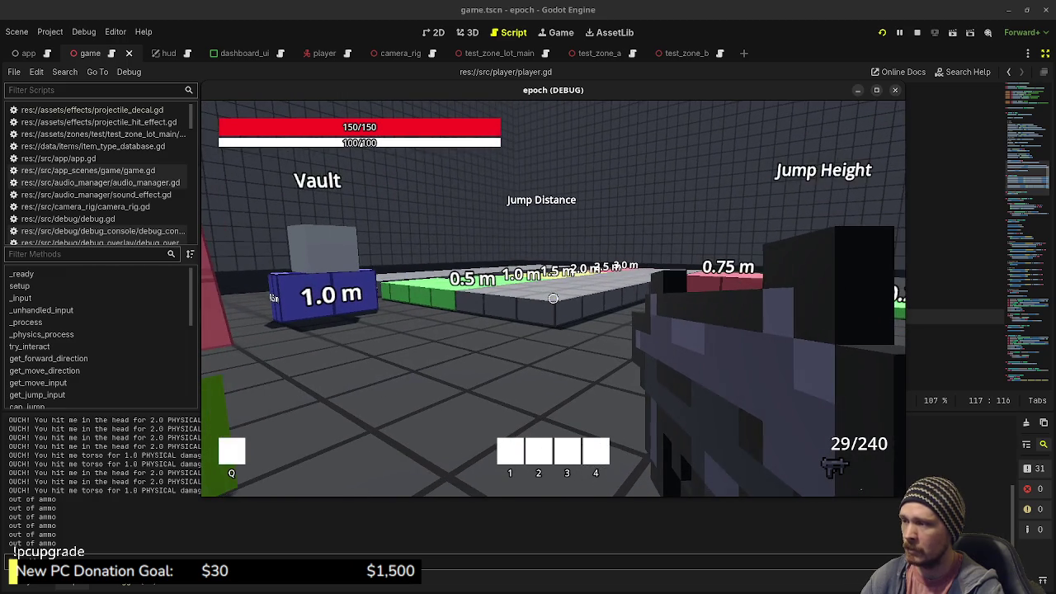
key("w")
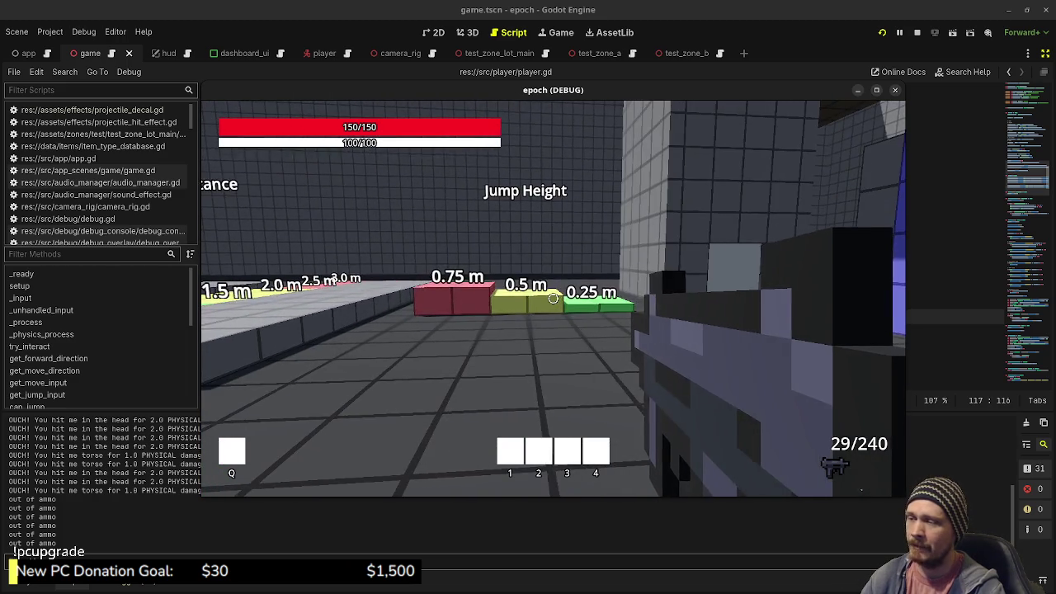
key("w")
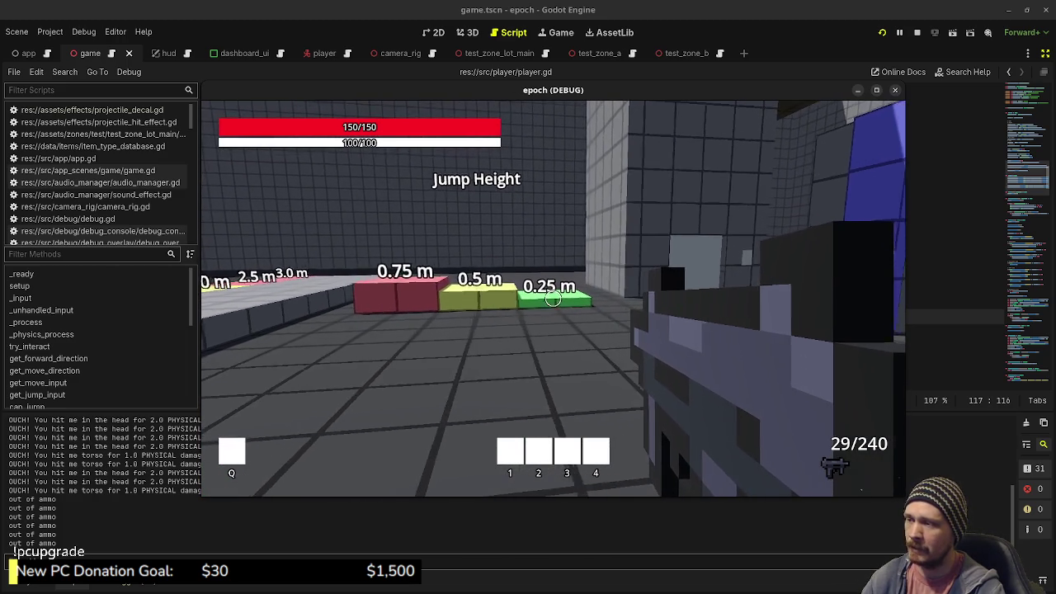
key("w")
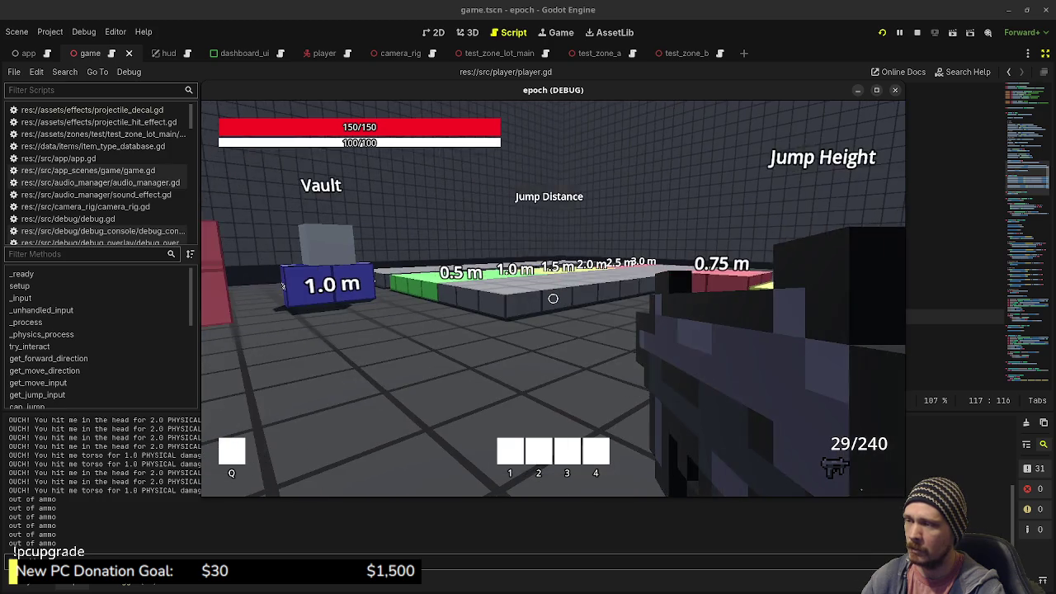
key("w")
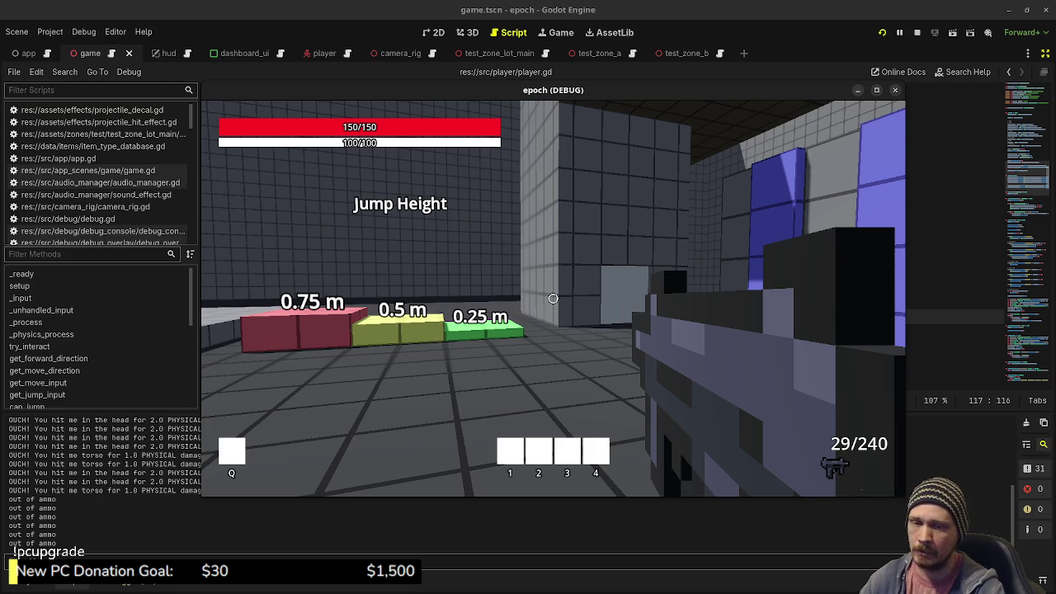
key("d")
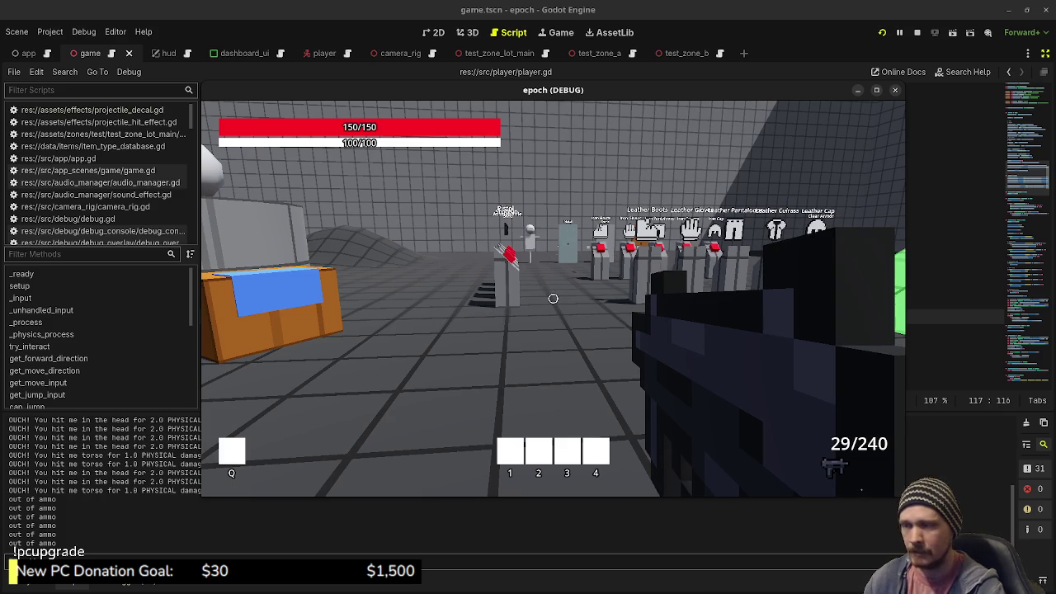
key("s")
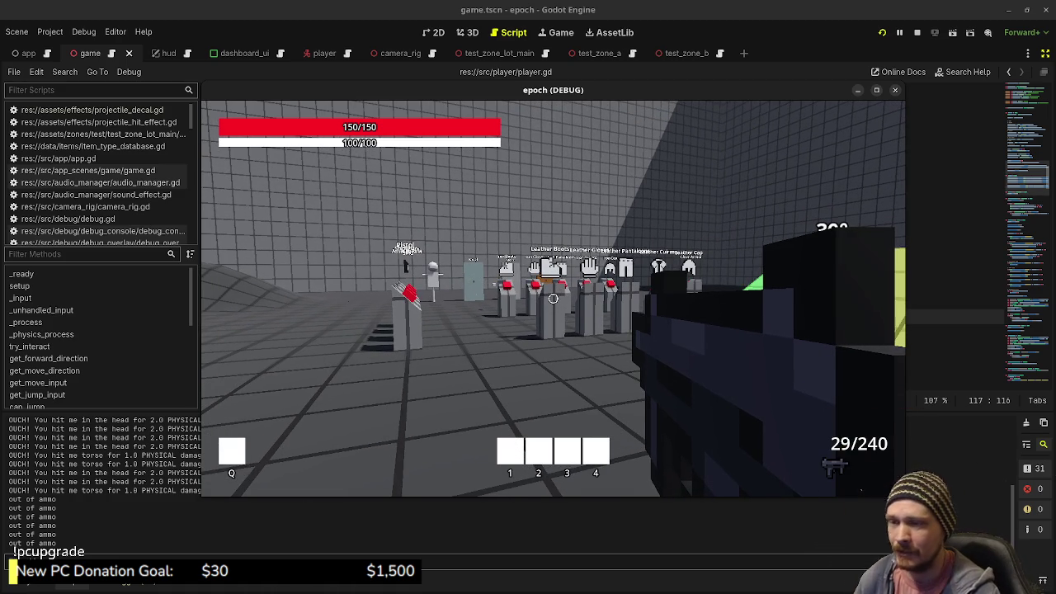
- Walk to the orange ammo crate and open its storage, leaving the SMG at 40/280
mouse_move(553, 298)
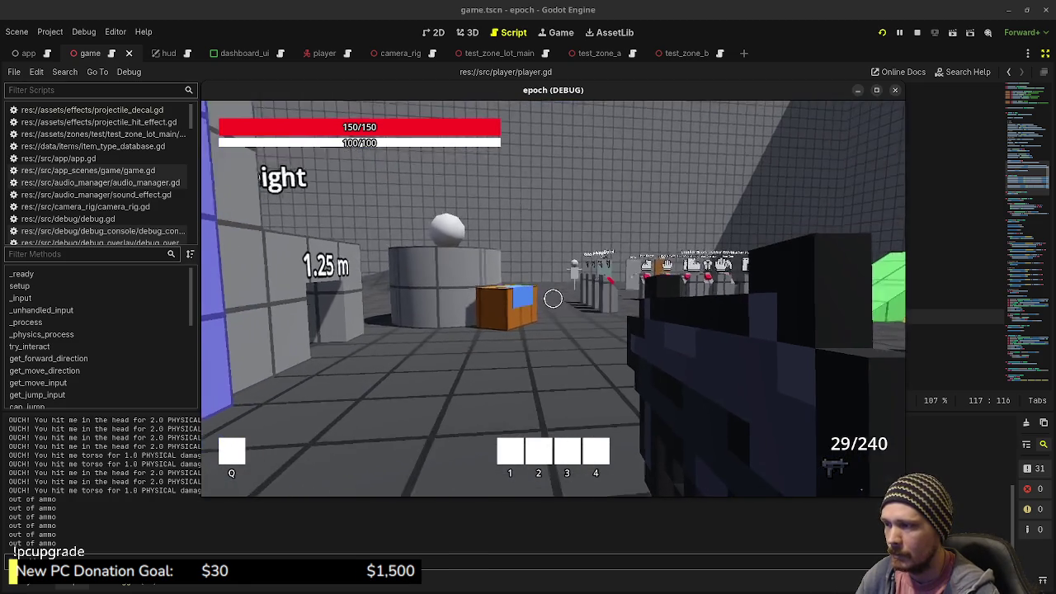
key("w")
key("Tab")
key("Tab")
key("w")
key("w")
key("e")
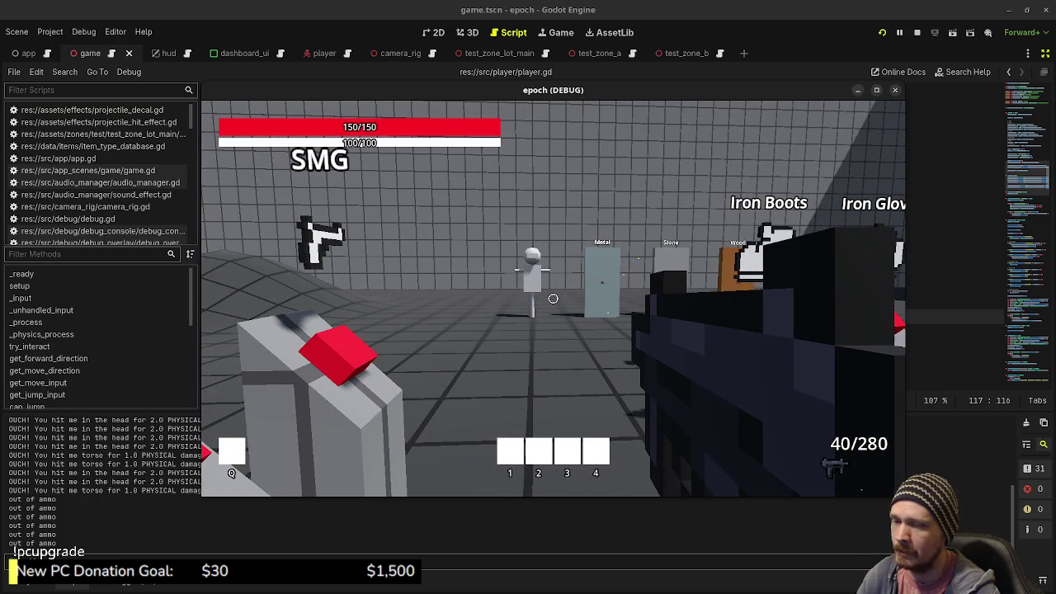
- Fire the rifle at the target dummy, reload, and fire again
key("w")
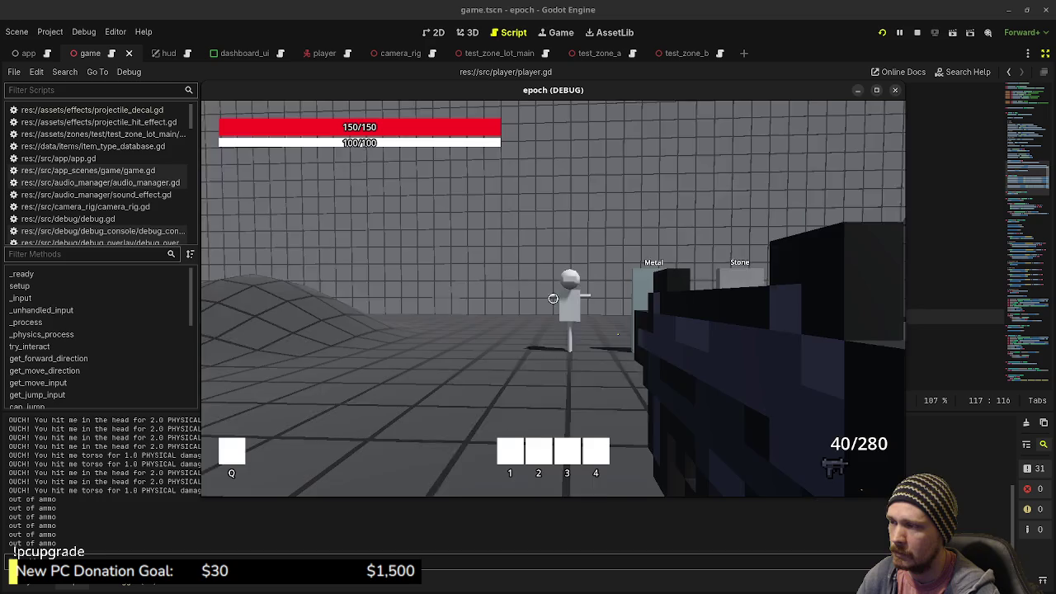
key("2")
key("w")
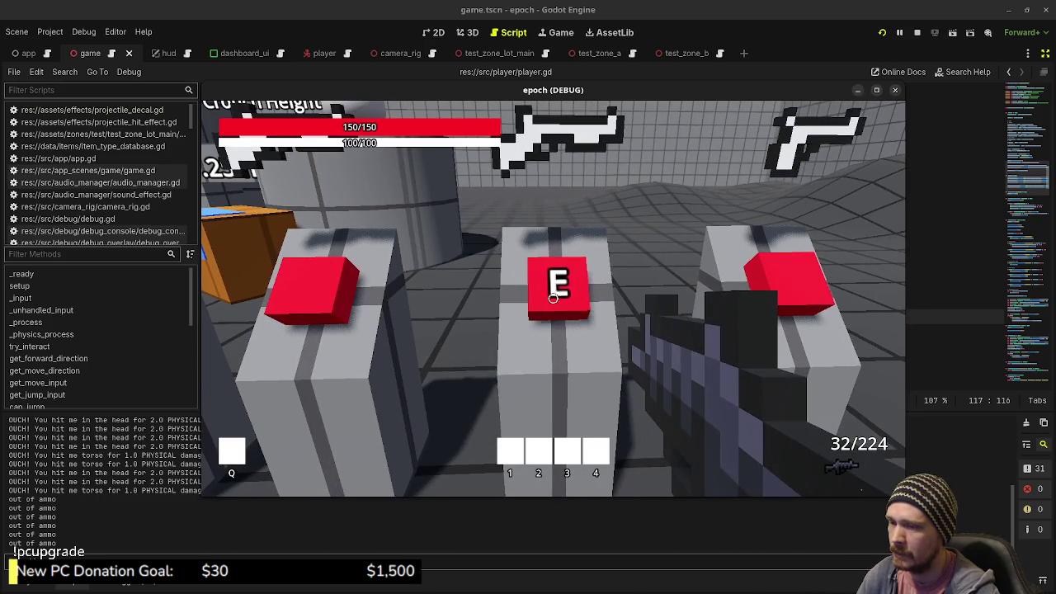
key("s")
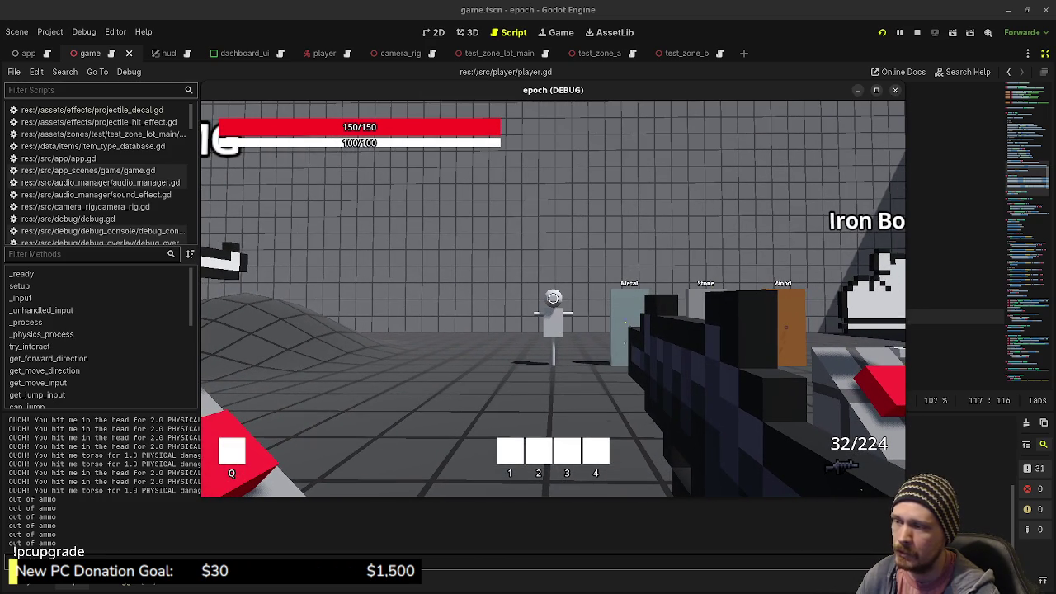
left_click_drag(553, 297, 553, 297)
key("Tab")
key("Tab")
key("r")
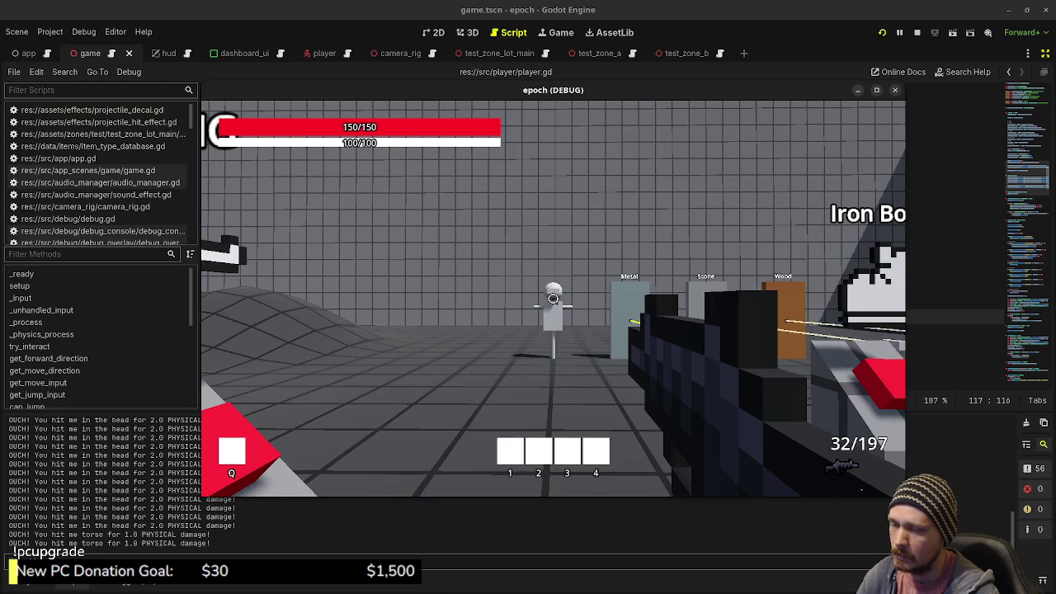
left_click_drag(553, 298, 553, 298)
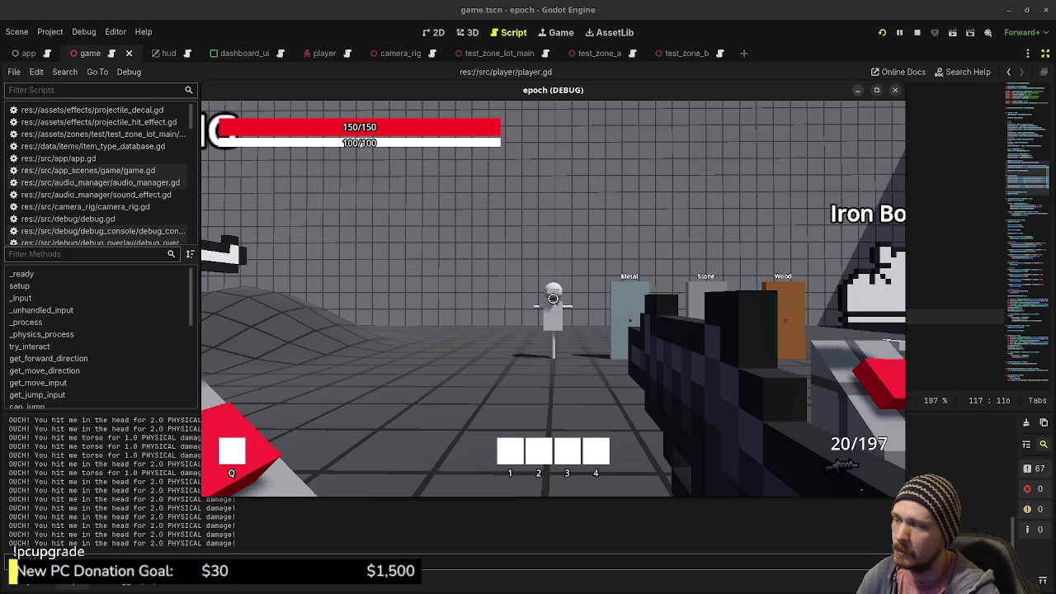
- Fire and reload the SMG, then cycle weapons until the rifle reads 20/197
key("2")
left_click_drag(553, 297, 553, 298)
key("r")
key("r")
key("r")
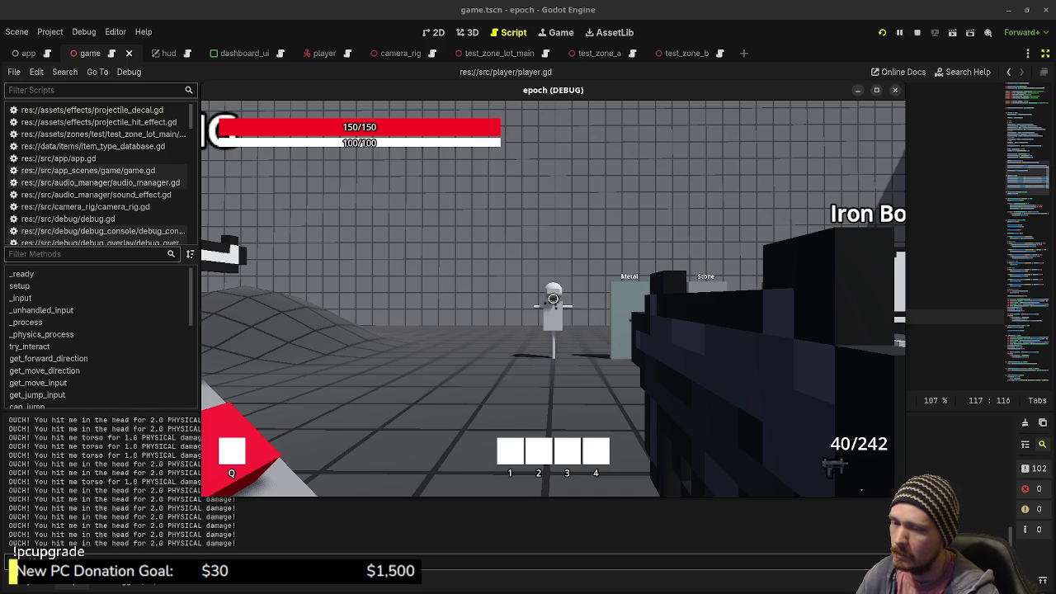
key("s")
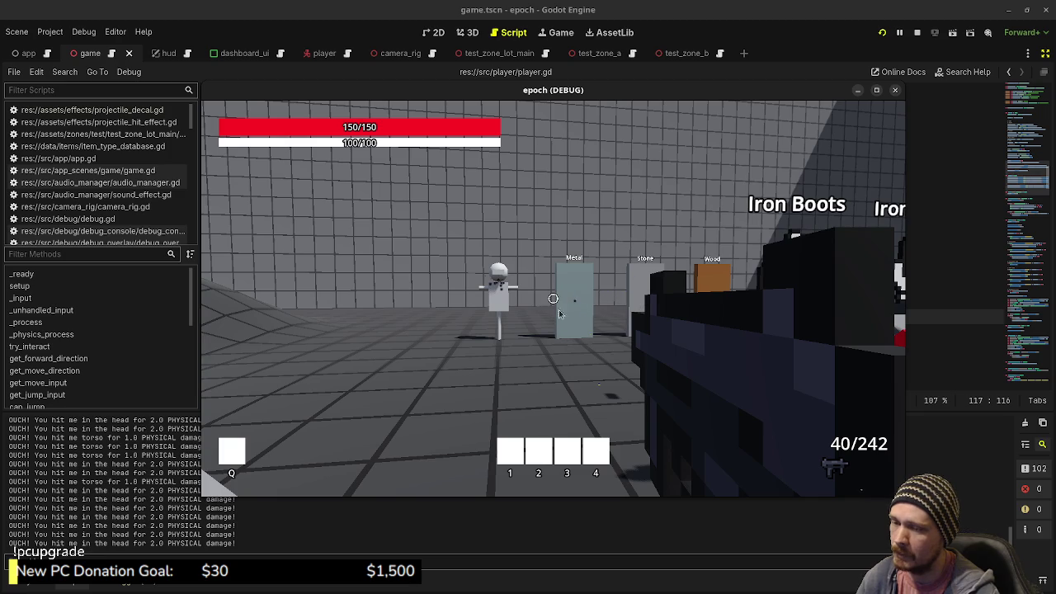
scroll(552, 298, "down", 1)
scroll(552, 297, "up", 1)
scroll(552, 298, "down", 1)
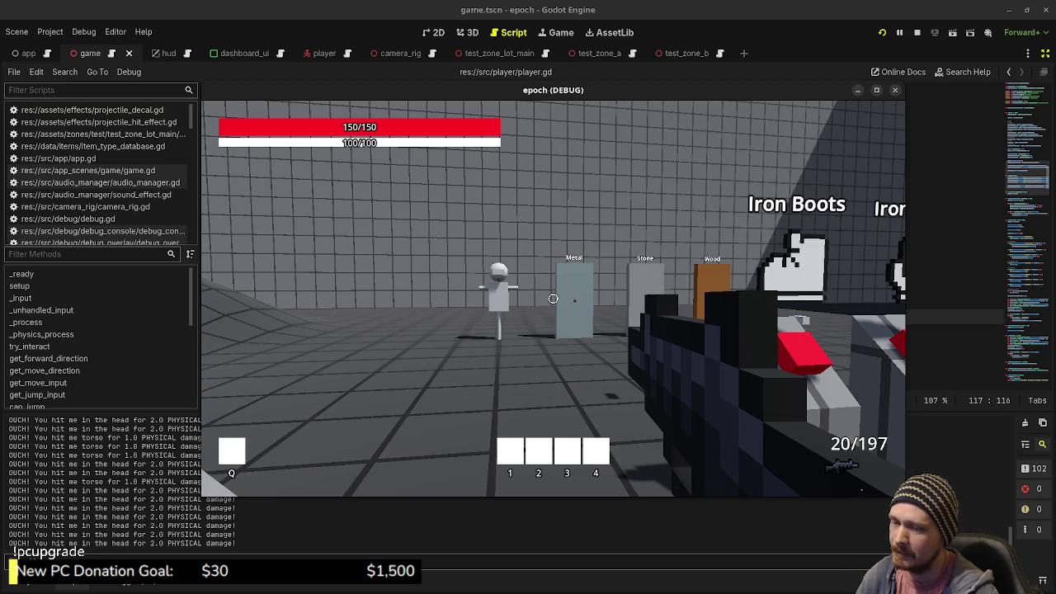
scroll(553, 298, "up", 1)
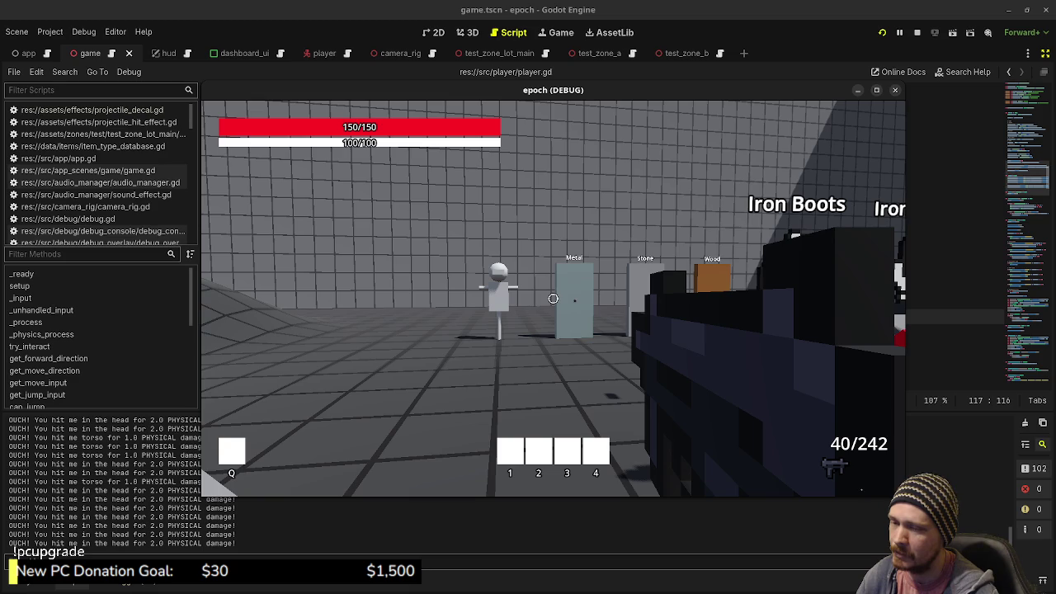
scroll(553, 298, "down", 1)
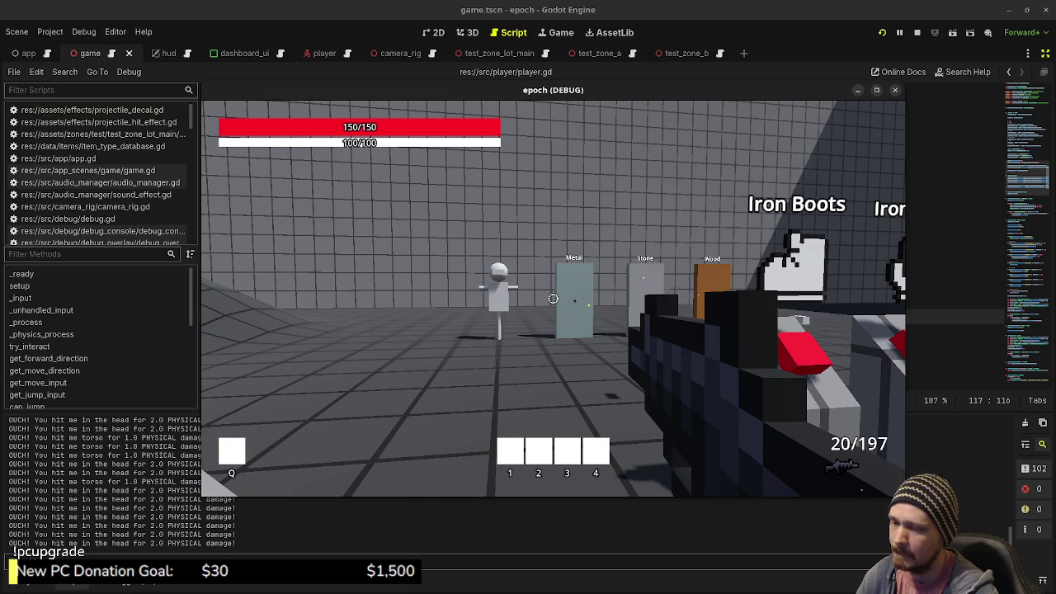
key("Tab")
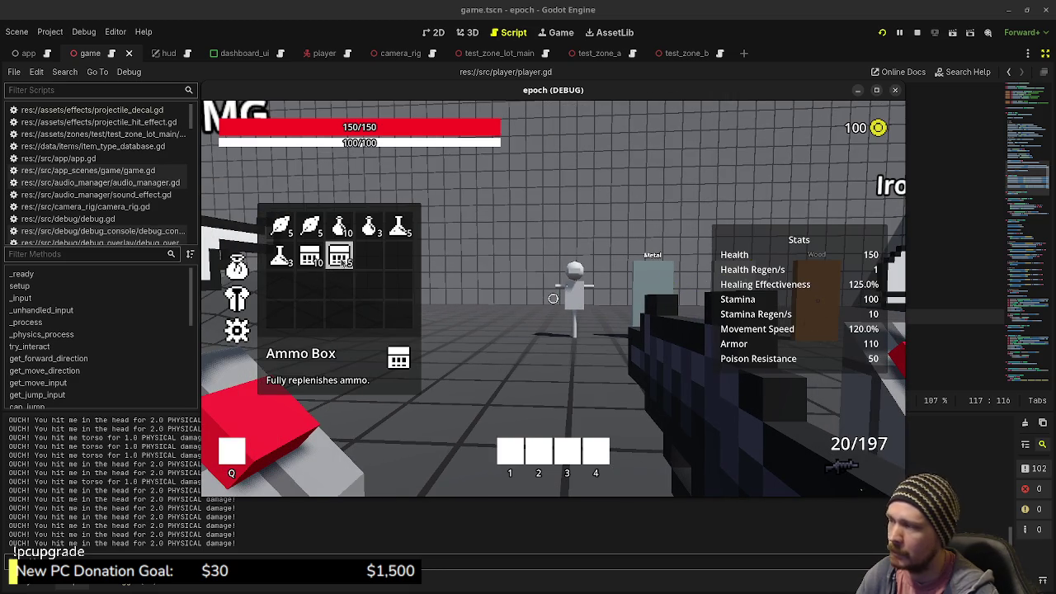
- Consume one Ammo Box, confirm the rifle refilled to 32/224, and stop the game
left_click(345, 261)
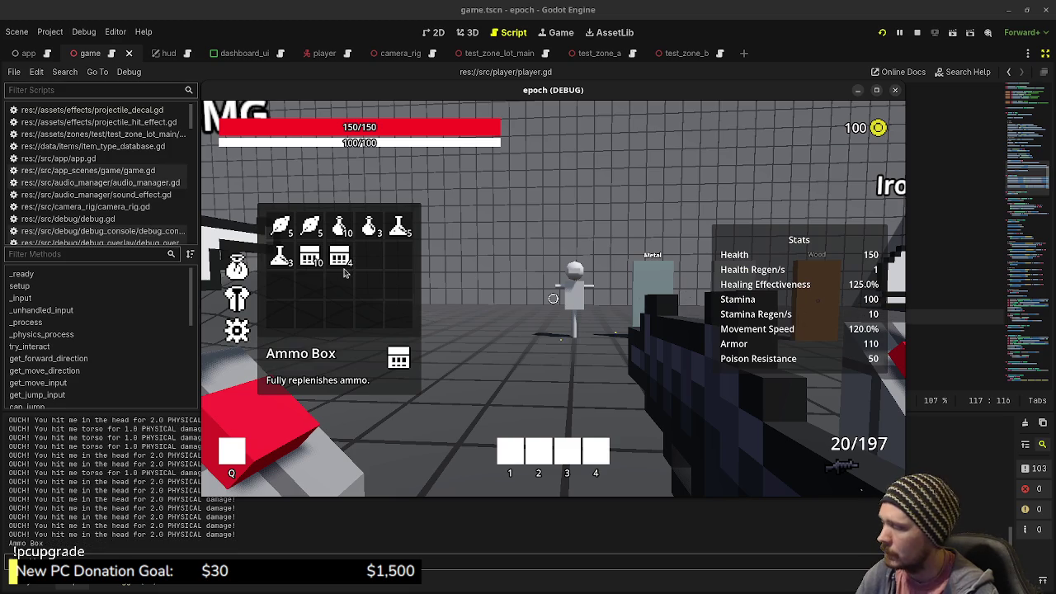
key("Tab")
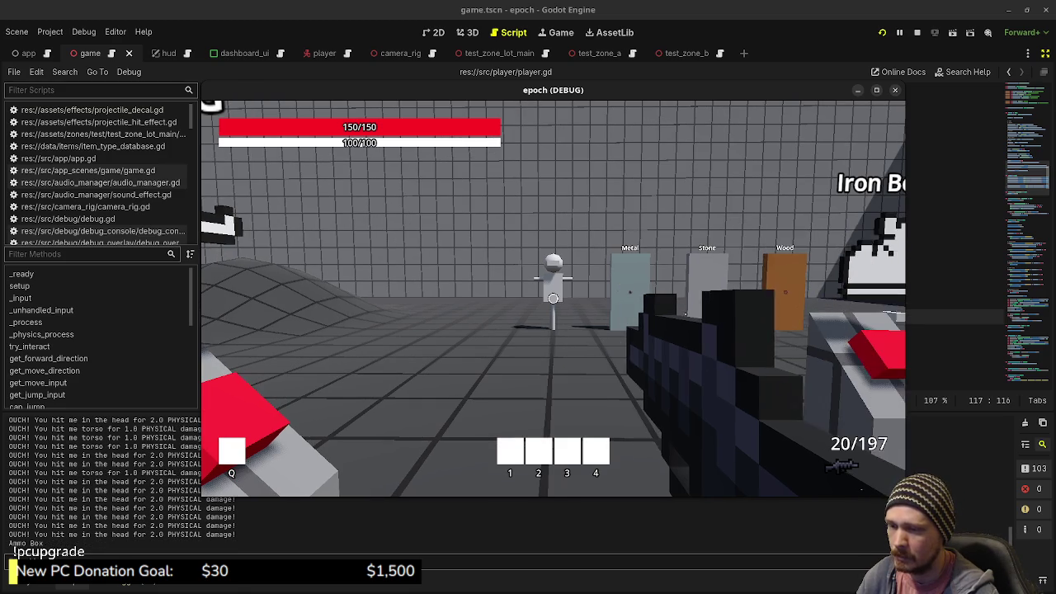
key("q")
key("q")
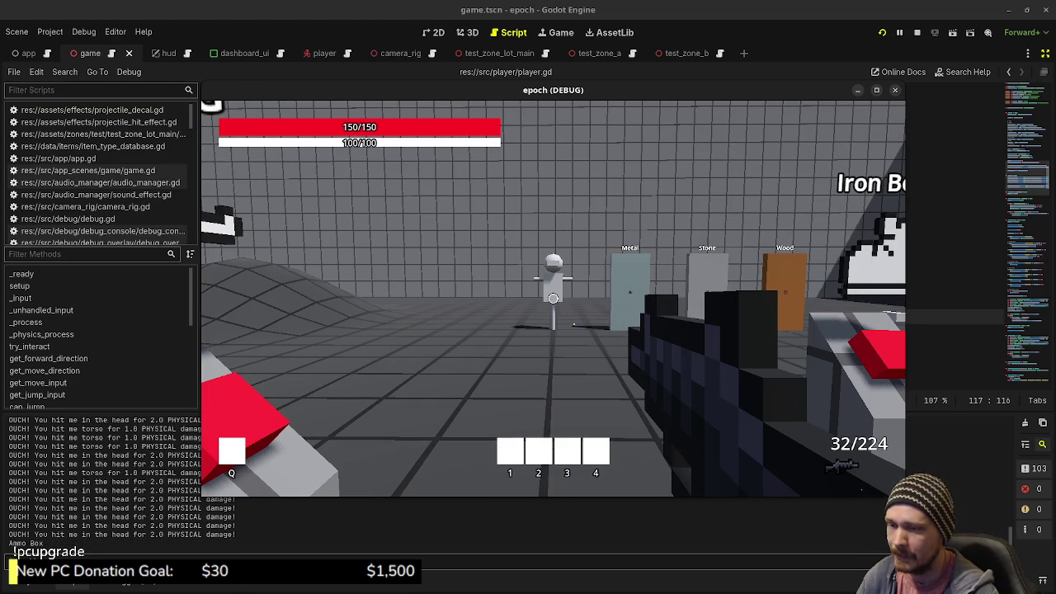
key("q")
key("q")
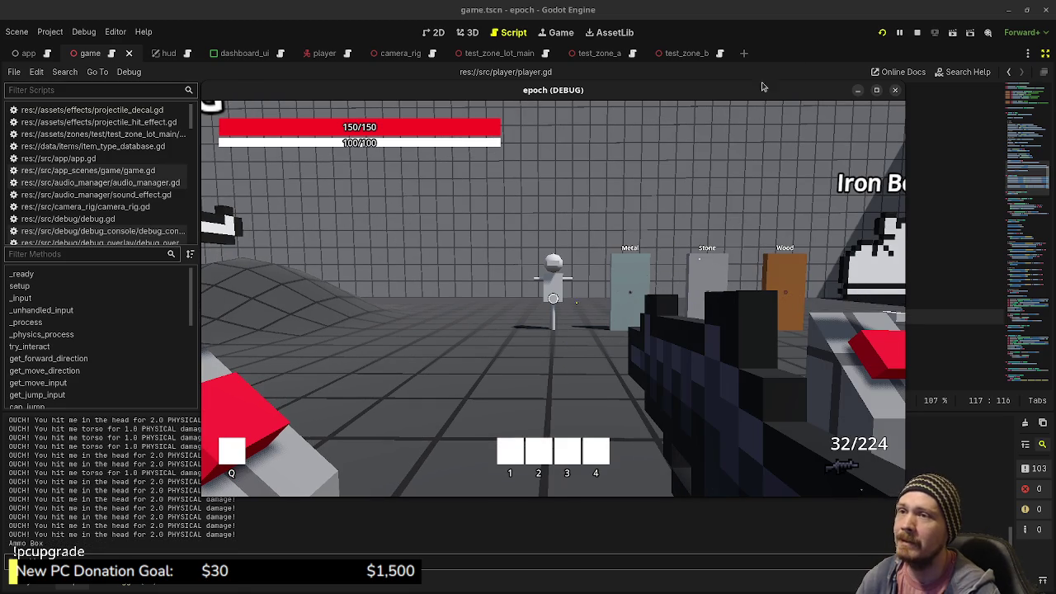
left_click(916, 33)
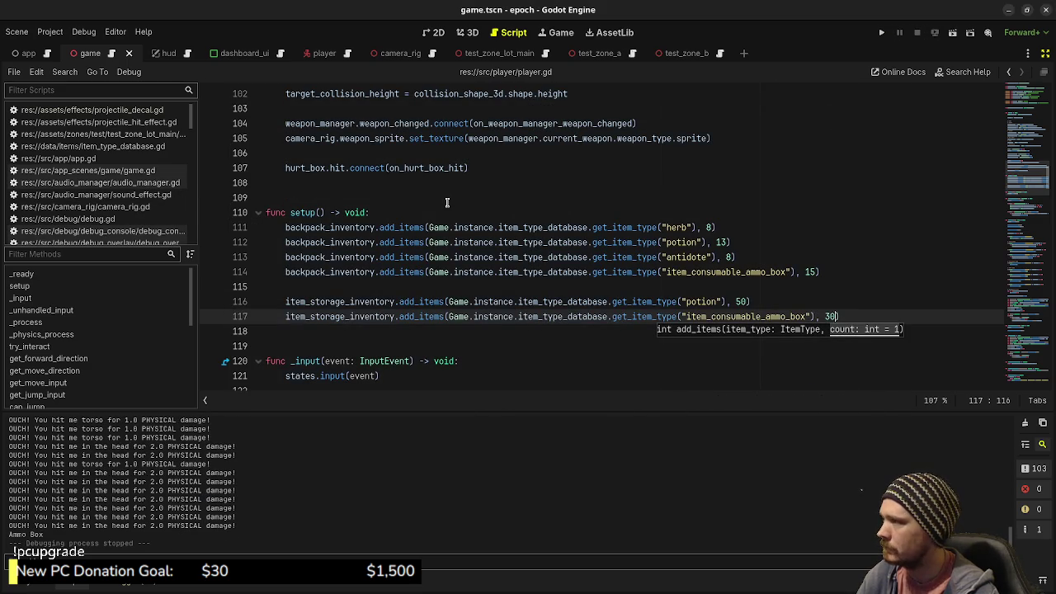
- Browse the FileSystem dock's folder tree down to the weapon_manager folder
scroll(446, 203, "up", 3)
scroll(446, 203, "down", 2)
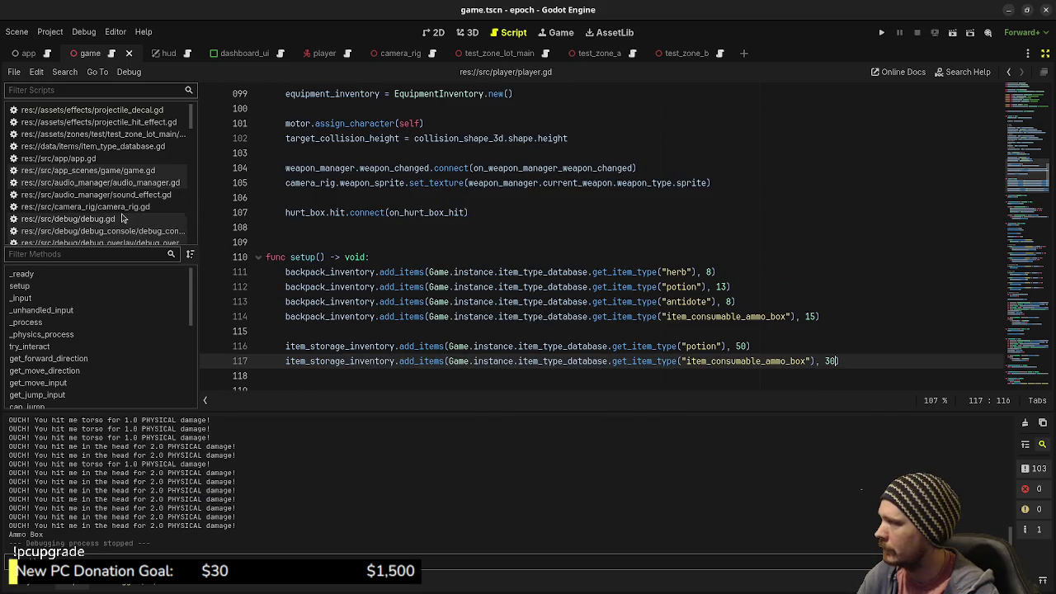
scroll(123, 227, "down", 2)
left_click(40, 585)
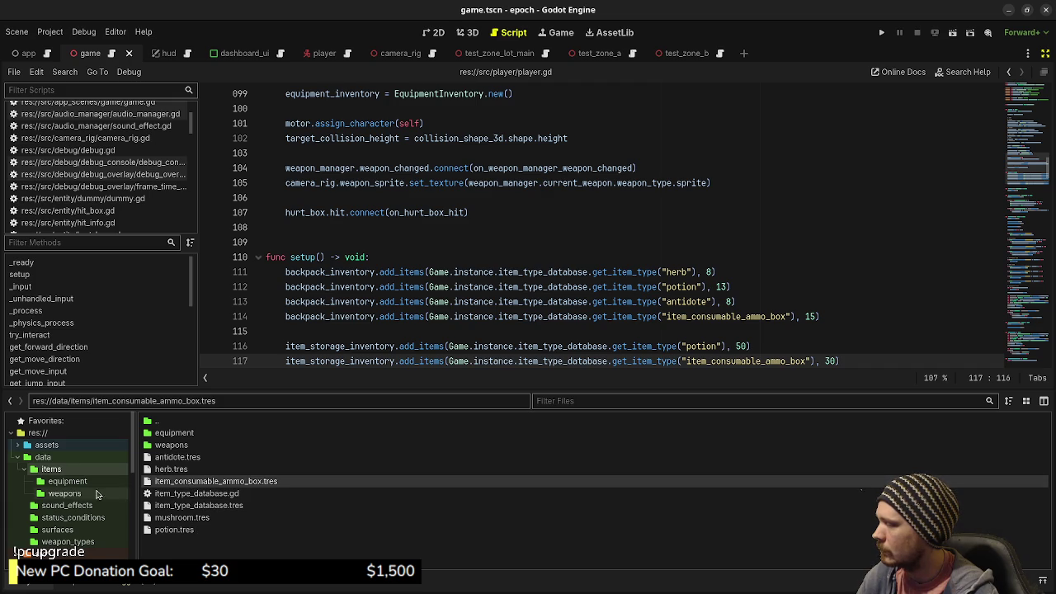
scroll(83, 495, "down", 5)
scroll(62, 532, "down", 3)
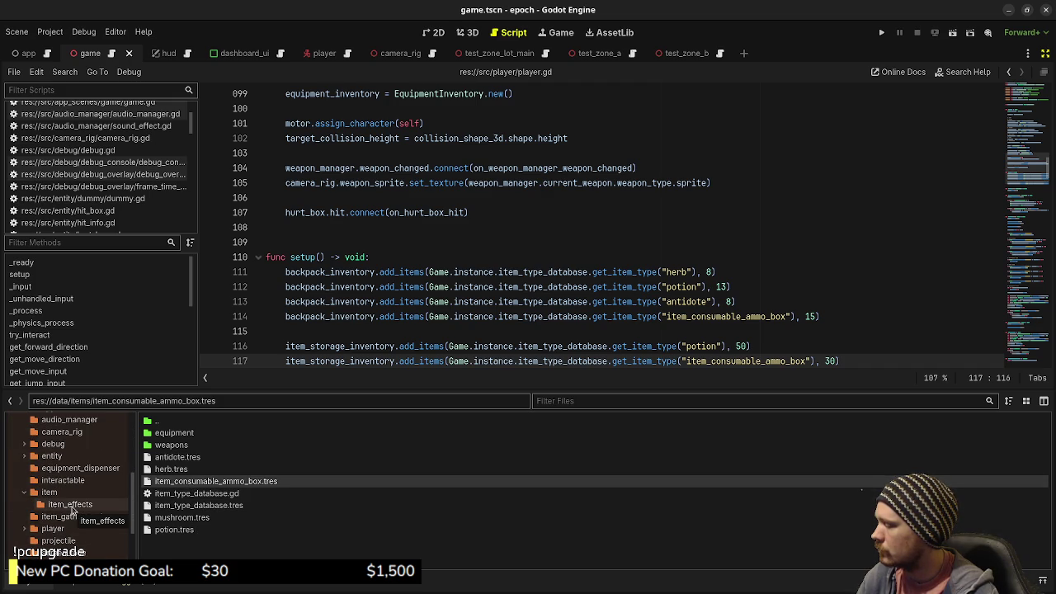
scroll(72, 495, "down", 3)
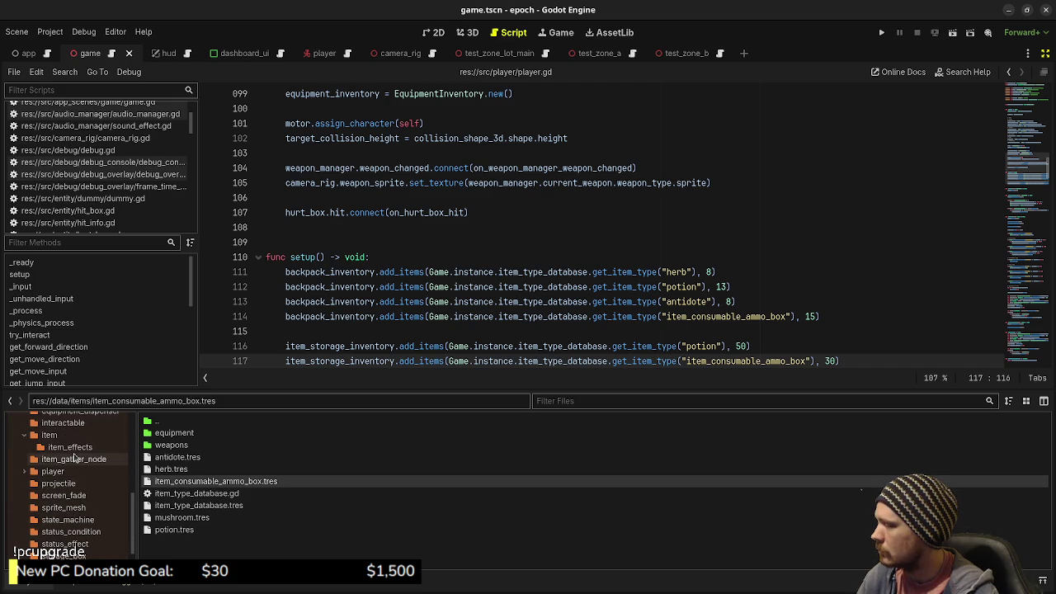
scroll(73, 461, "down", 3)
left_click(71, 548)
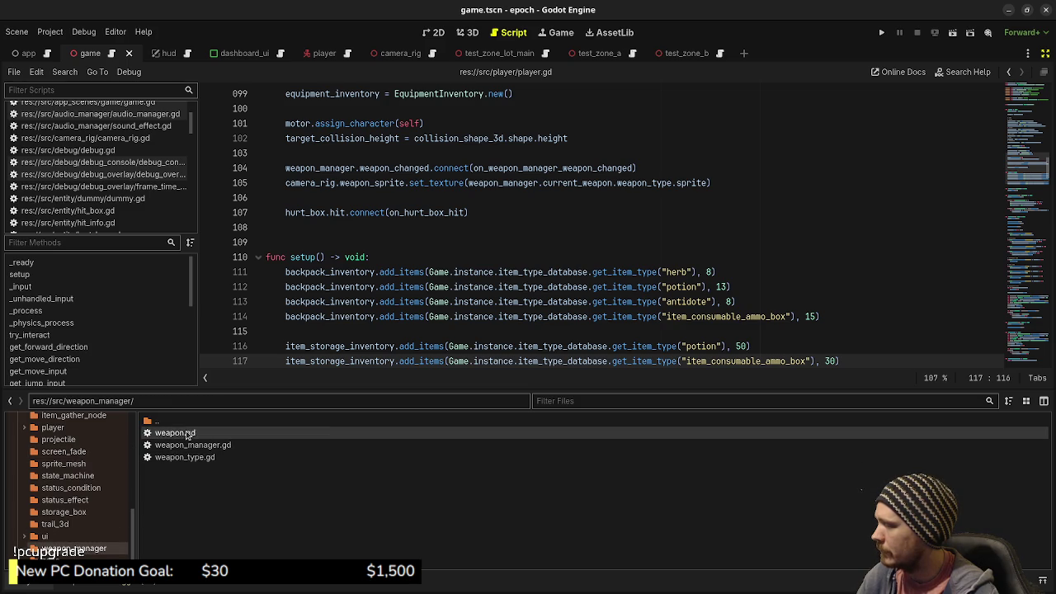
- Open weapon.gd and add a replenish_all_ammo() -> void function after line 227
double_click(175, 432)
scroll(465, 309, "down", 1)
scroll(465, 308, "up", 1)
scroll(466, 308, "down", 1)
left_click(348, 357)
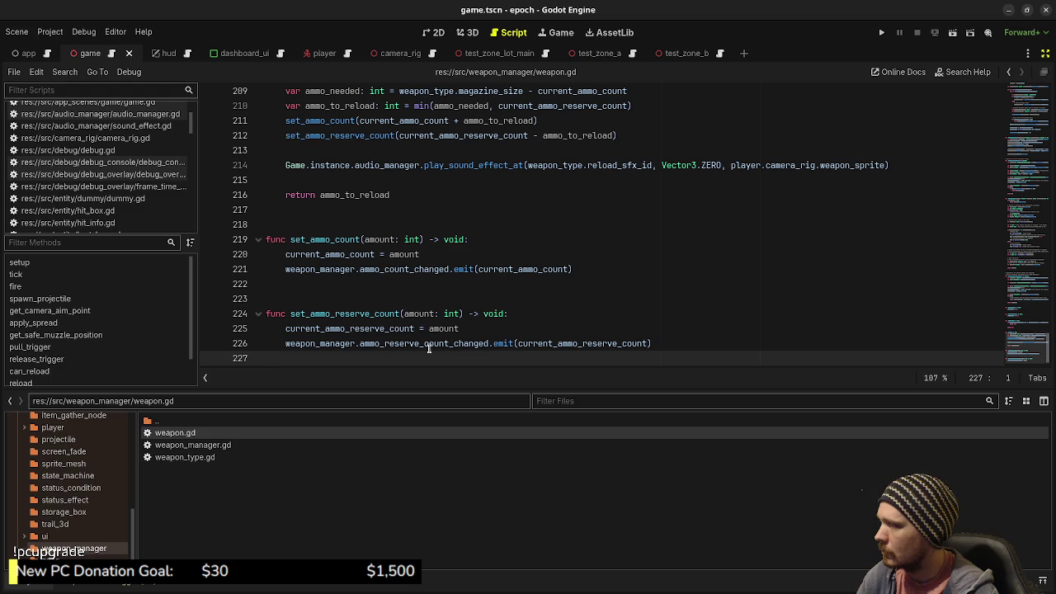
key("Return")
key("Return")
type("func replenish_all_a")
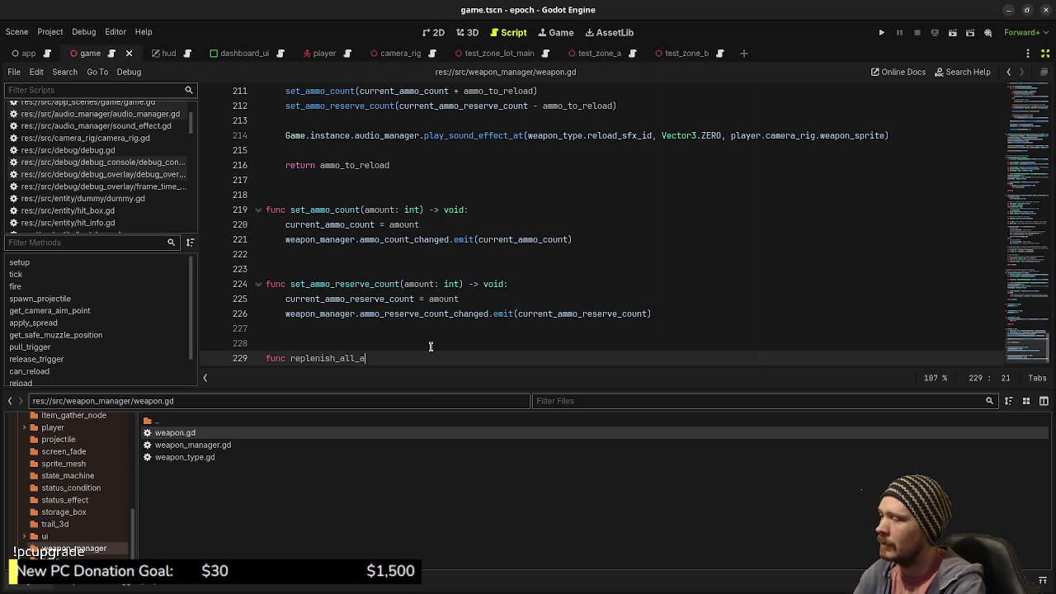
type("void:")
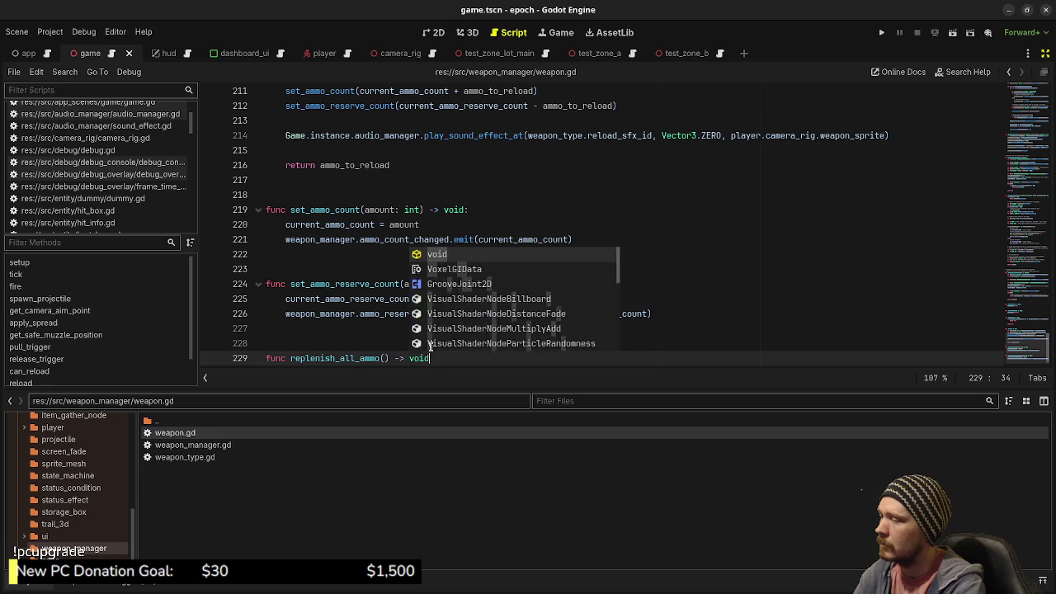
key("Return")
- Call set_ammo_count(weapon_type.magazine_size) and set_ammo_reserve_count(weapon_type.max_ammo_reserve_size) in it, then save
type("set_")
key("Return")
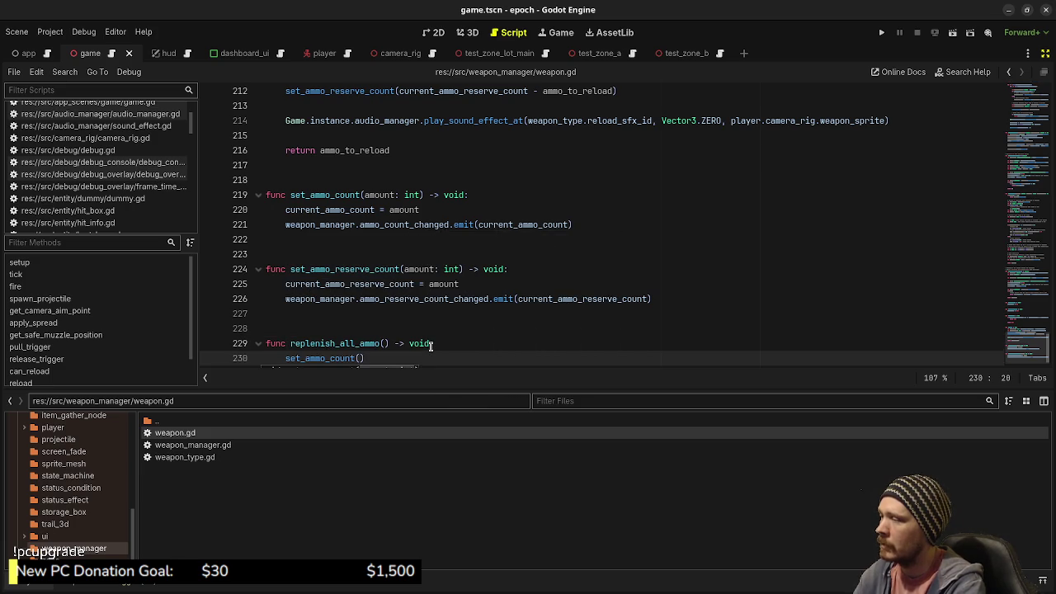
type("weapo")
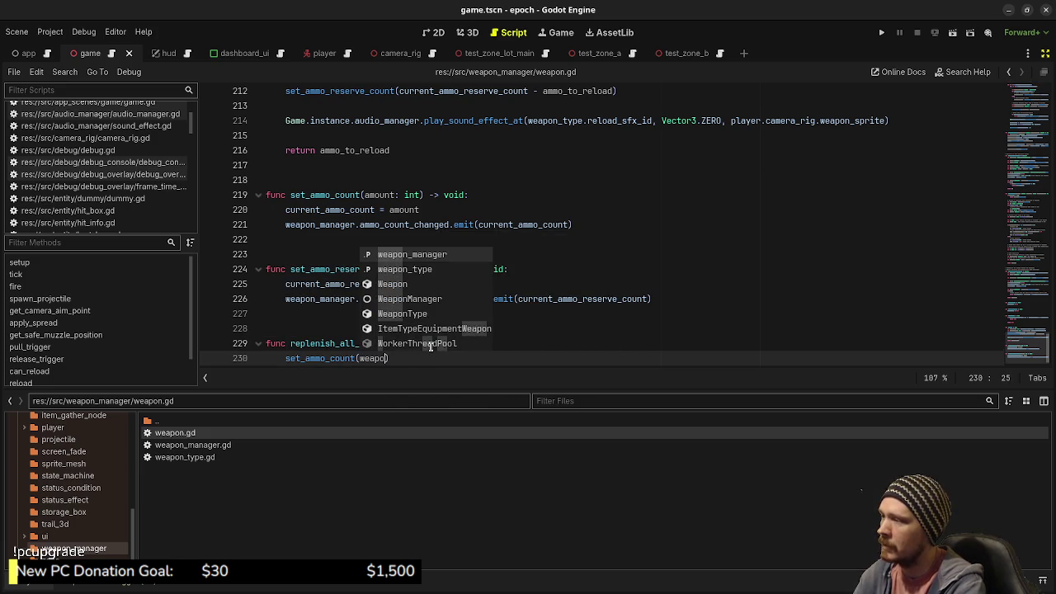
type("n_type.mag")
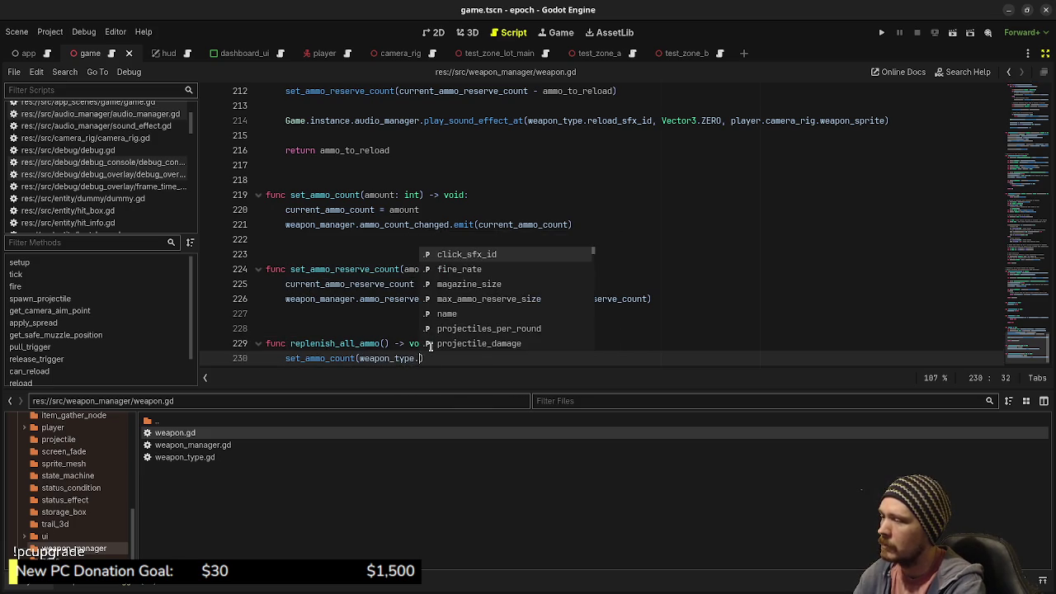
key("Return")
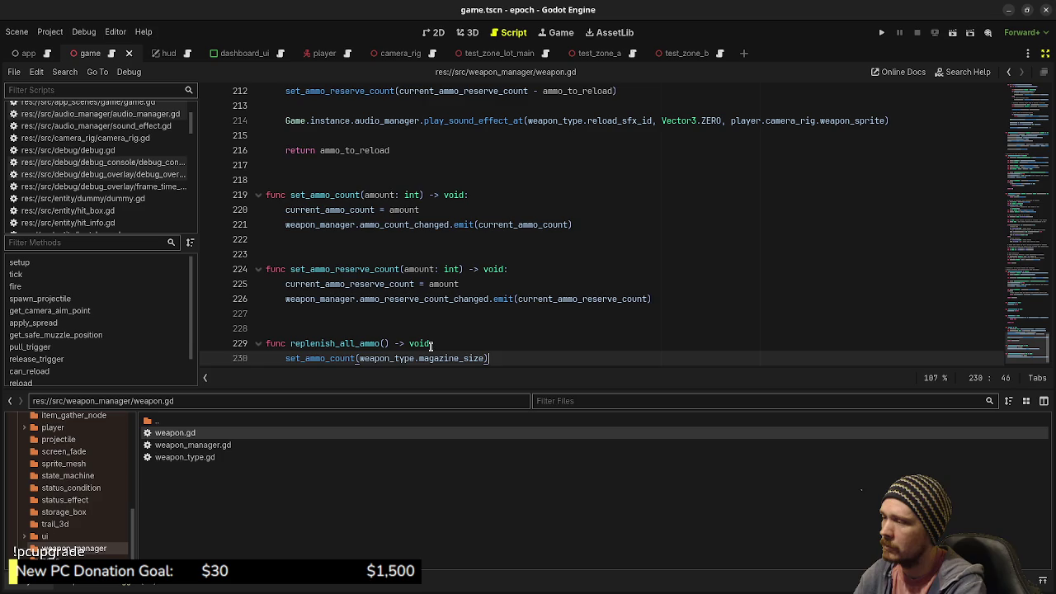
key("Return")
type("set_")
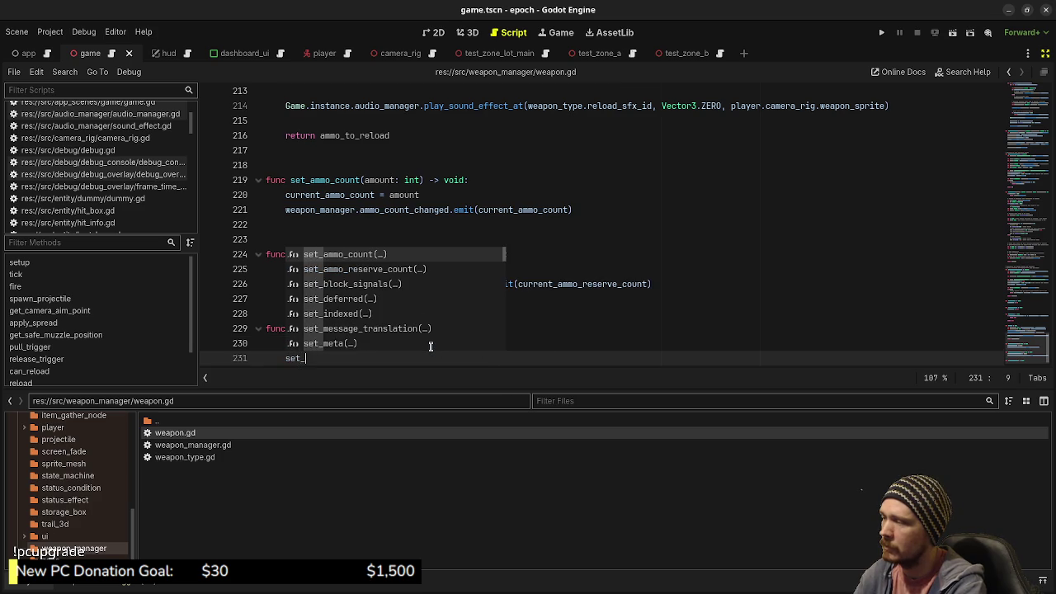
type("ammo_r")
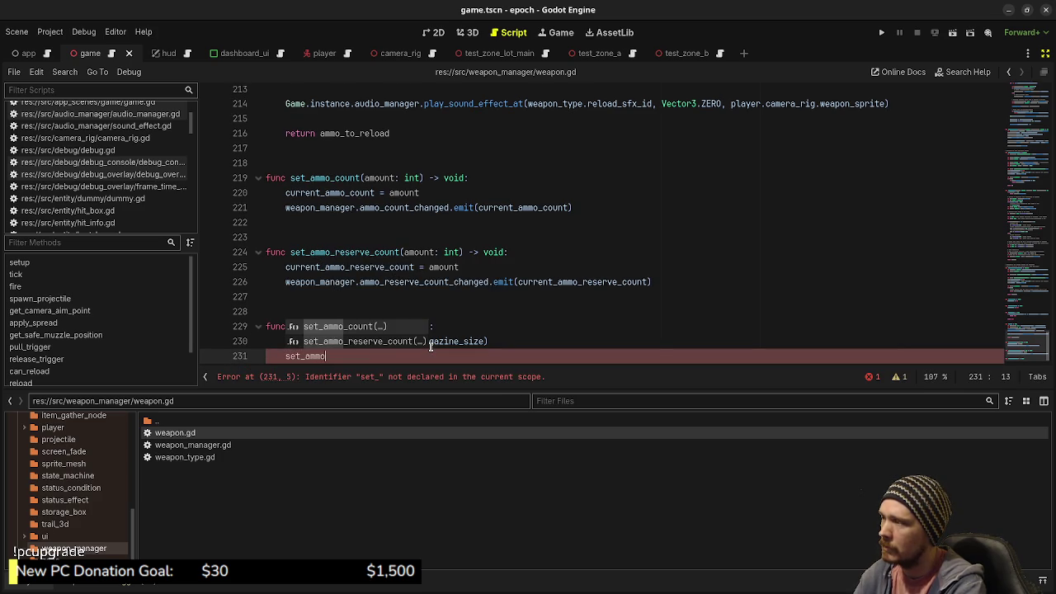
key("Return")
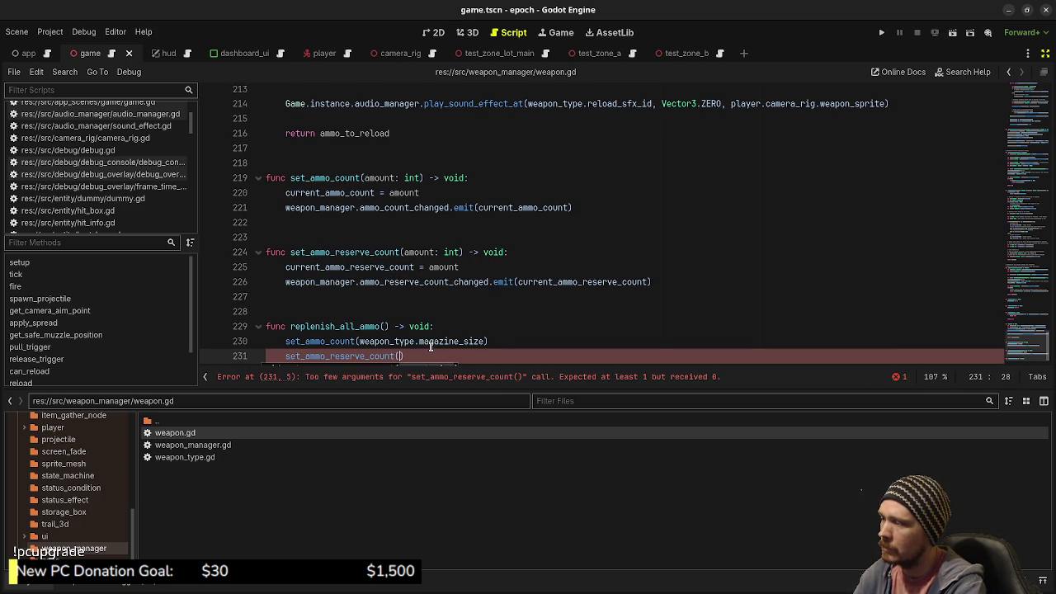
type("weapon_type.")
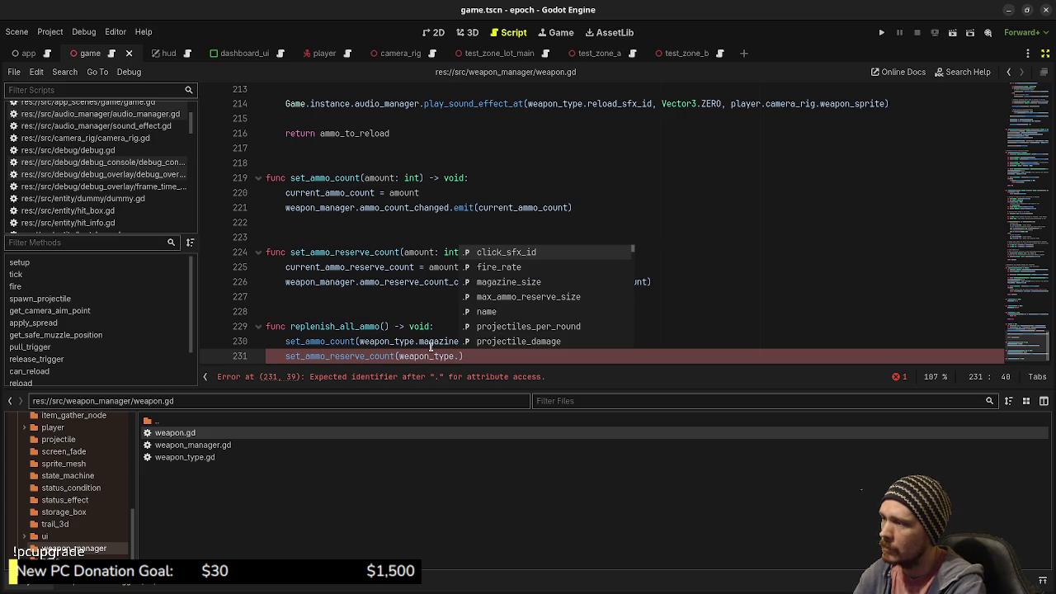
type("max_")
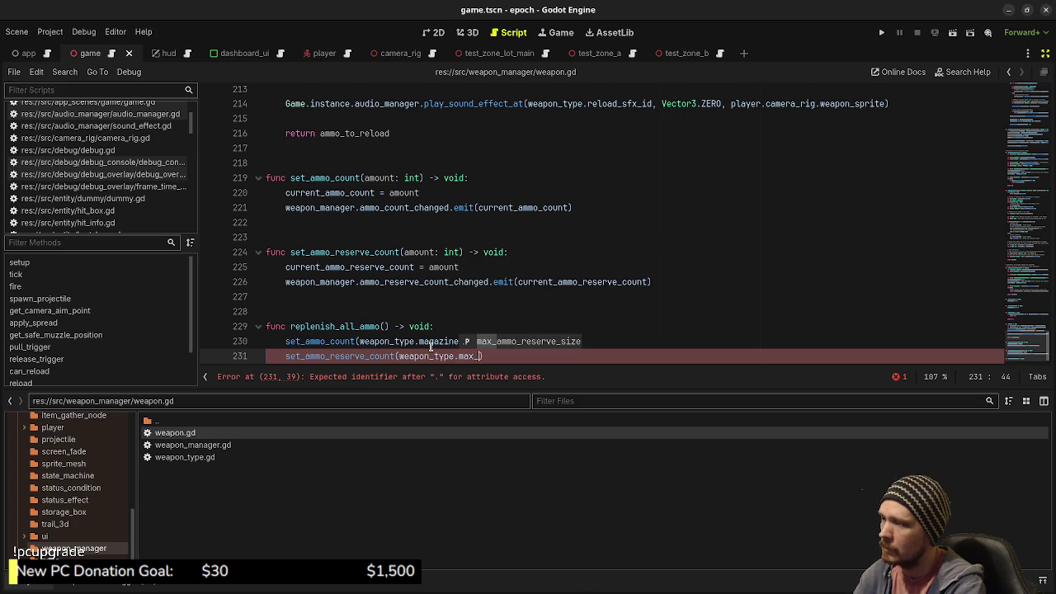
key("Return")
key("ctrl+s")
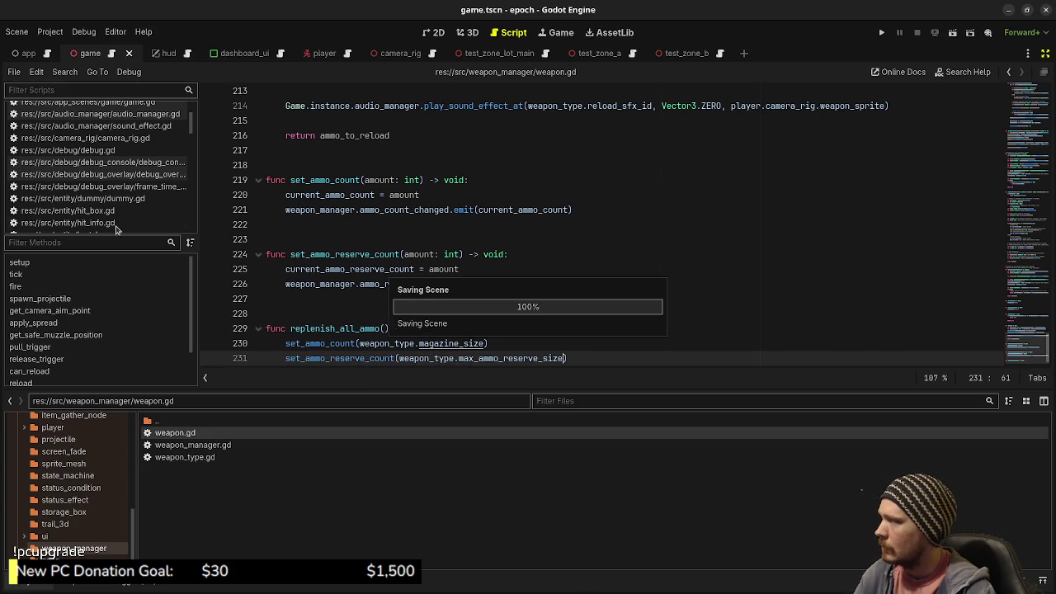
scroll(90, 511, "up", 3)
- Open item_effect_ammo_box_restore.gd and call replenish_all_ammo() on the primary weapon in execute
left_click(73, 460)
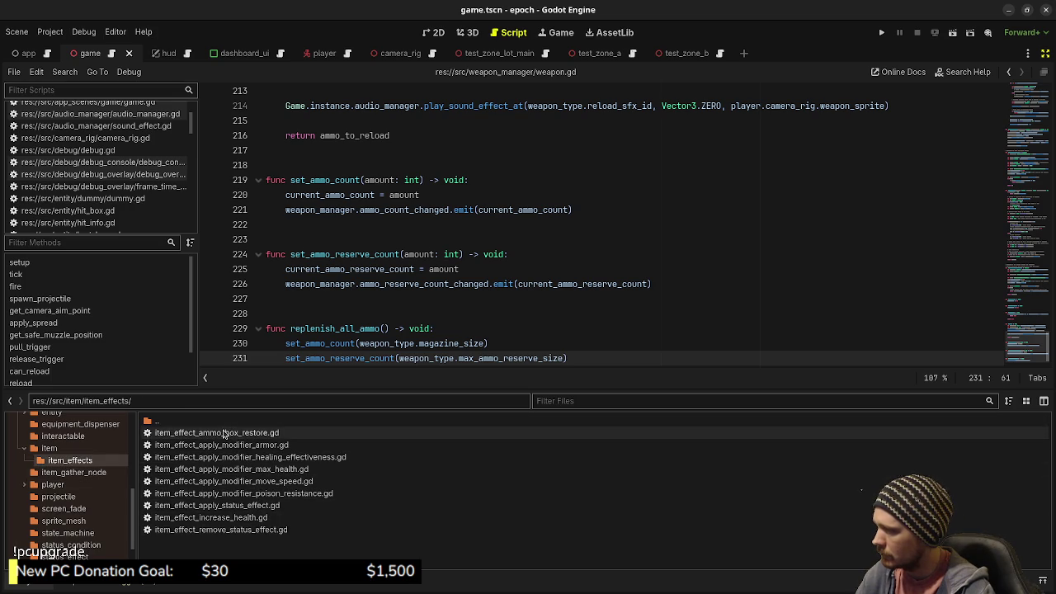
double_click(225, 434)
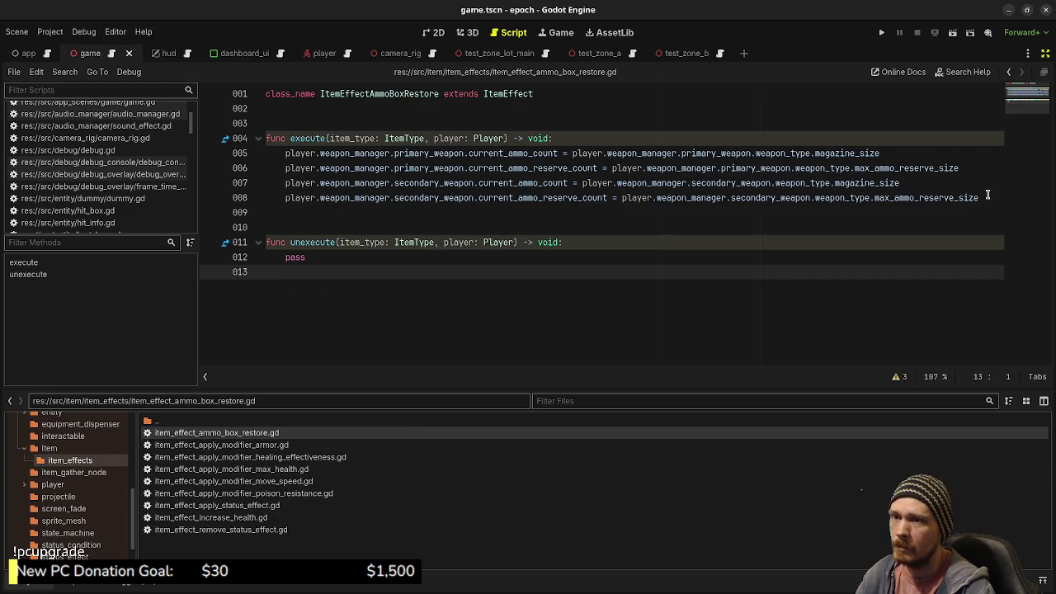
left_click(609, 137)
key("Return")
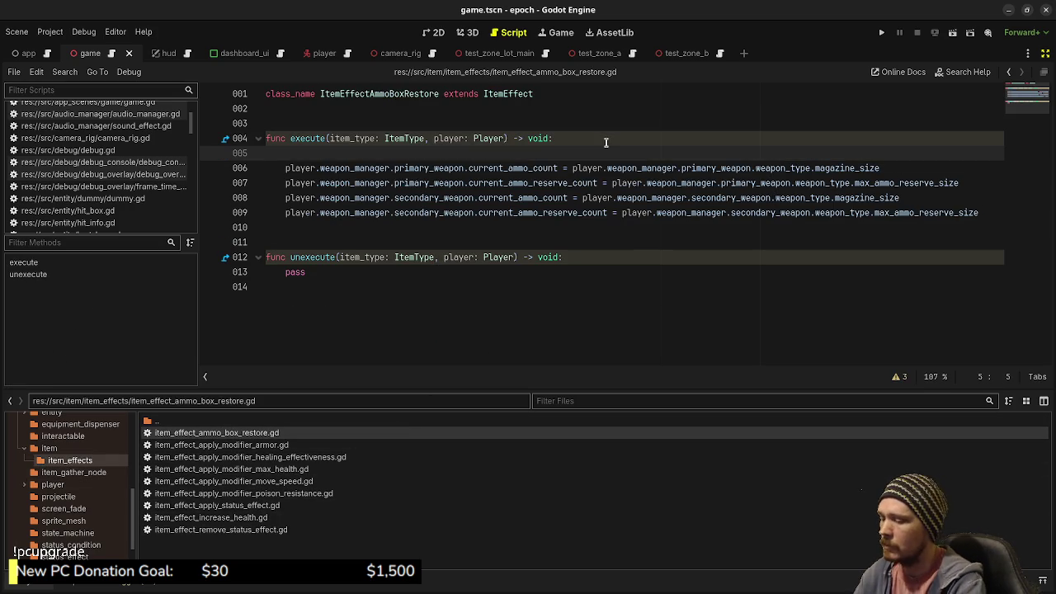
type("player.weapon_manager.c")
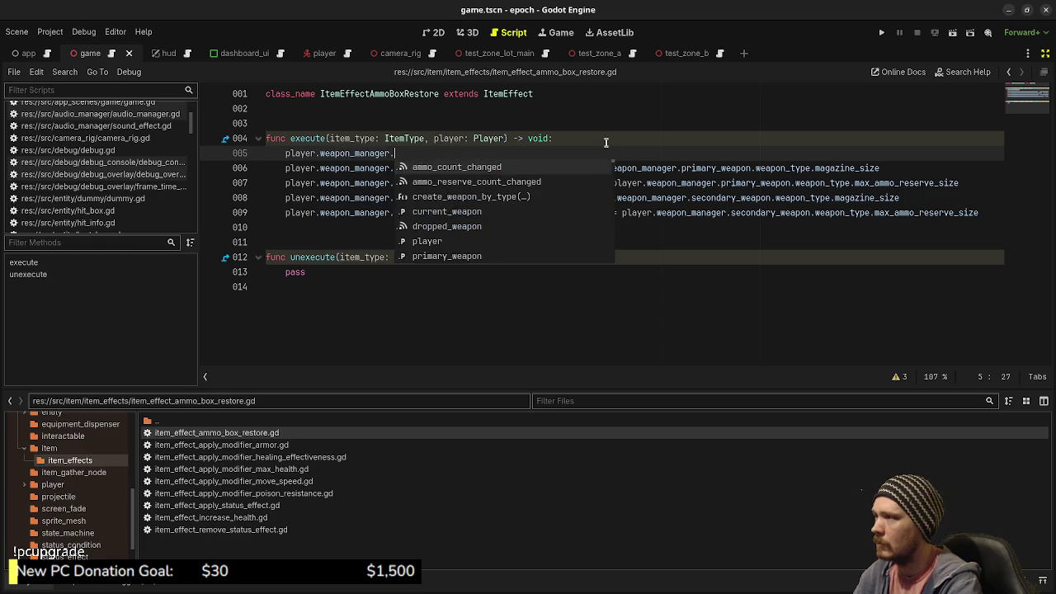
key("BackSpace")
type("primary_weapon")
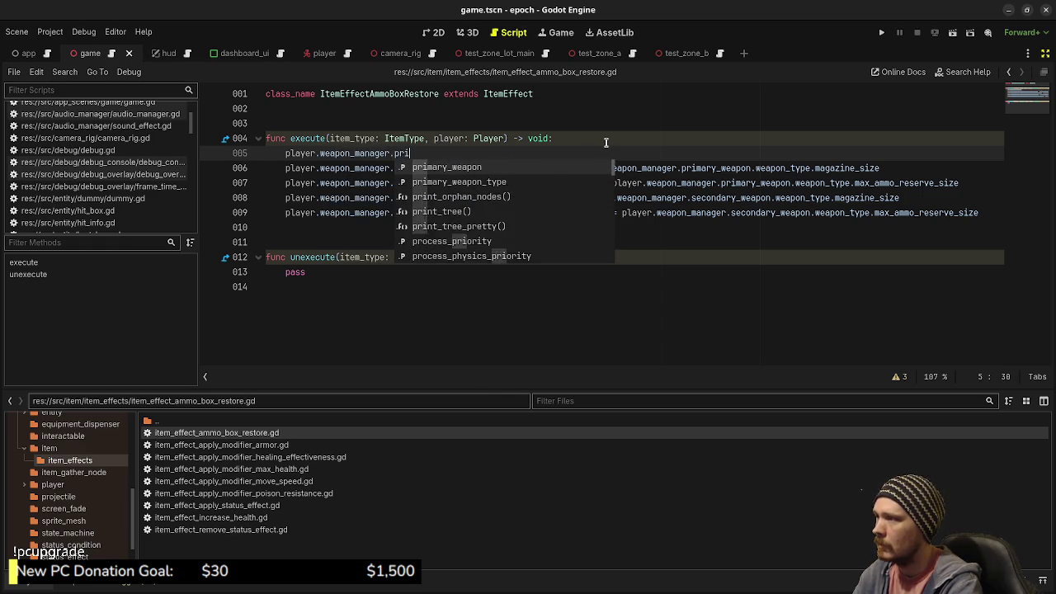
key("Return")
type(".repl")
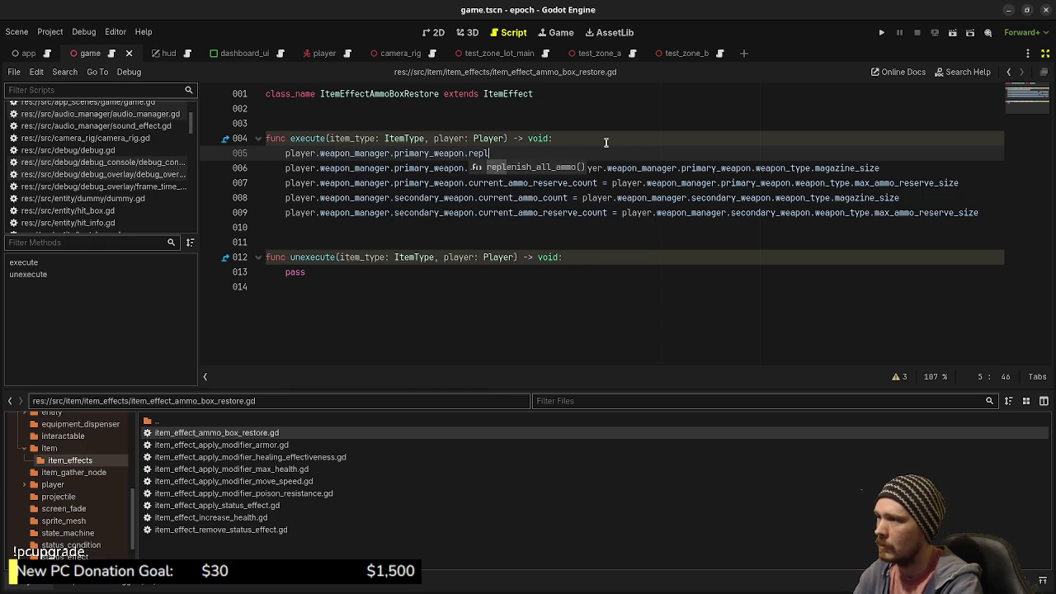
key("Return")
- Add the secondary weapon's replenish_all_ammo() call, delete the four old assignments, save, and run
key("Return")
type("play")
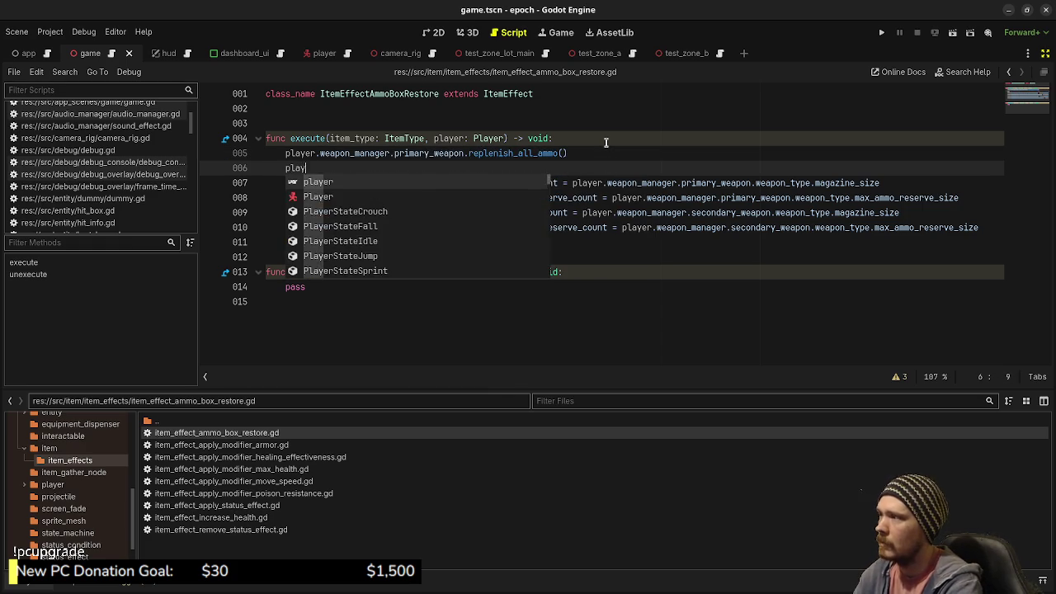
type("er.weapon_manager.seco")
key("Return")
type(".repl")
key("Return")
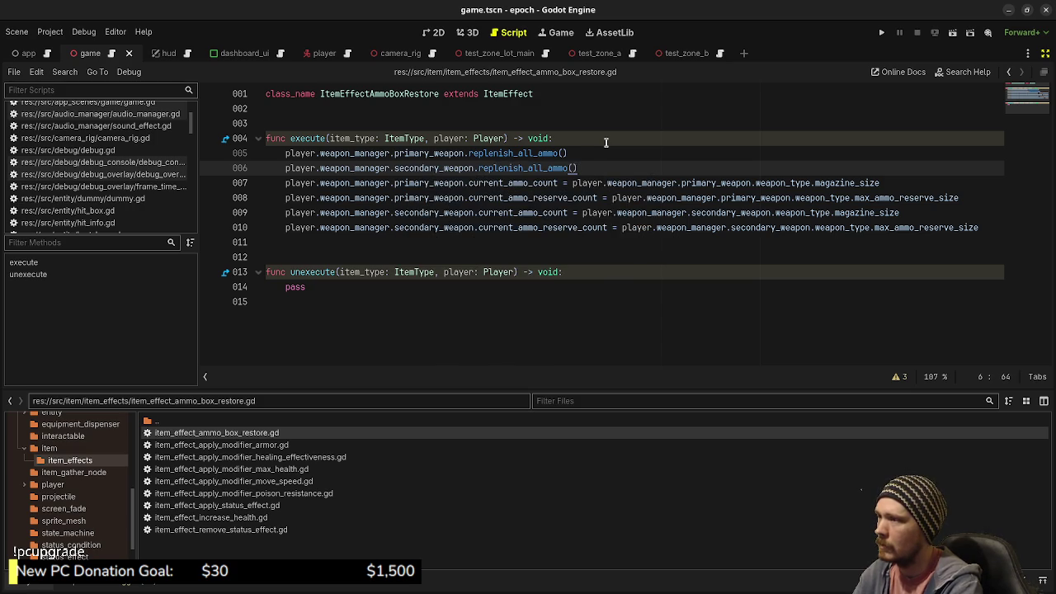
key("shift+Down")
key("shift+Down")
key("shift+Down")
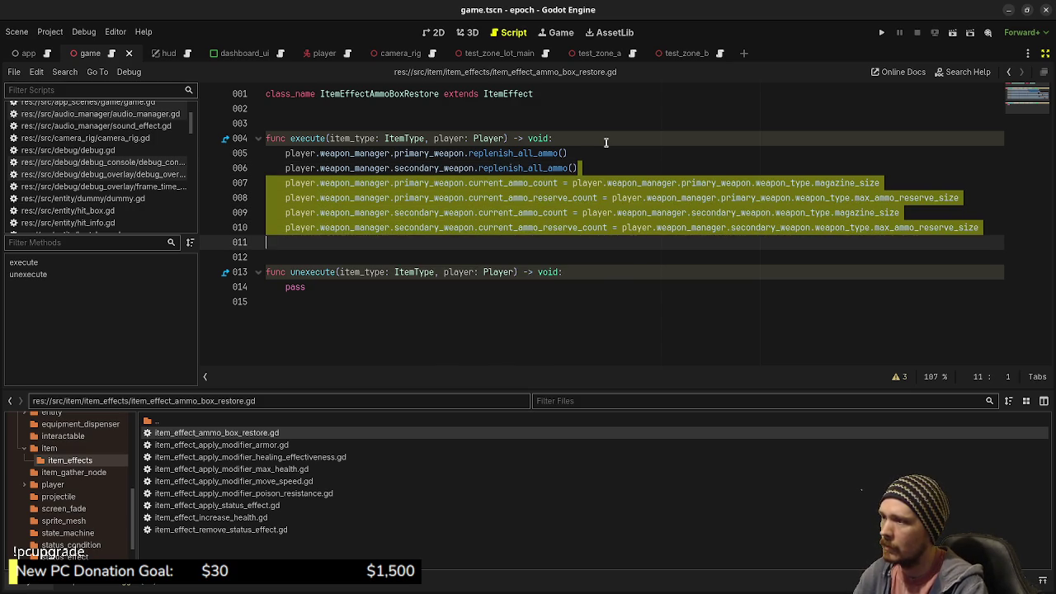
key("Delete")
key("Return")
key("ctrl+s")
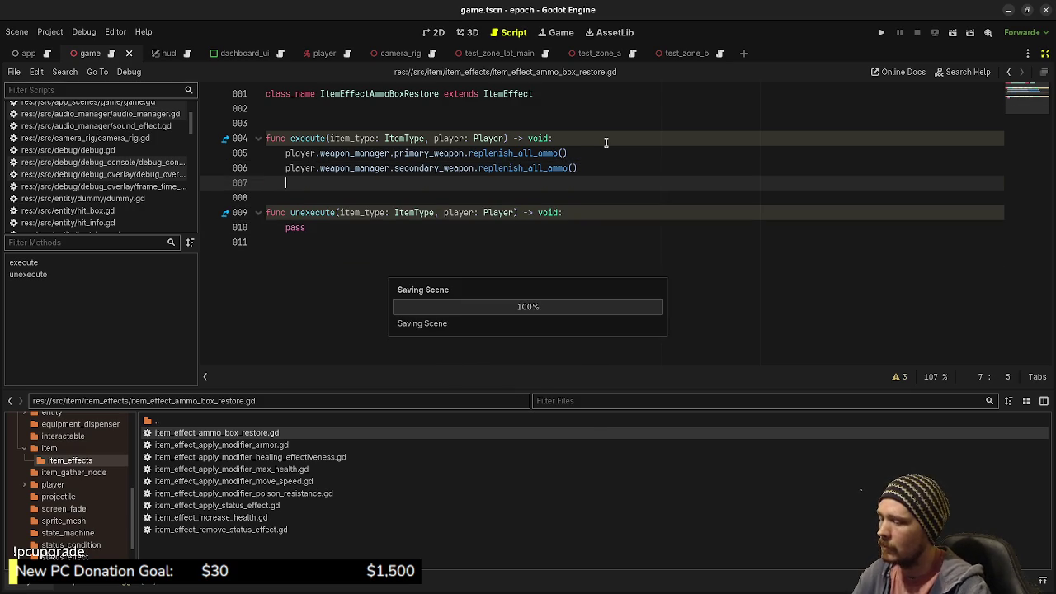
key("F5")
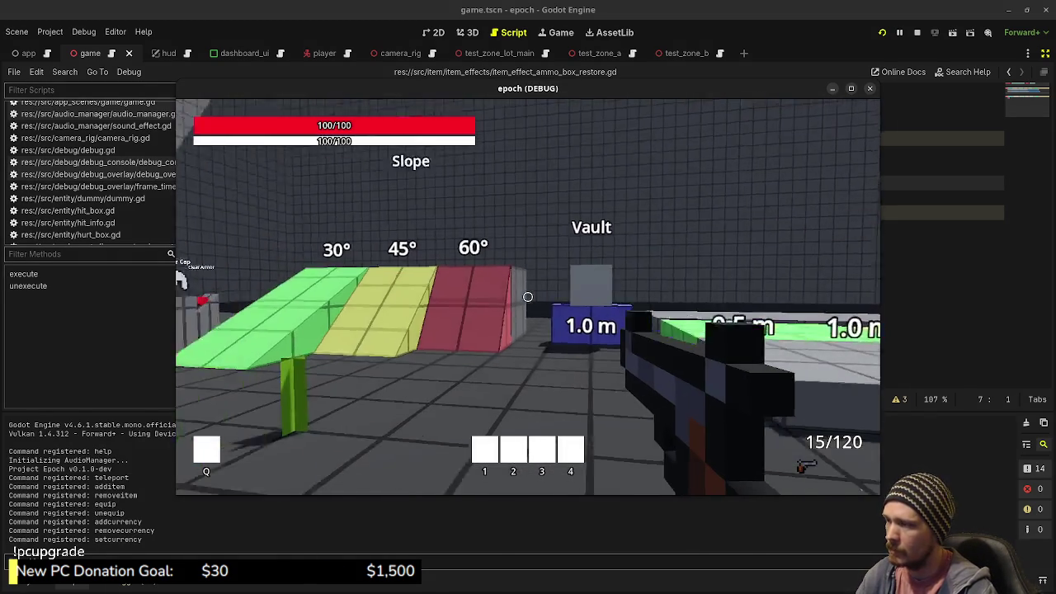
- Pick up a rifle from the weapon pedestals and fire it at the training dummy, reloading once
key("shift+w")
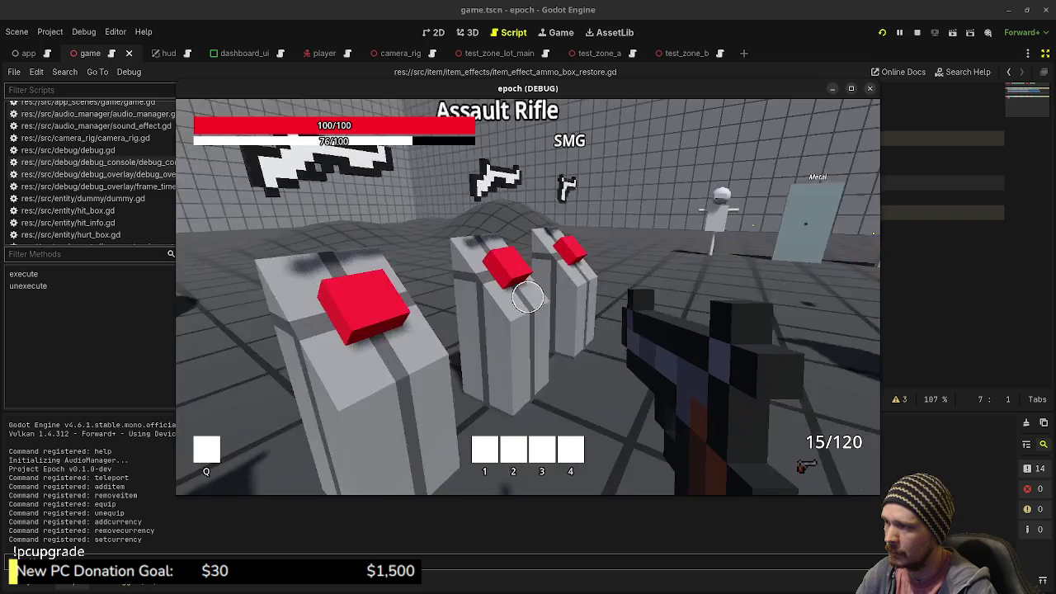
key("e")
key("e")
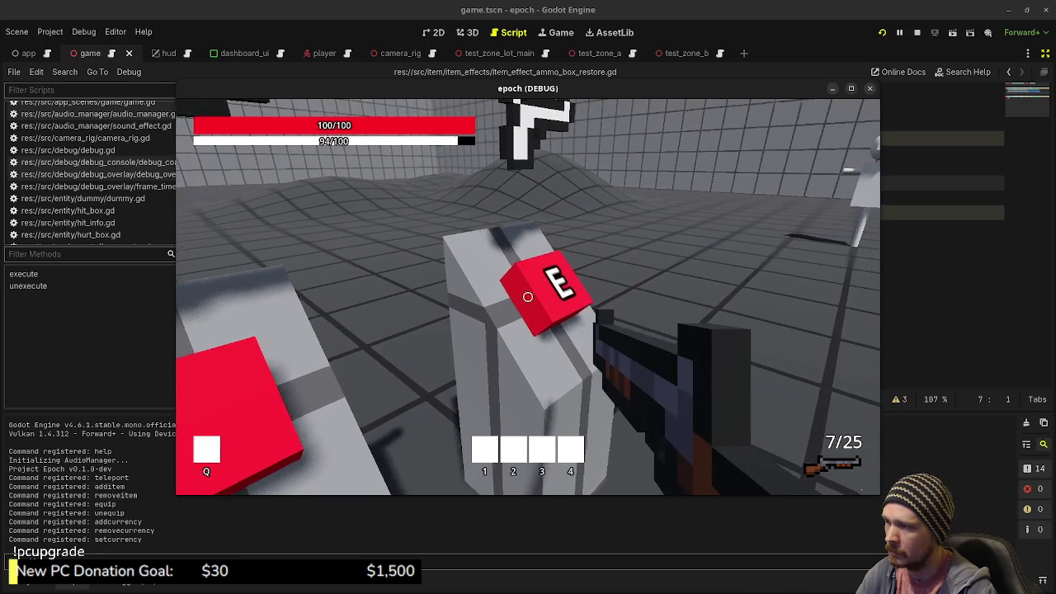
key("e")
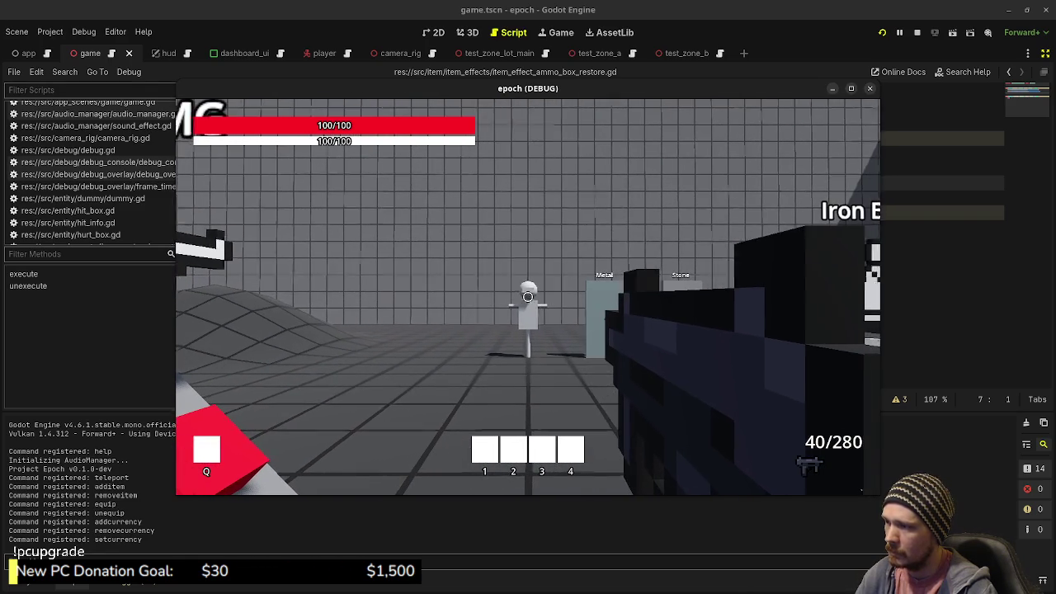
left_click(528, 297)
left_click(528, 297)
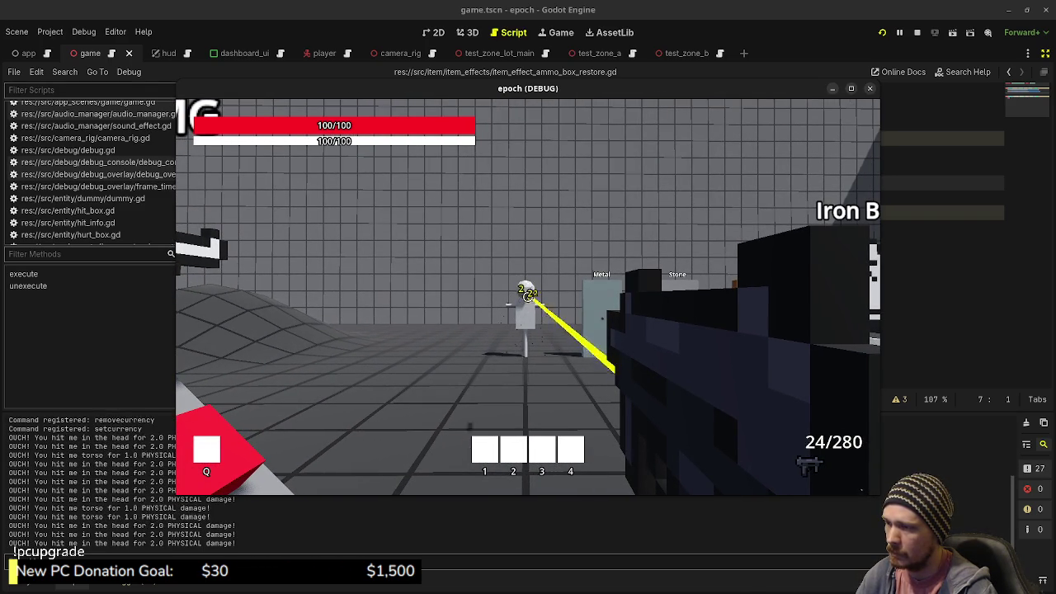
left_click(528, 297)
key("r")
left_click(528, 297)
- Keep firing at the dummy and reloading to spend the rifle's ammo
key("Tab")
key("Tab")
key("r")
left_click(527, 297)
left_click(528, 297)
left_click(528, 297)
key("r")
left_click(528, 297)
left_click(528, 297)
left_click(528, 297)
left_click(527, 297)
left_click(528, 297)
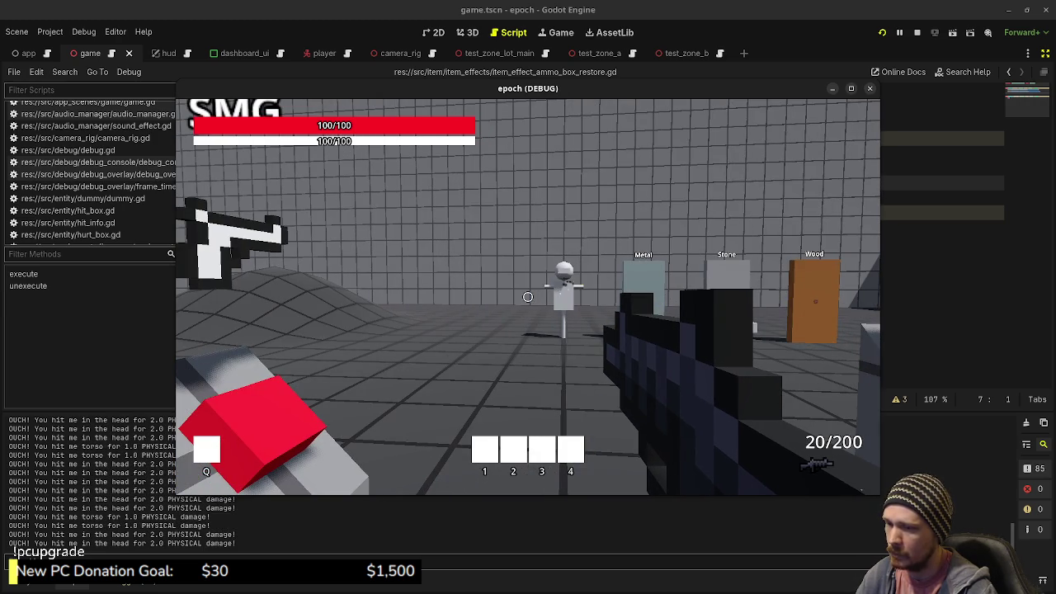
- Use an Ammo Box from the inventory to refill the SMG to 40/280
scroll(528, 297, "down", 1)
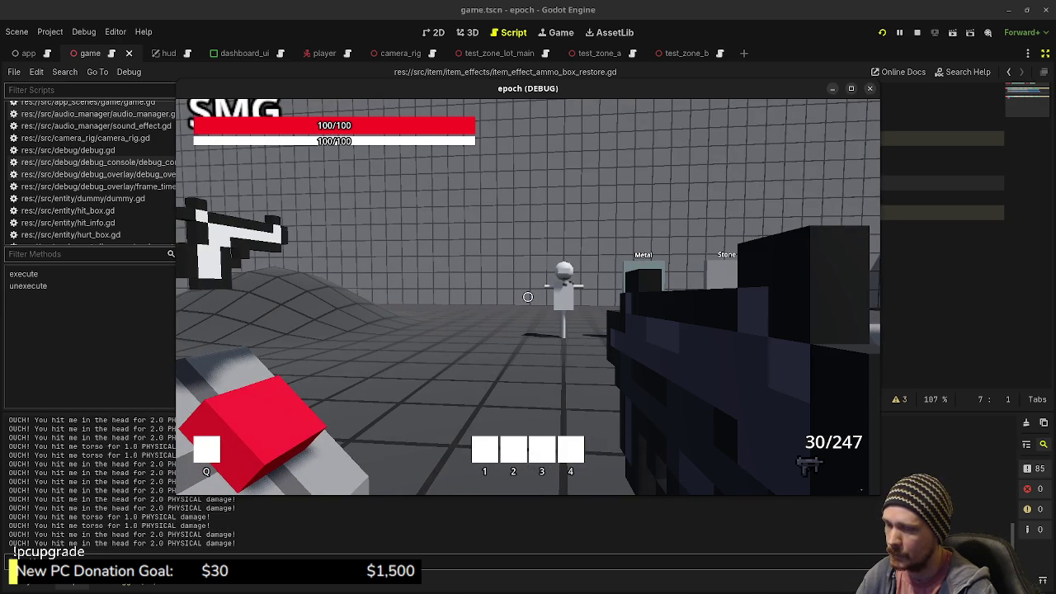
key("Tab")
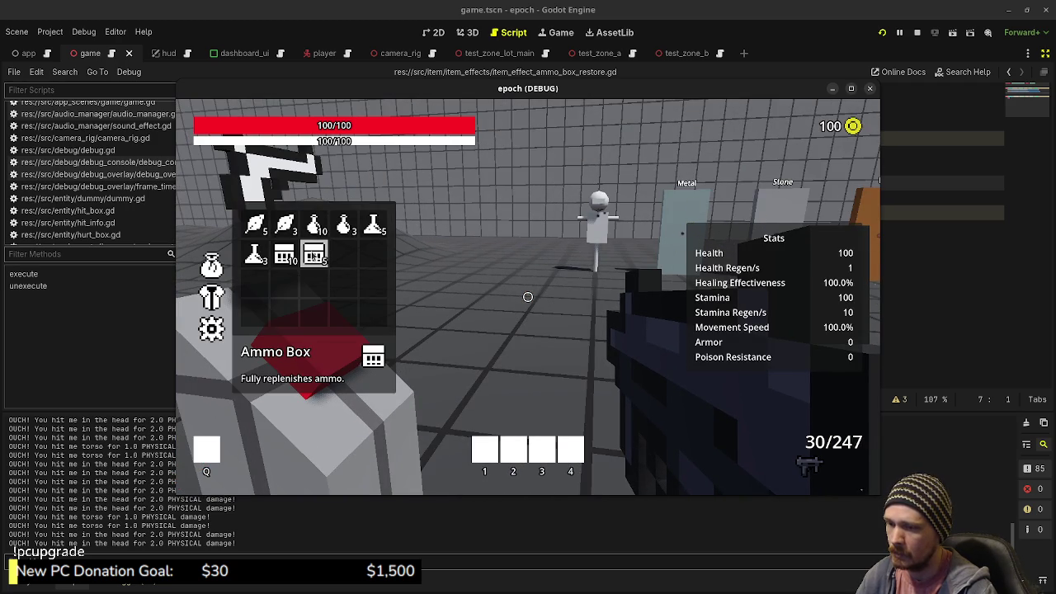
left_click(314, 254)
key("Tab")
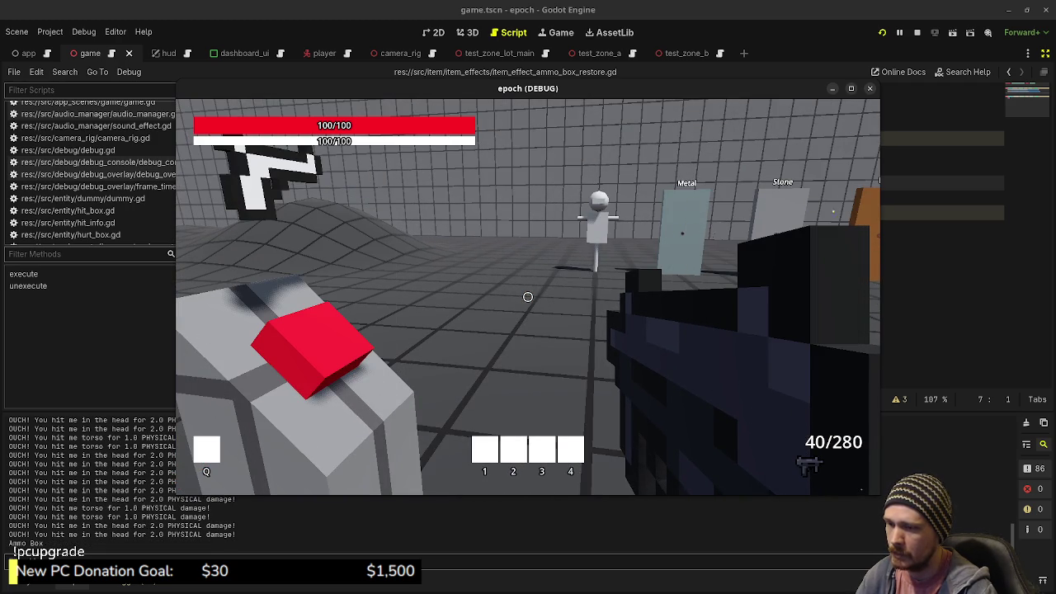
- Walk past the armor stands and ramps, then stop the game and switch to the task board
key("w")
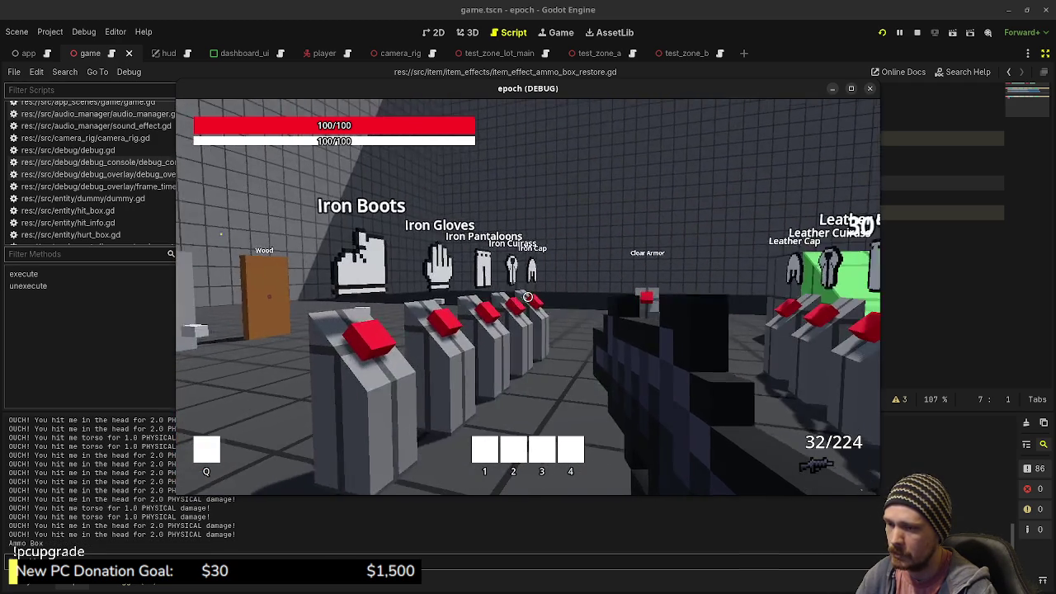
key("w")
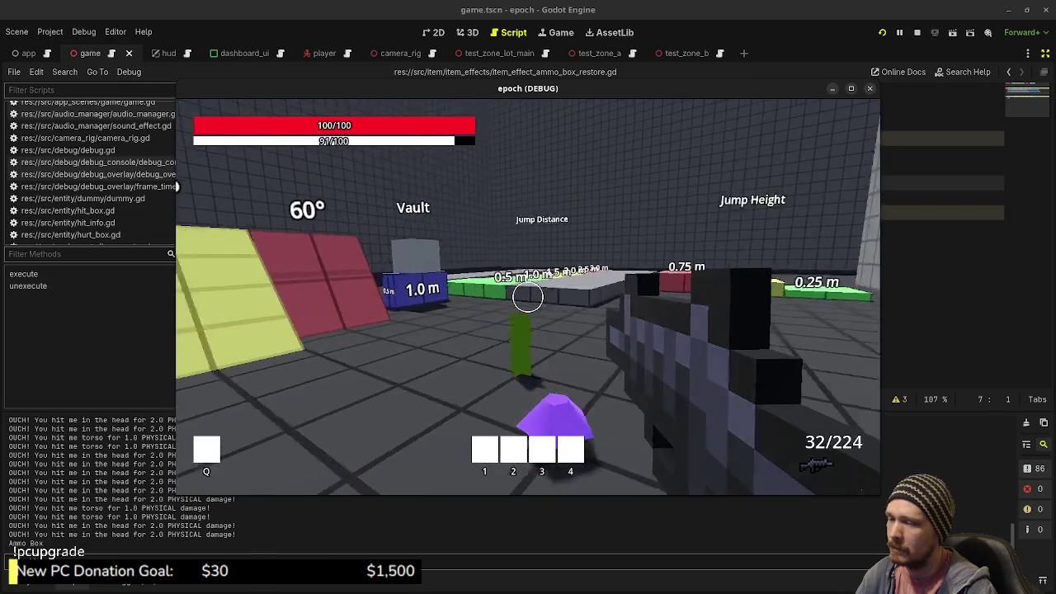
key("w")
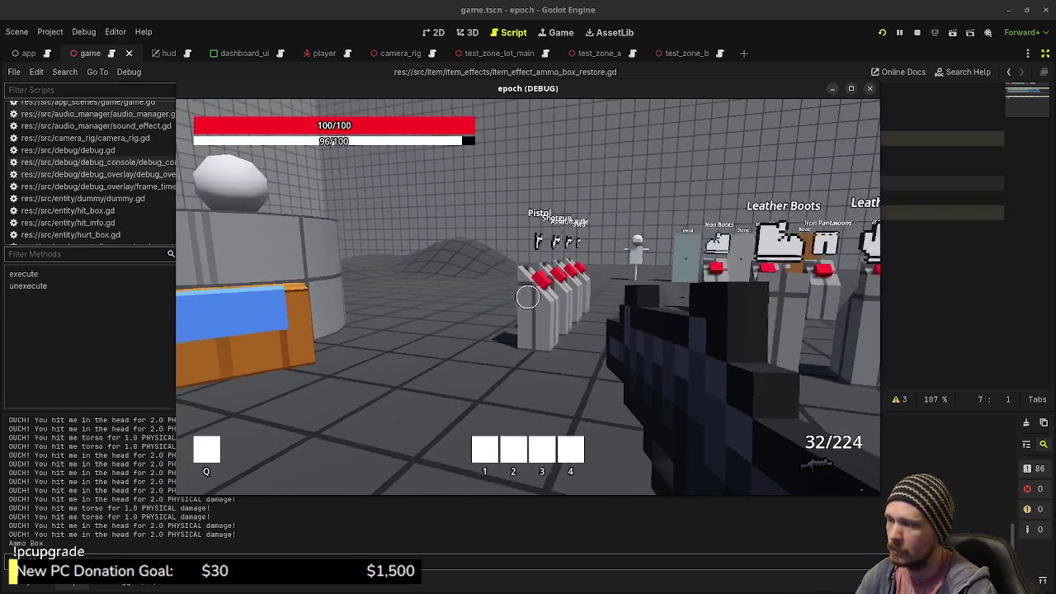
left_click(916, 32)
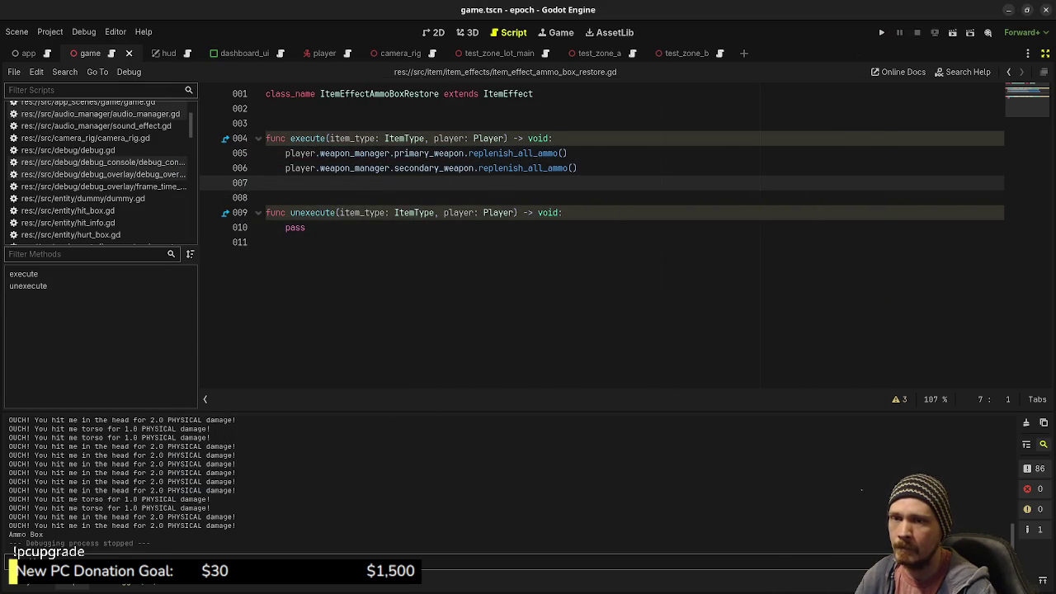
key("alt+Tab")
- Check off item type, icon, item database, replenish ammo and storage subtasks, then move the card to v0.1.0-dev
left_click(833, 124)
left_click(833, 135)
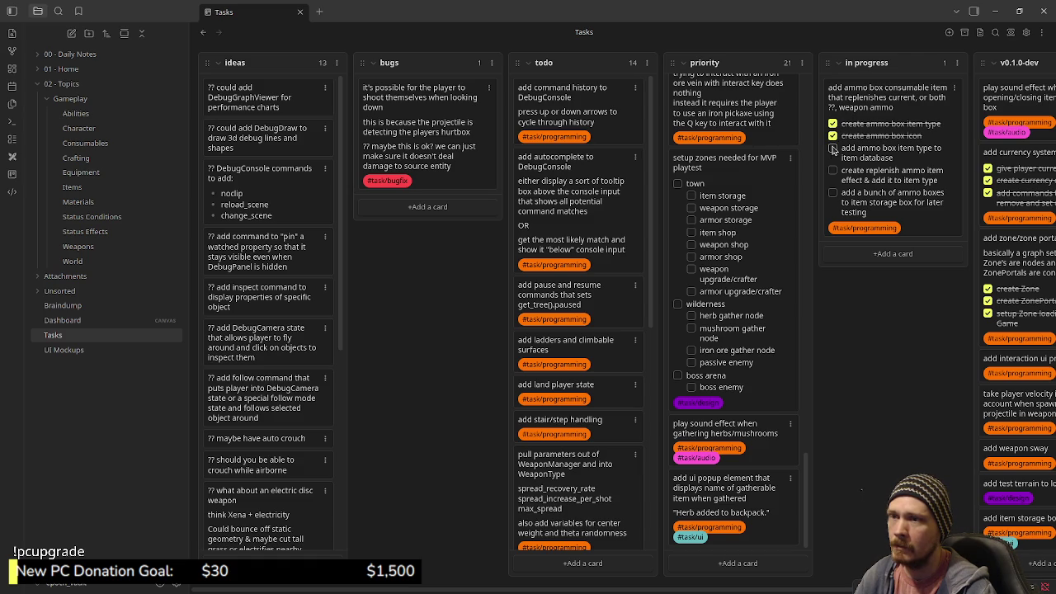
left_click(833, 149)
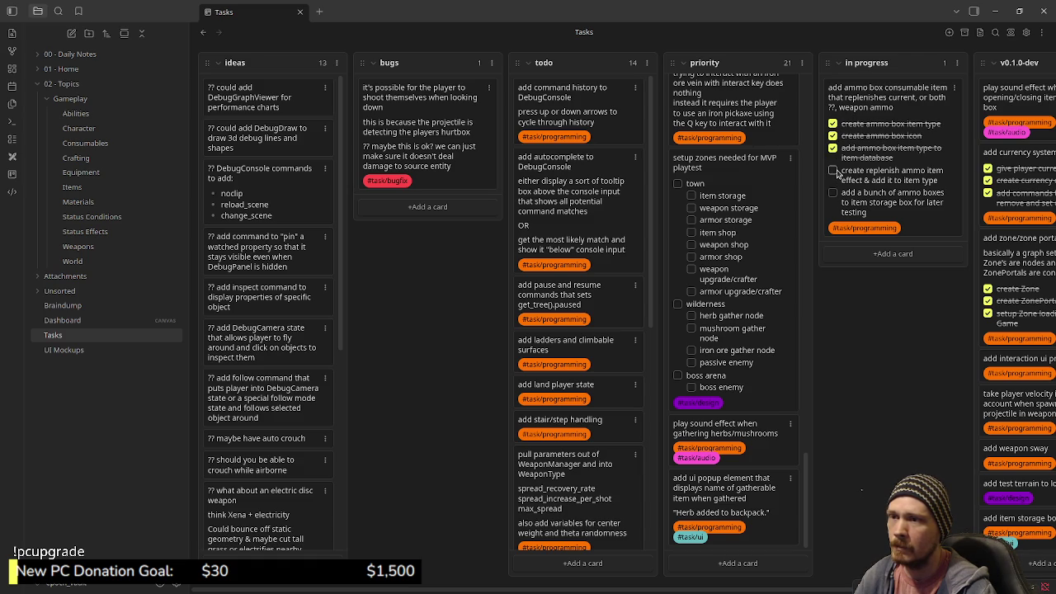
left_click(832, 171)
left_click(833, 194)
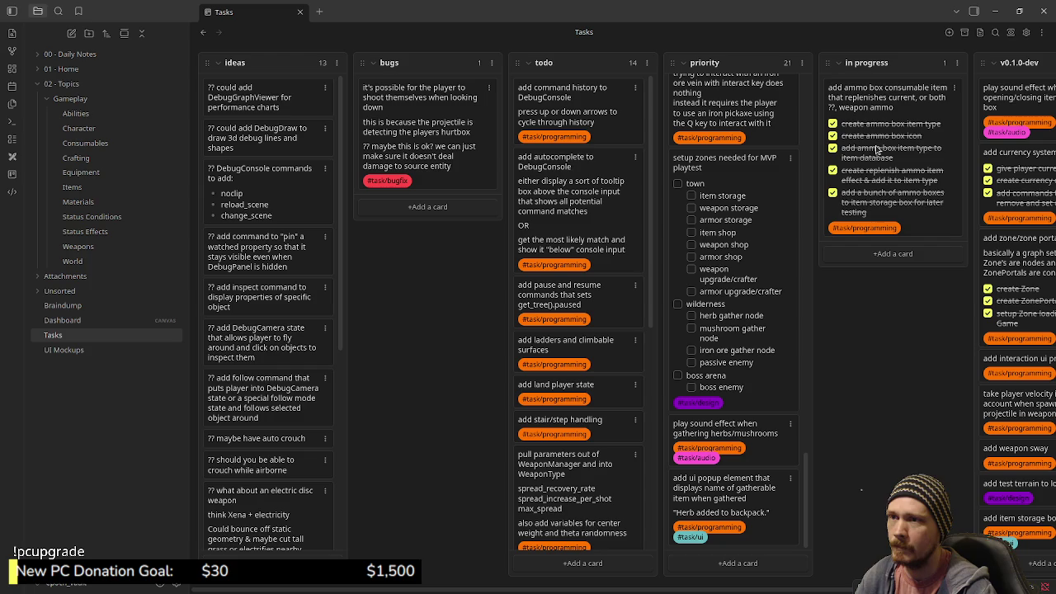
mouse_move(896, 115)
left_mouse_down()
mouse_move(966, 98)
mouse_move(949, 128)
left_mouse_up()
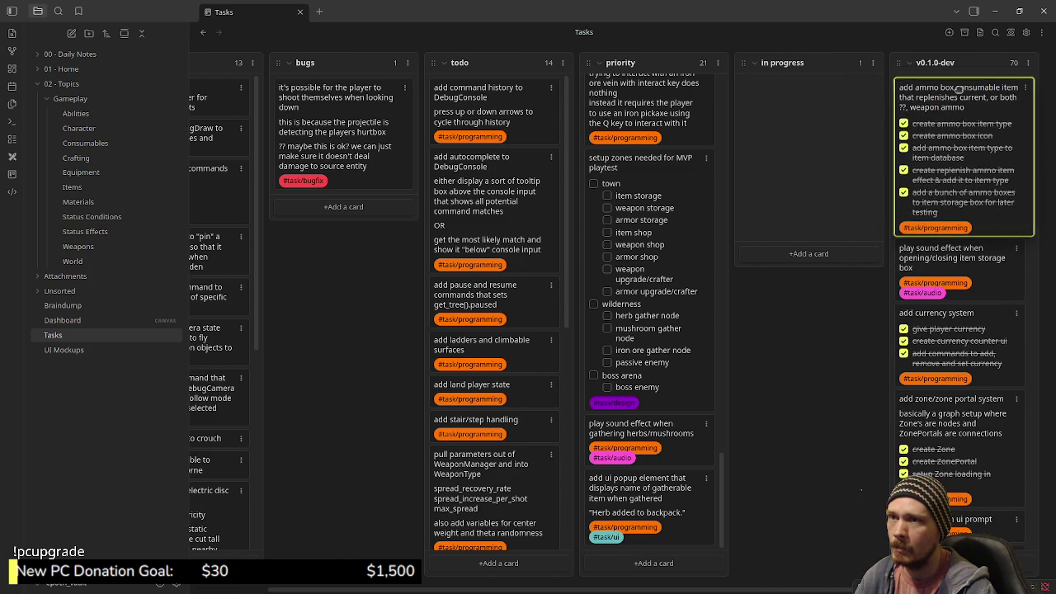
left_click(995, 11)
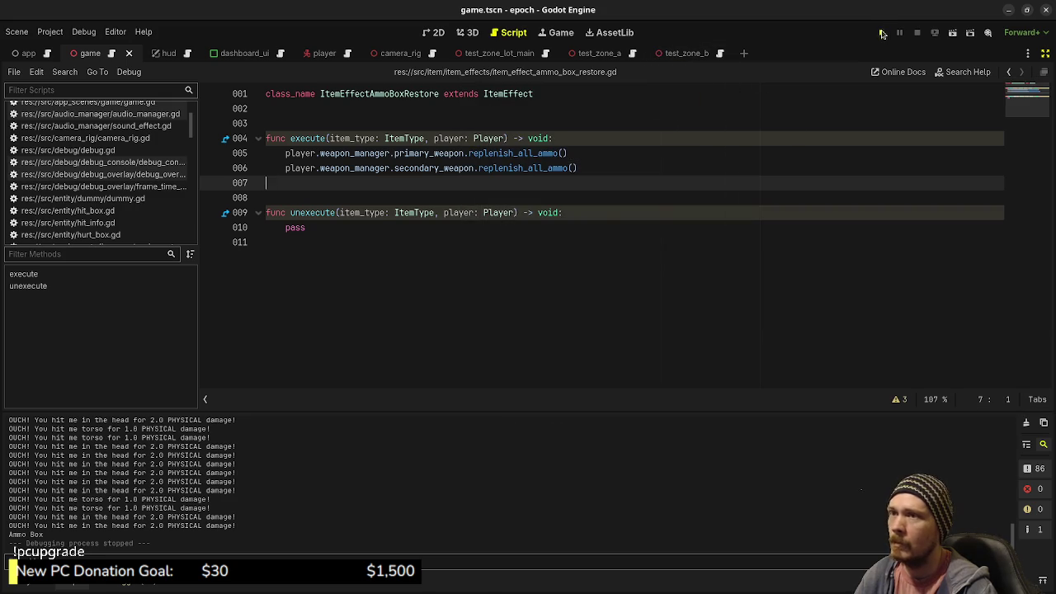
- Run the project and fire the rifle at the target dummy, reloading between bursts
left_click(882, 33)
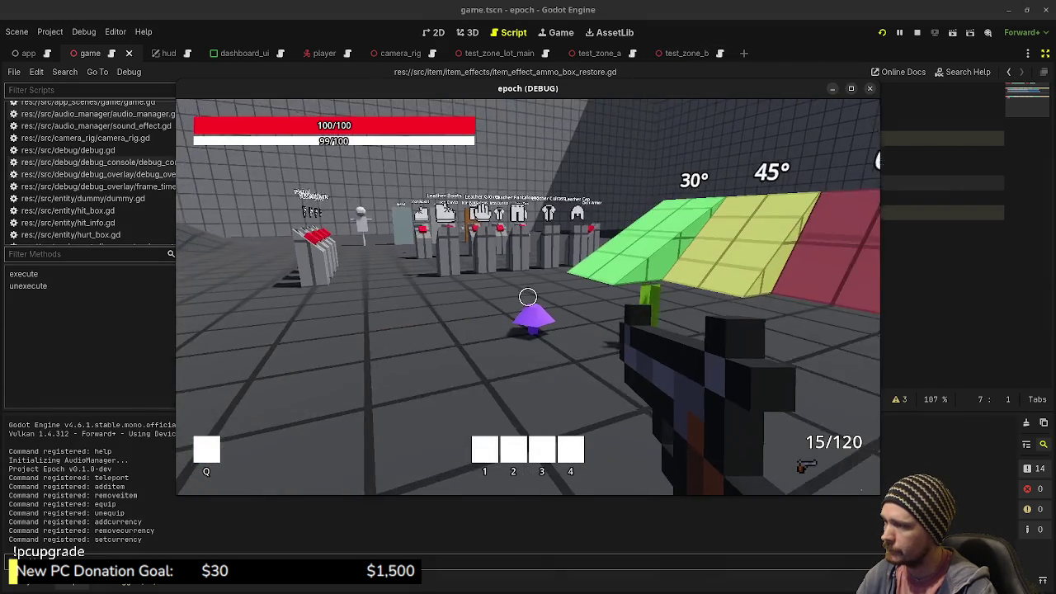
scroll(528, 297, "down", 1)
left_click(528, 297)
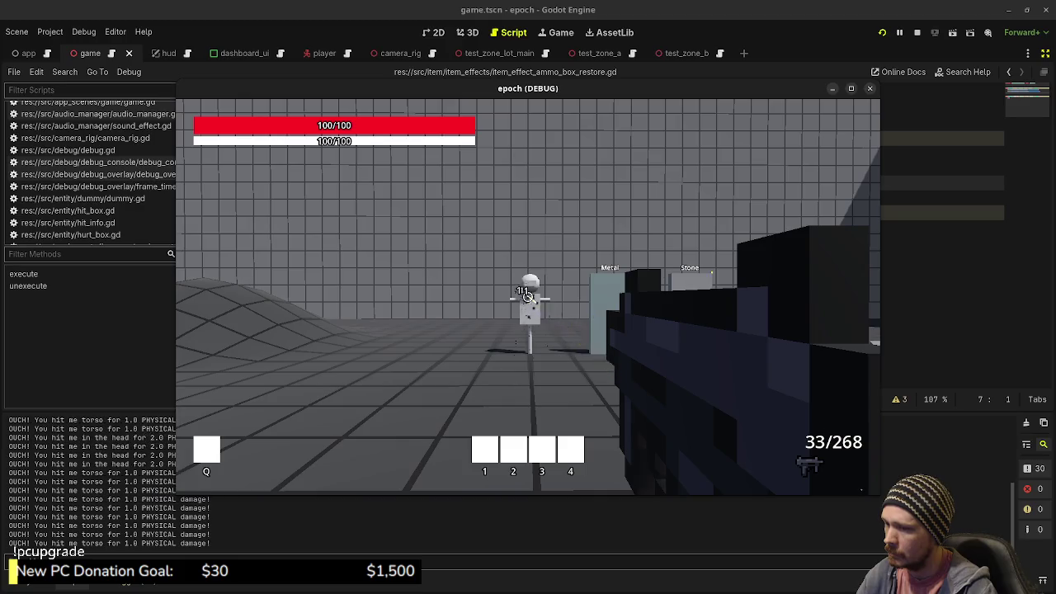
key("r")
left_click(528, 297)
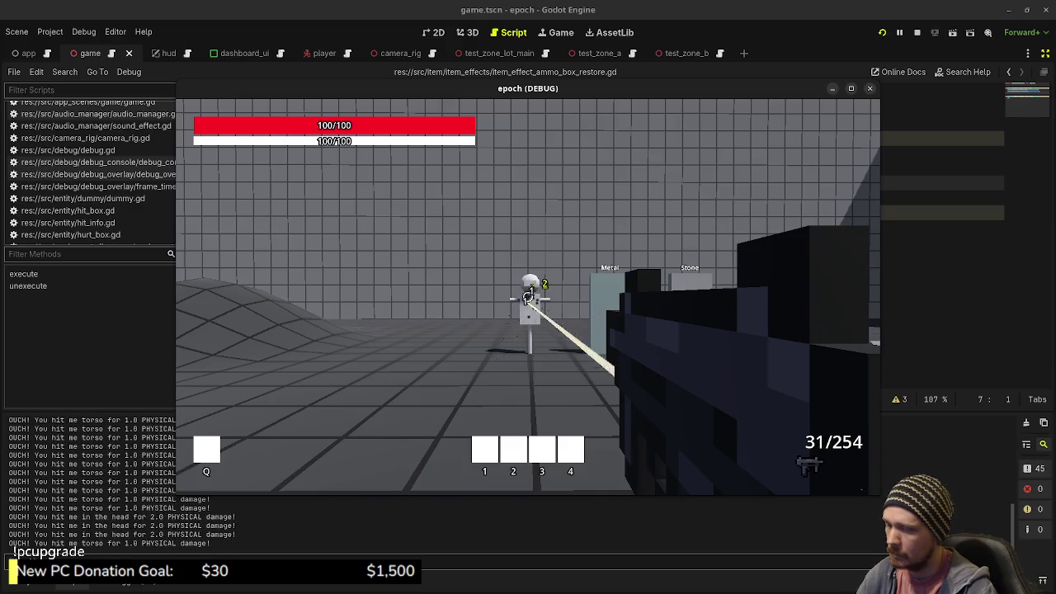
key("r")
left_click(528, 297)
left_click(528, 297)
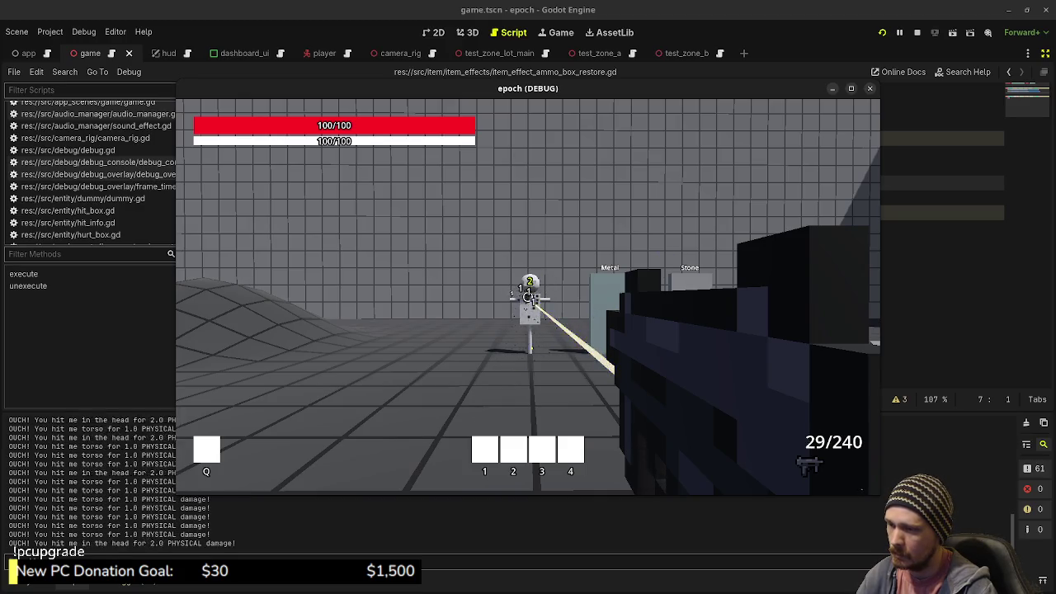
key("r")
left_click(528, 297)
left_click(528, 297)
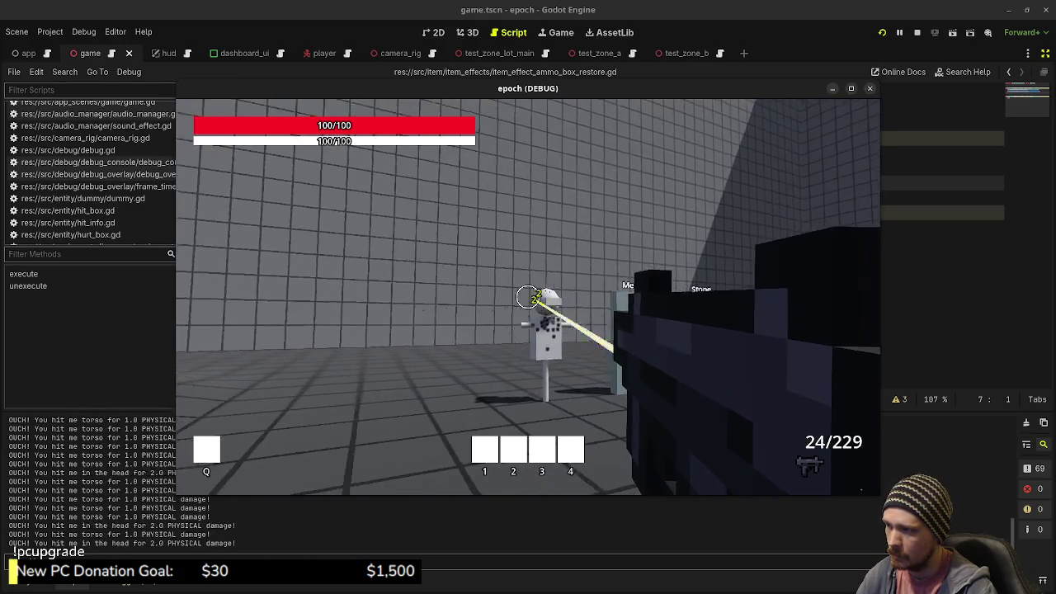
left_click(528, 297)
key("r")
- Keep shooting the dummies and reloading until the rifle reads 20/84
left_click(528, 297)
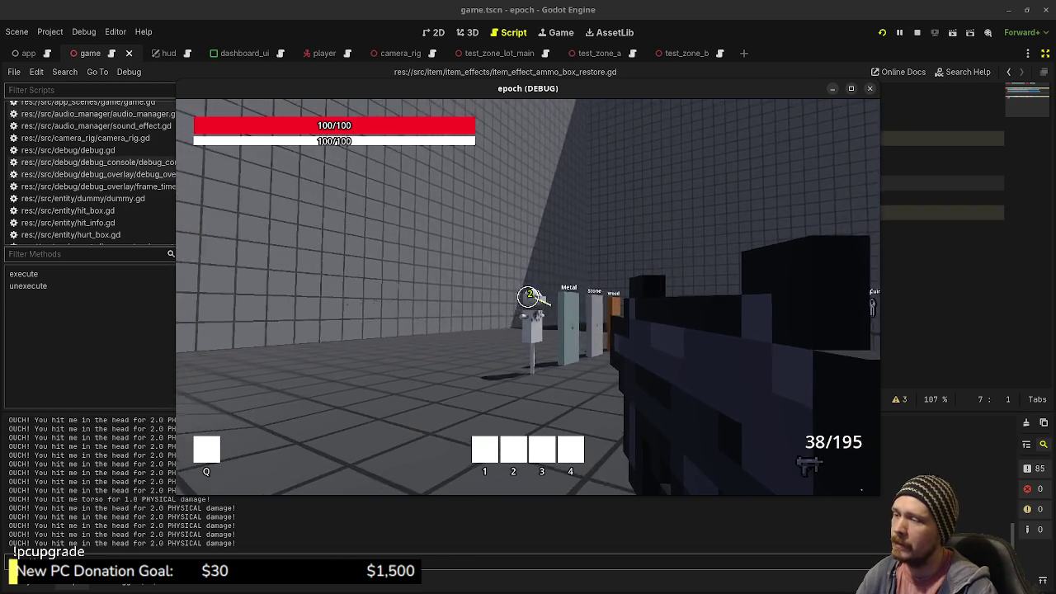
left_click(528, 297)
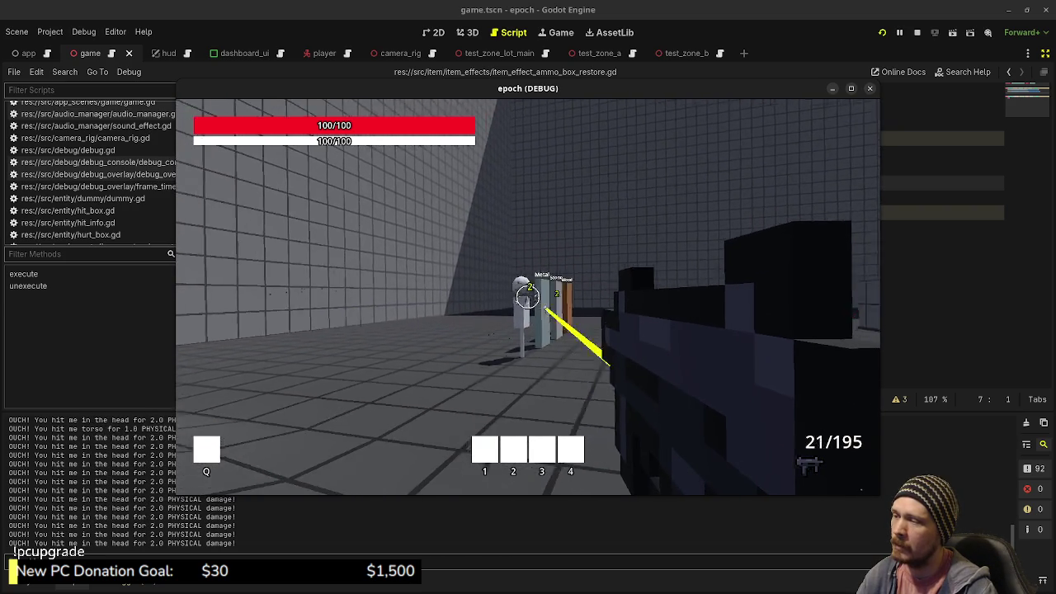
key("r")
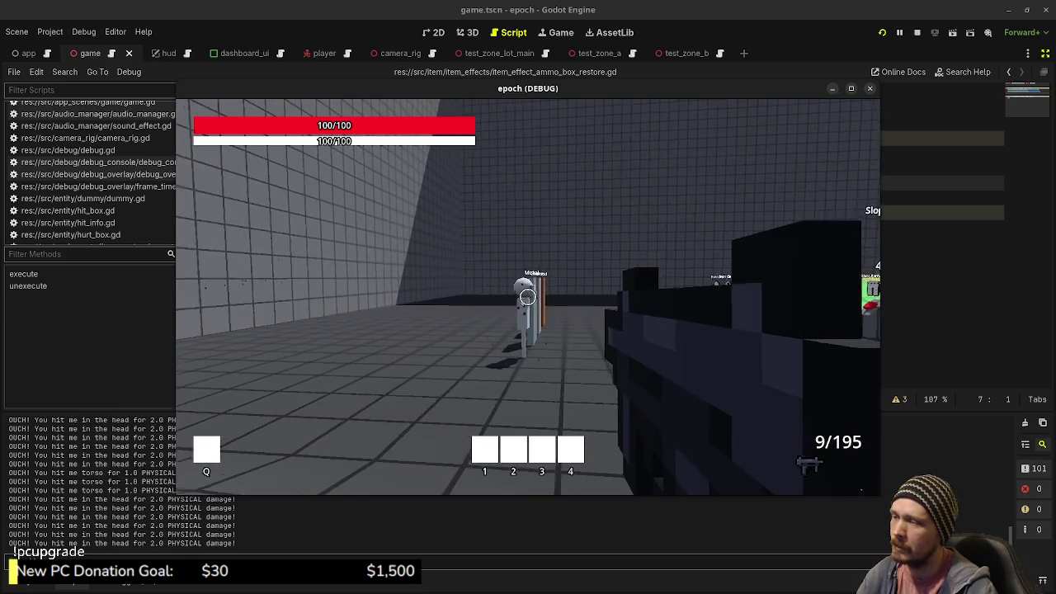
left_click(528, 297)
left_click(528, 297)
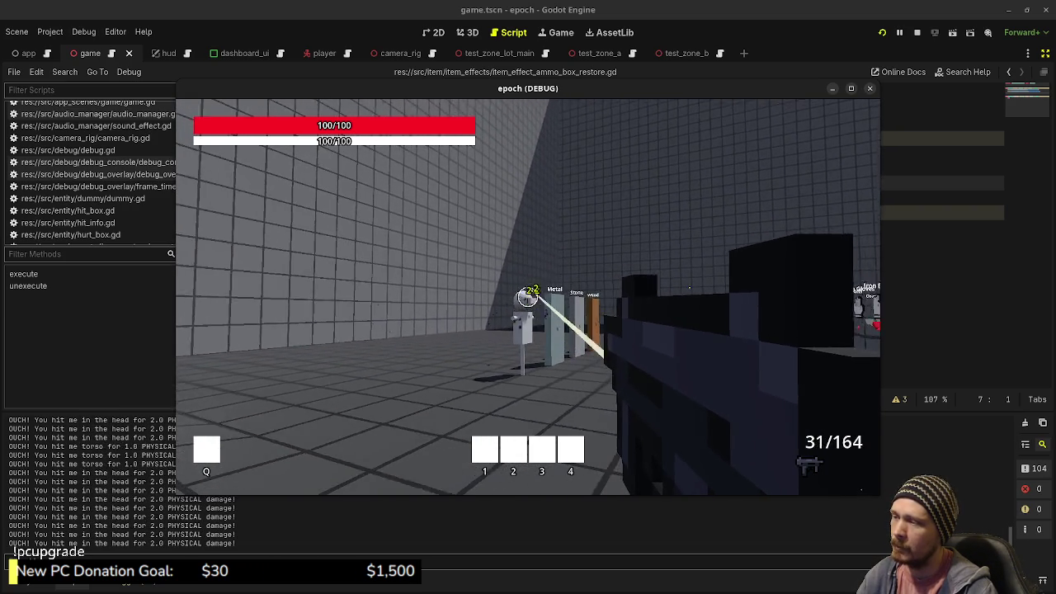
left_click(528, 297)
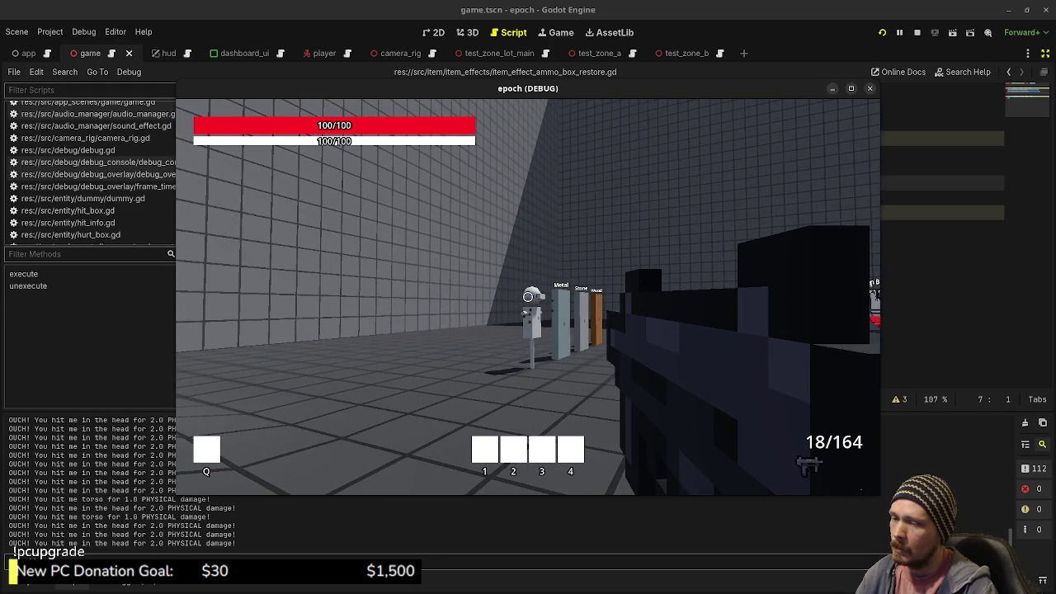
key("2")
key("1")
left_click(528, 297)
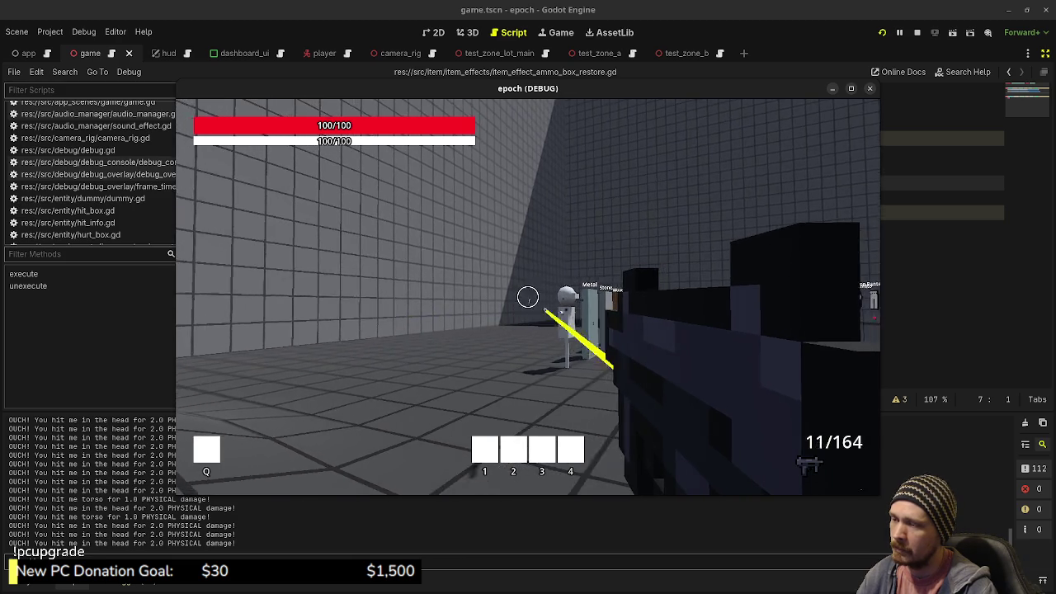
left_click(528, 297)
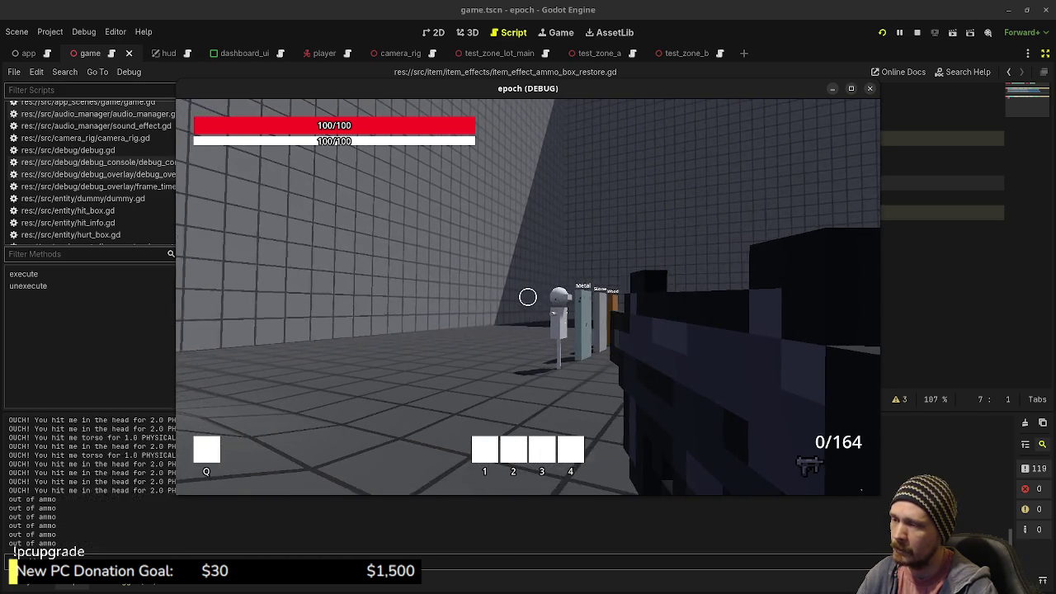
key("r")
left_click(528, 297)
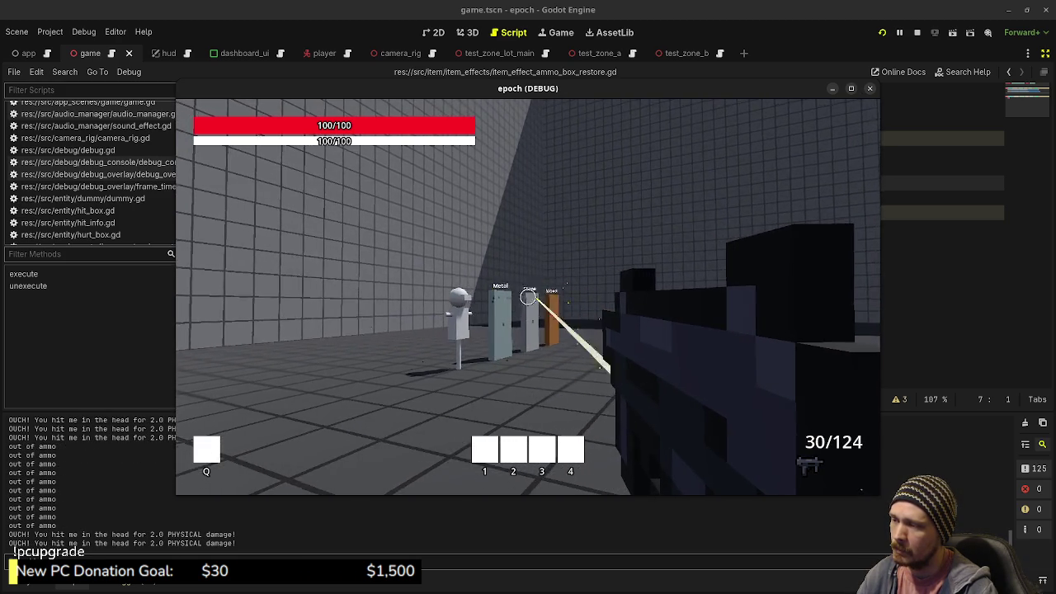
left_click(528, 297)
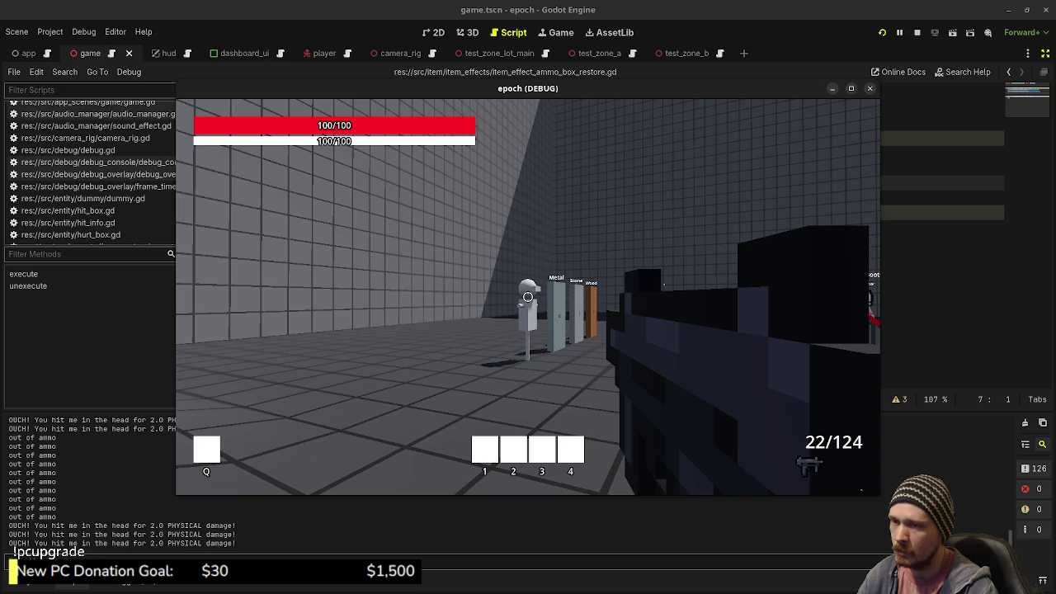
left_click_drag(528, 297, 528, 296)
- Reload, then sprint along the Jump Distance track and turn back toward the test room
key("r")
left_click(527, 297)
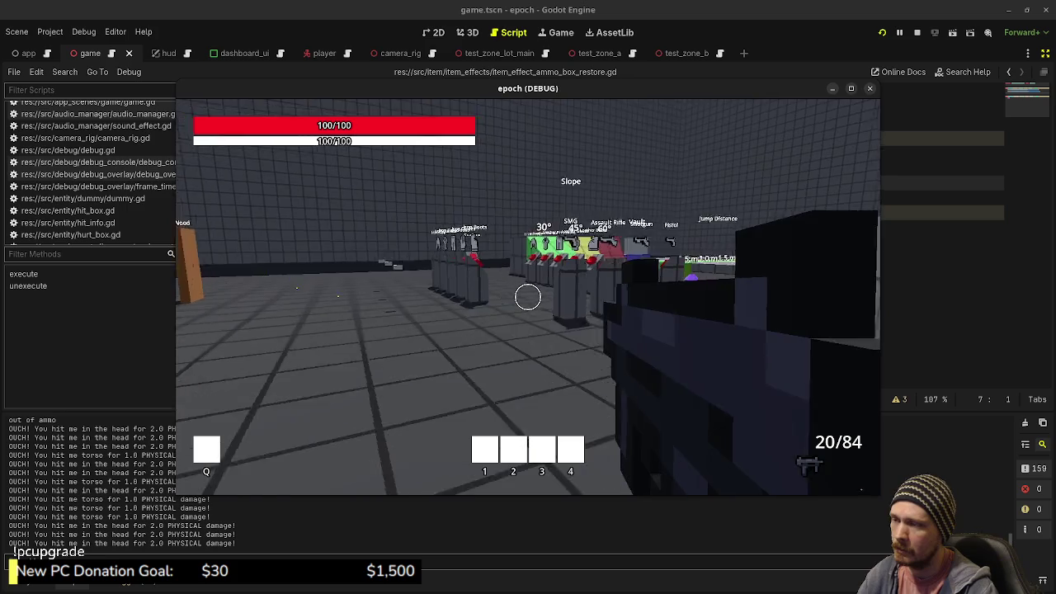
key("shift+w")
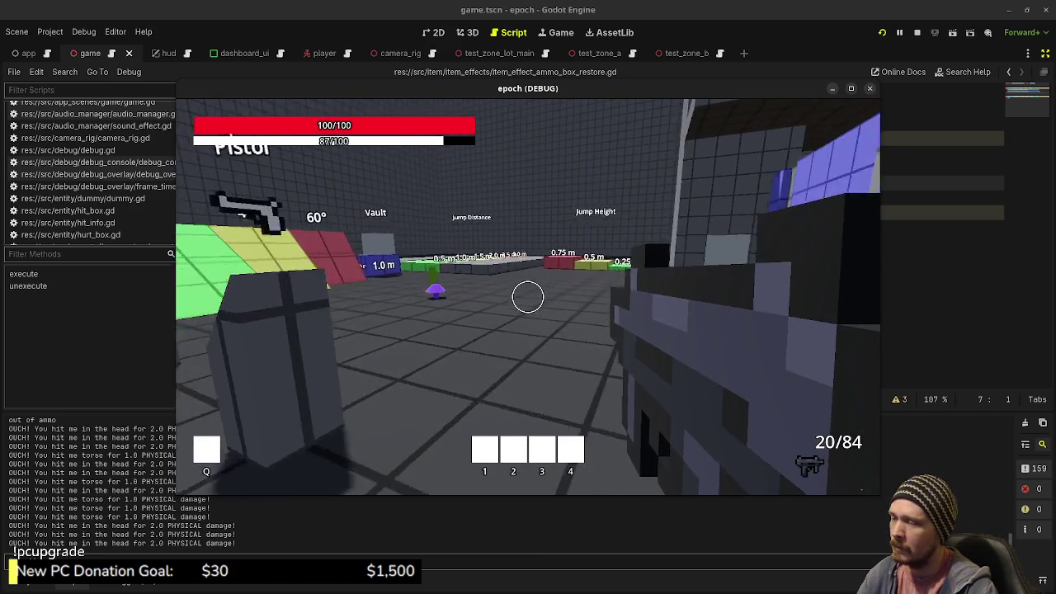
key("w")
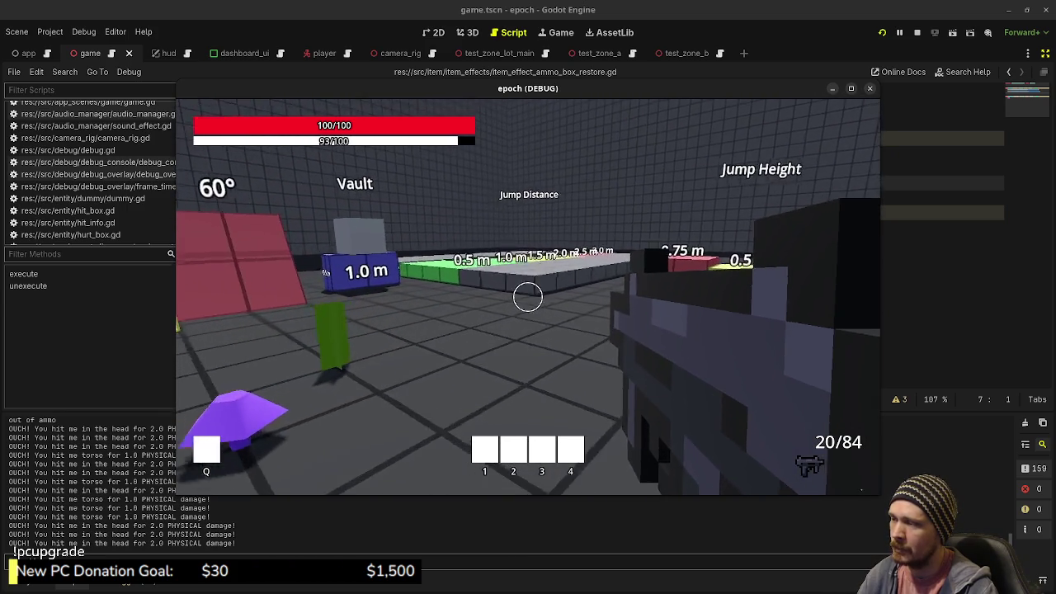
key("shift+w")
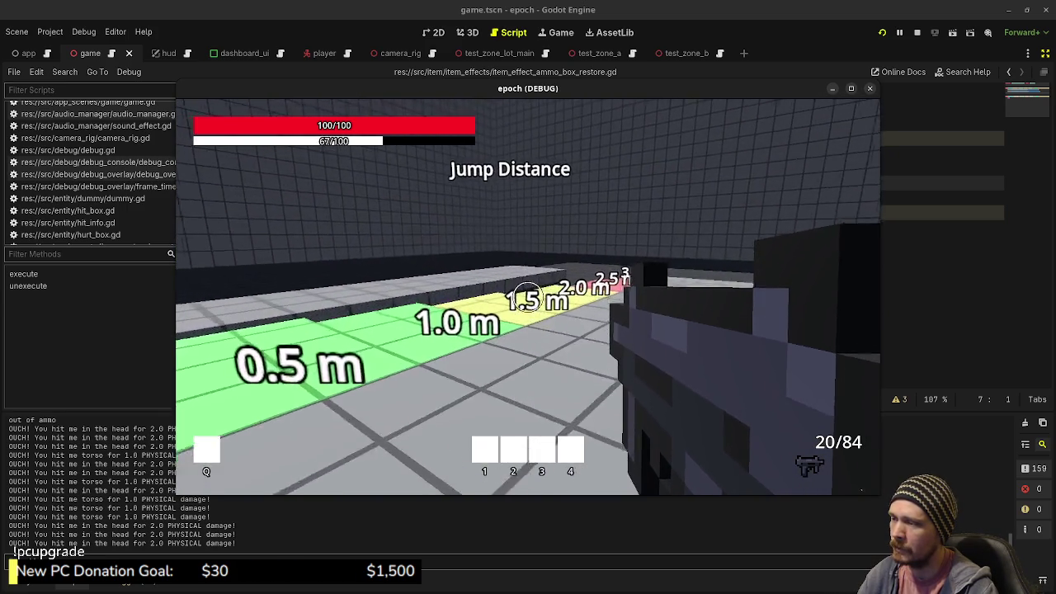
key("w")
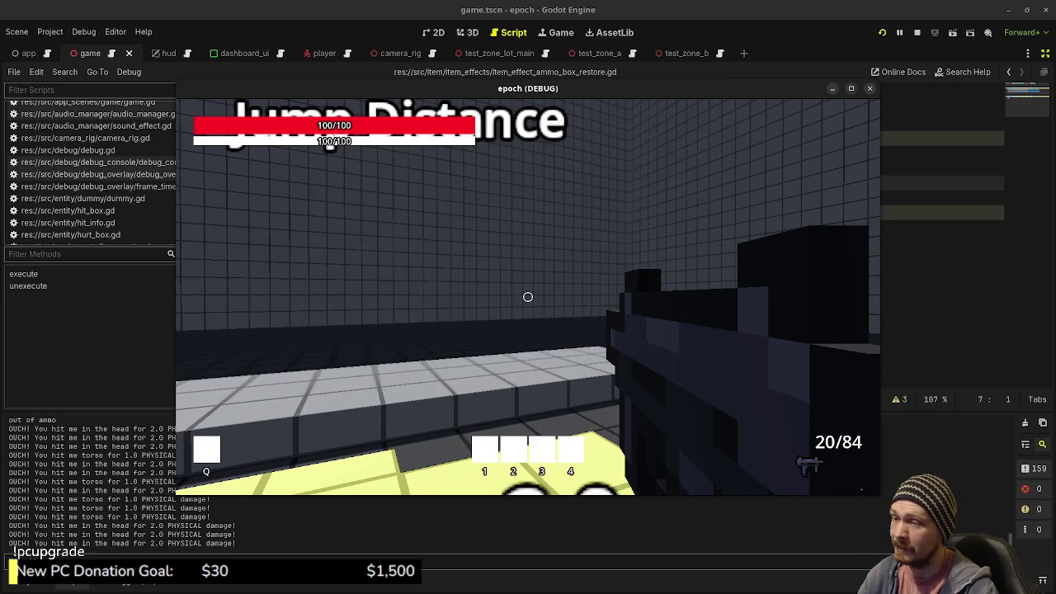
key("w")
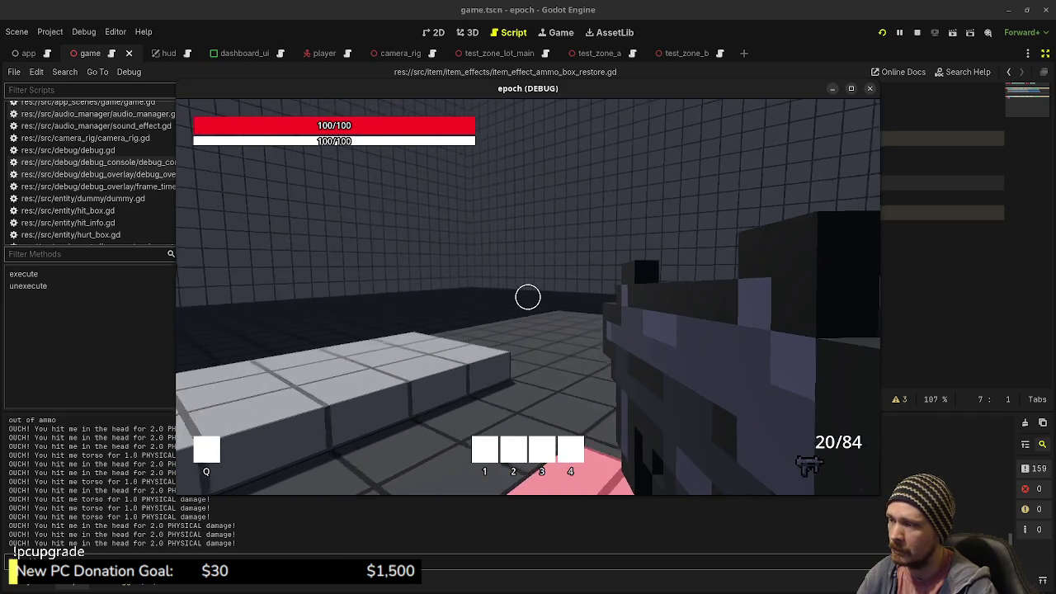
key("w")
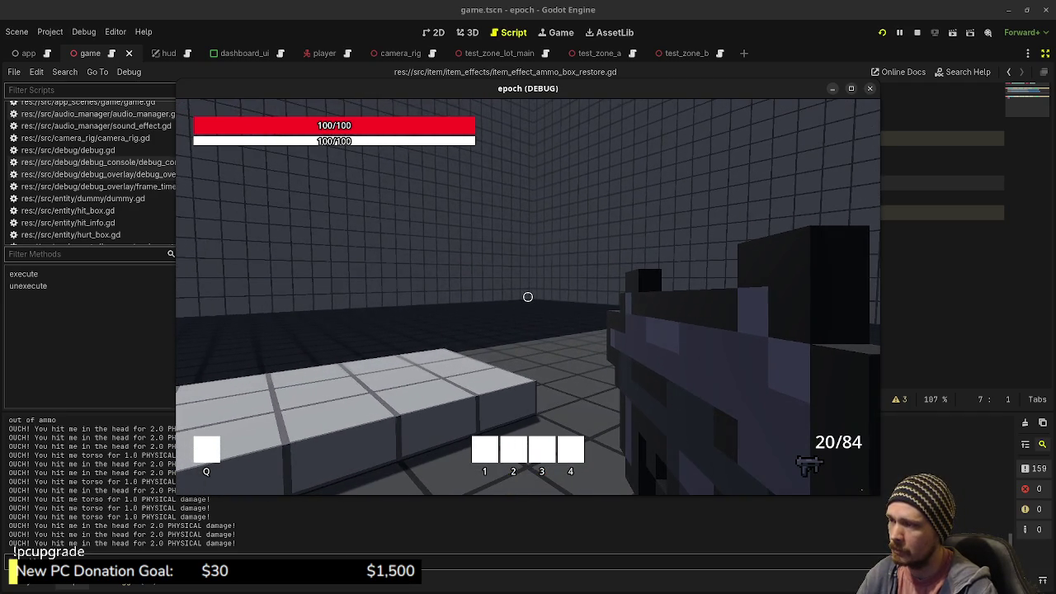
key("w")
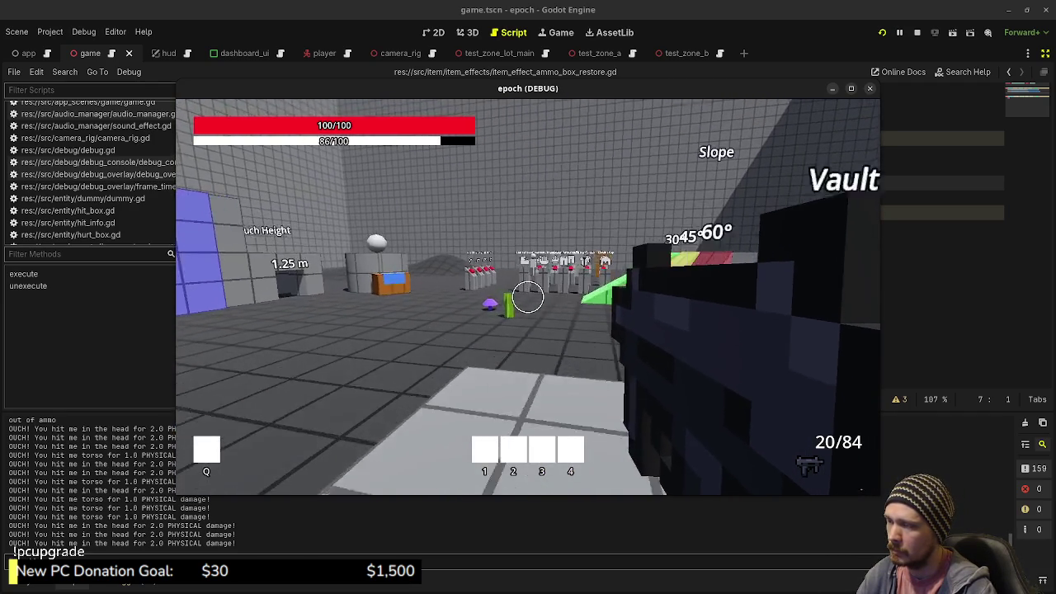
mouse_move(528, 294)
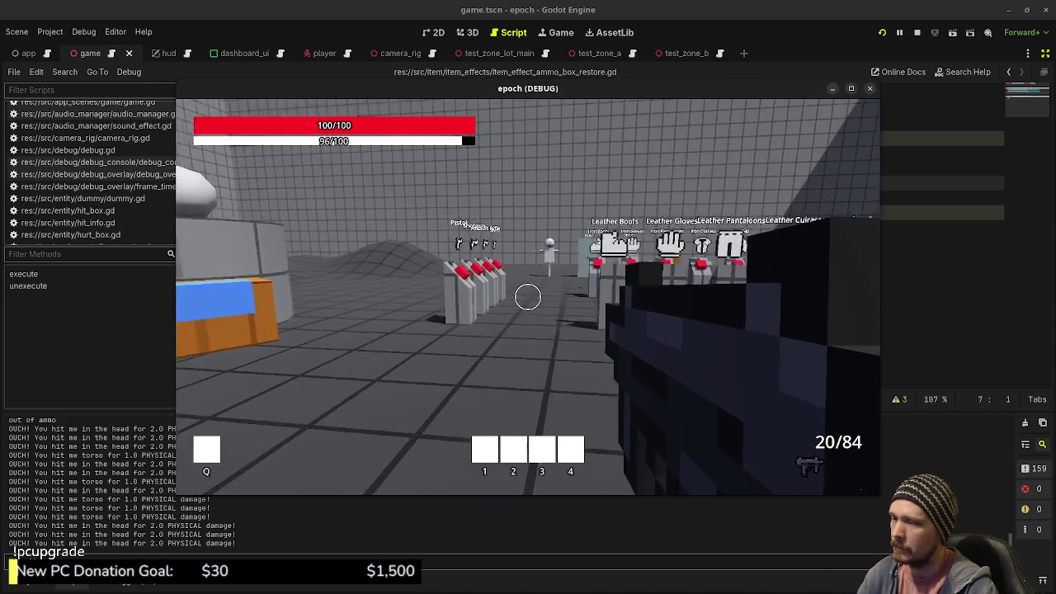
- Walk toward the targets and shoot the test dummy, reloading as the magazine empties
left_click(528, 297)
key("w")
left_click(528, 297)
key("w")
left_click(527, 297)
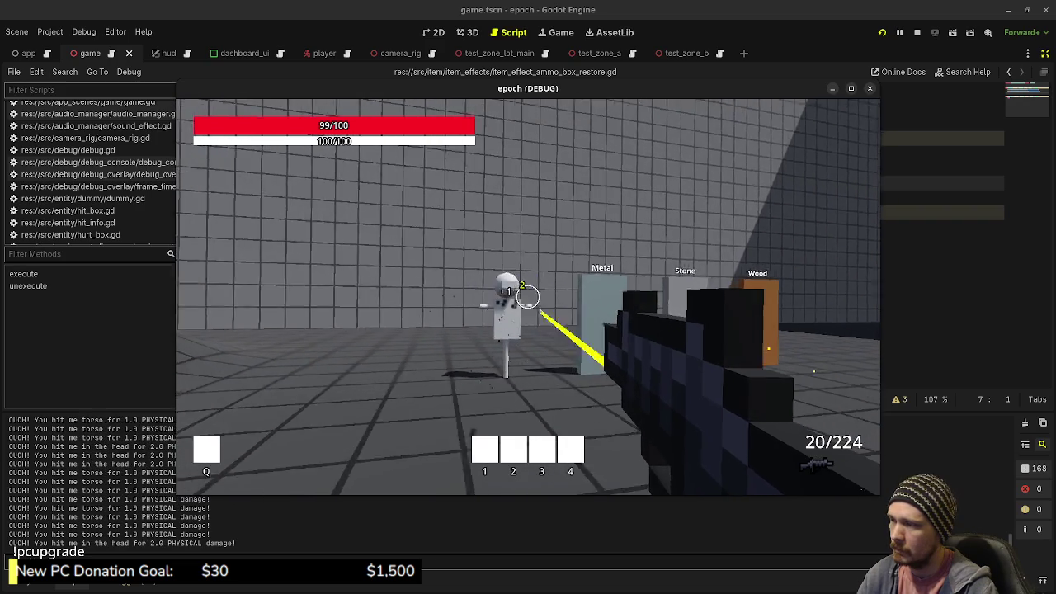
key("r")
left_click(528, 297)
left_click(527, 297)
left_click(528, 296)
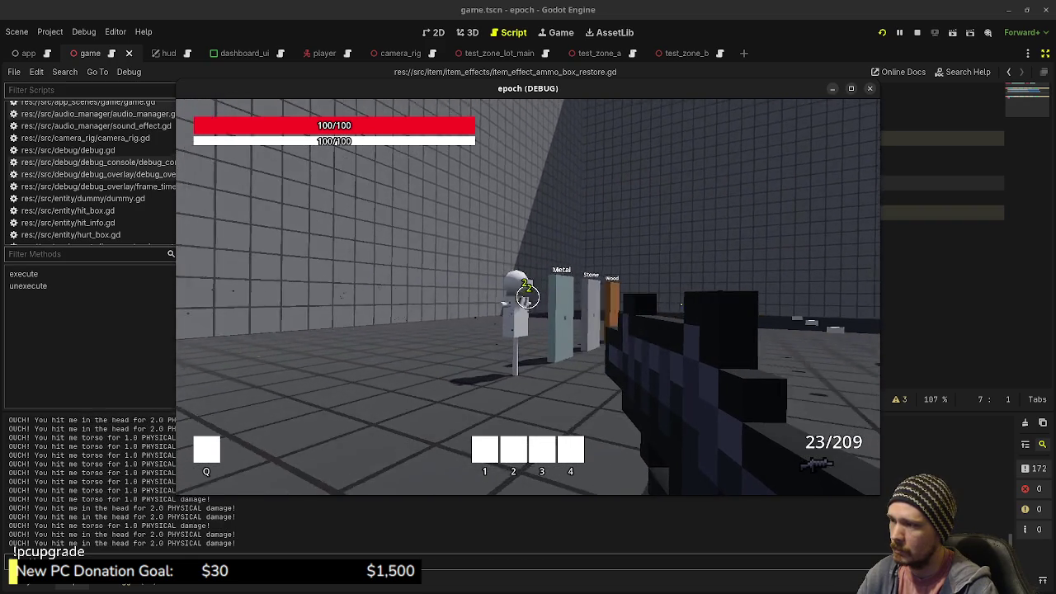
key("r")
left_click(528, 297)
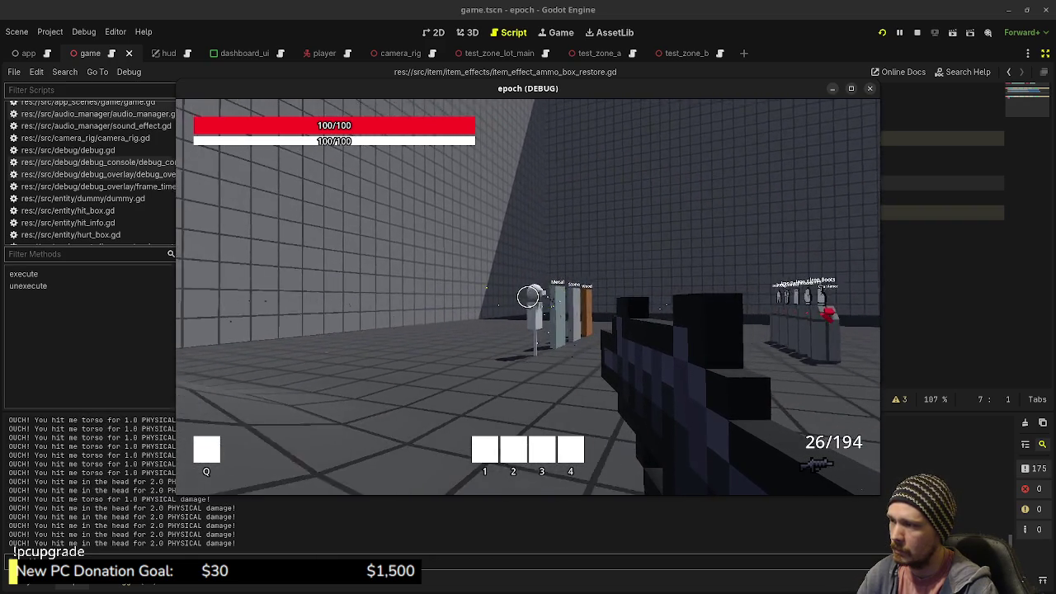
left_click(528, 297)
- Keep shooting and reloading until the rifle reads 23/155
key("r")
left_click(527, 297)
left_click(528, 297)
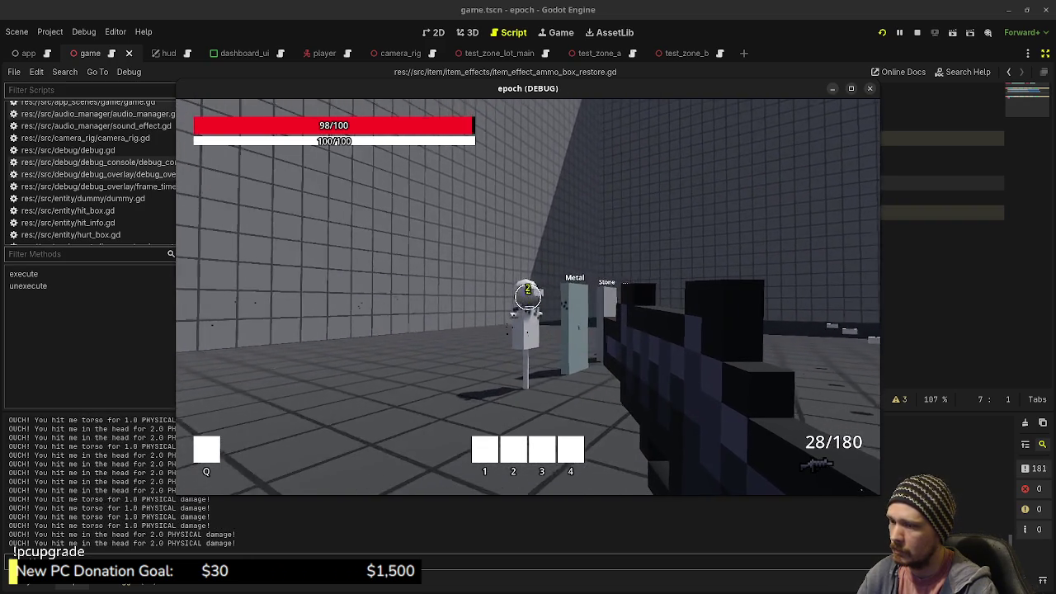
left_click(528, 297)
key("r")
left_click(528, 297)
left_click(528, 297)
key("r")
left_click(527, 297)
left_click(527, 297)
key("r")
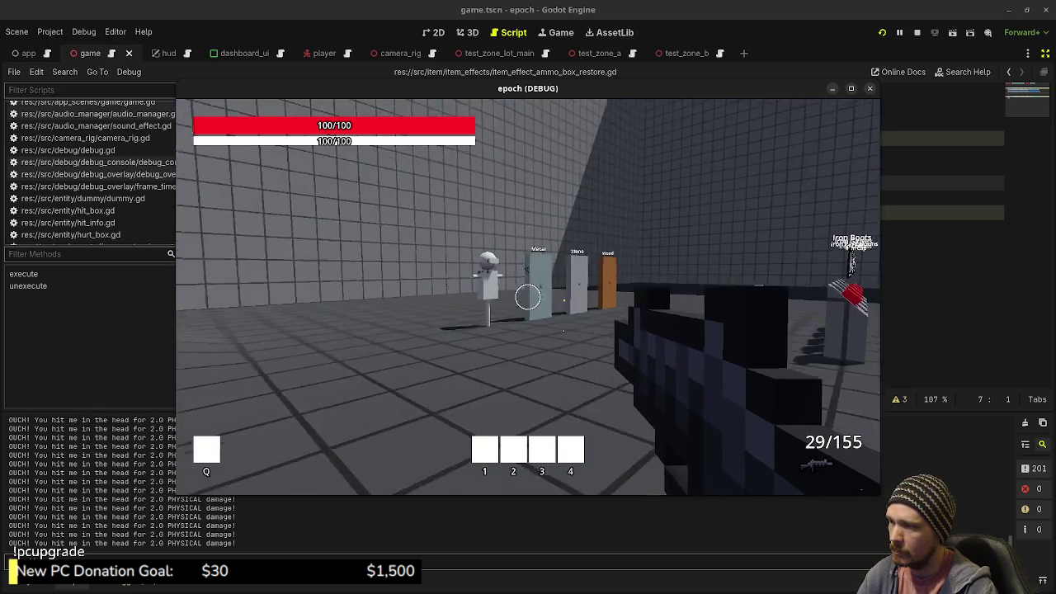
left_click(528, 297)
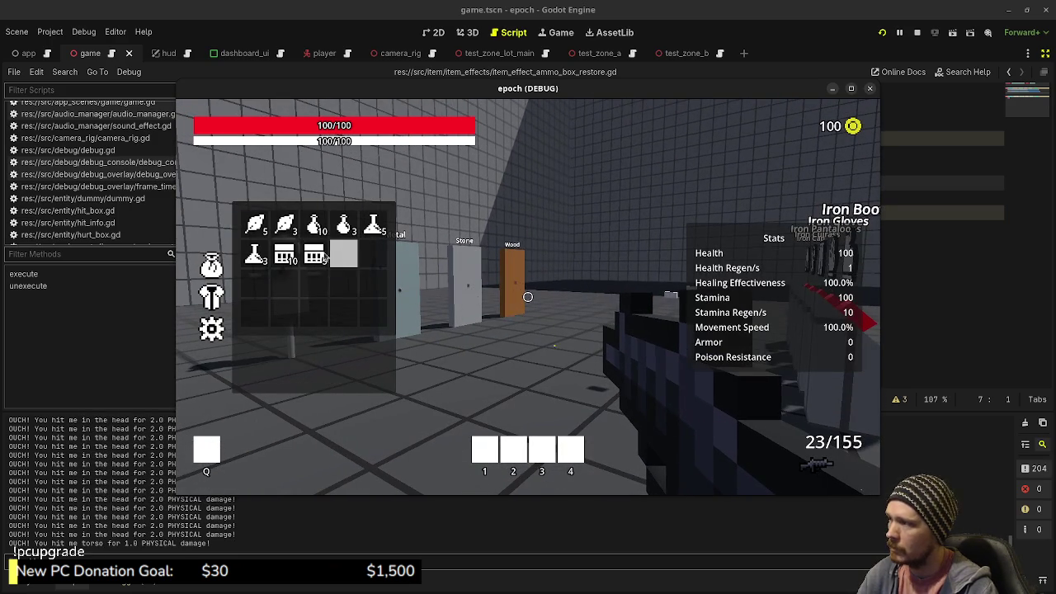
- Use one Ammo Box to refill reserve ammo, then check the item storage box
right_click(315, 254)
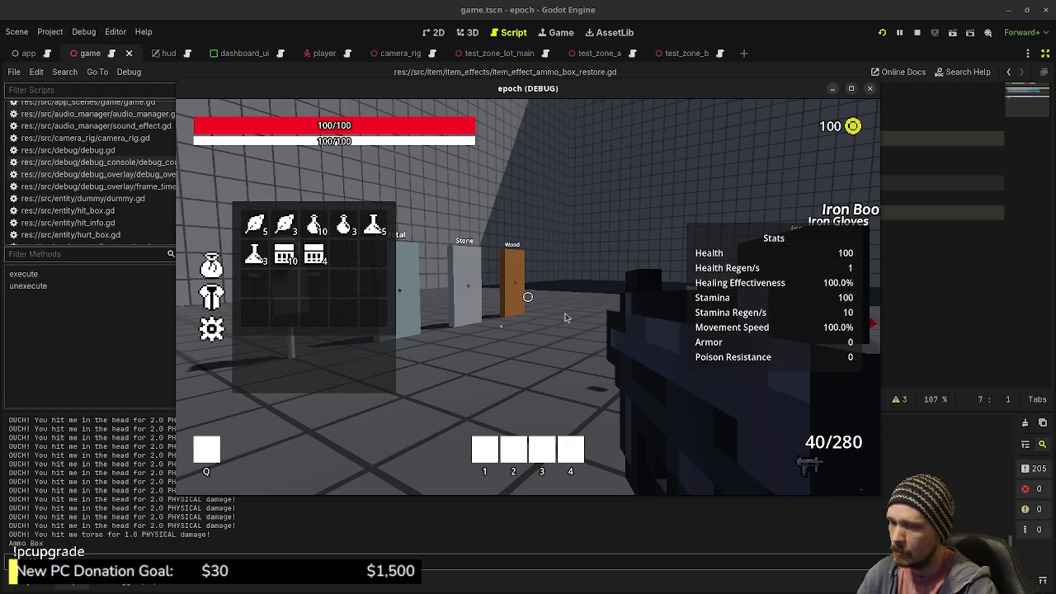
scroll(566, 318, "down", 1)
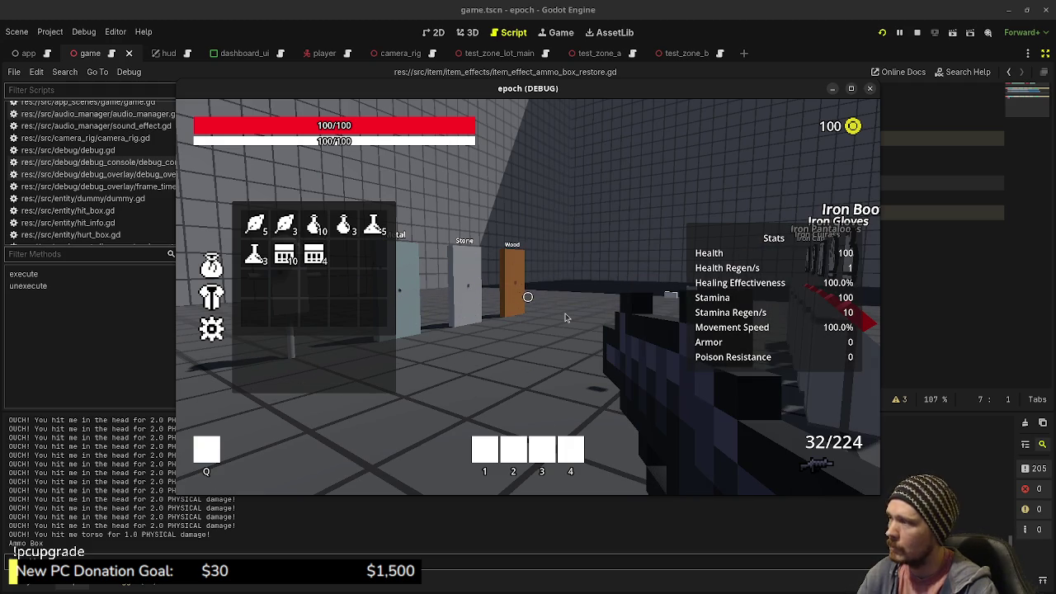
key("Tab")
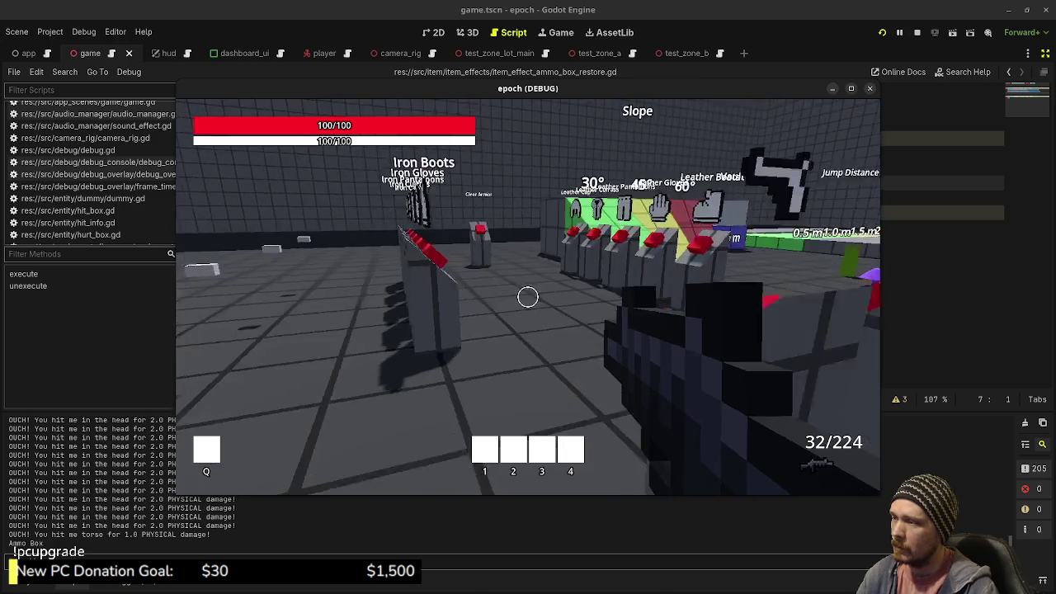
key("w")
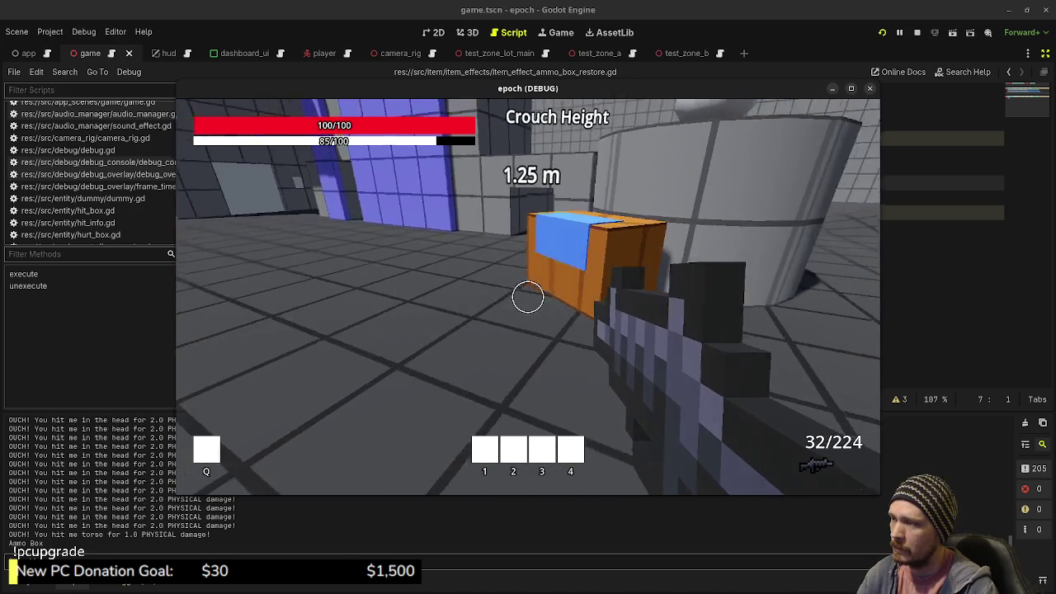
key("e")
key("Tab")
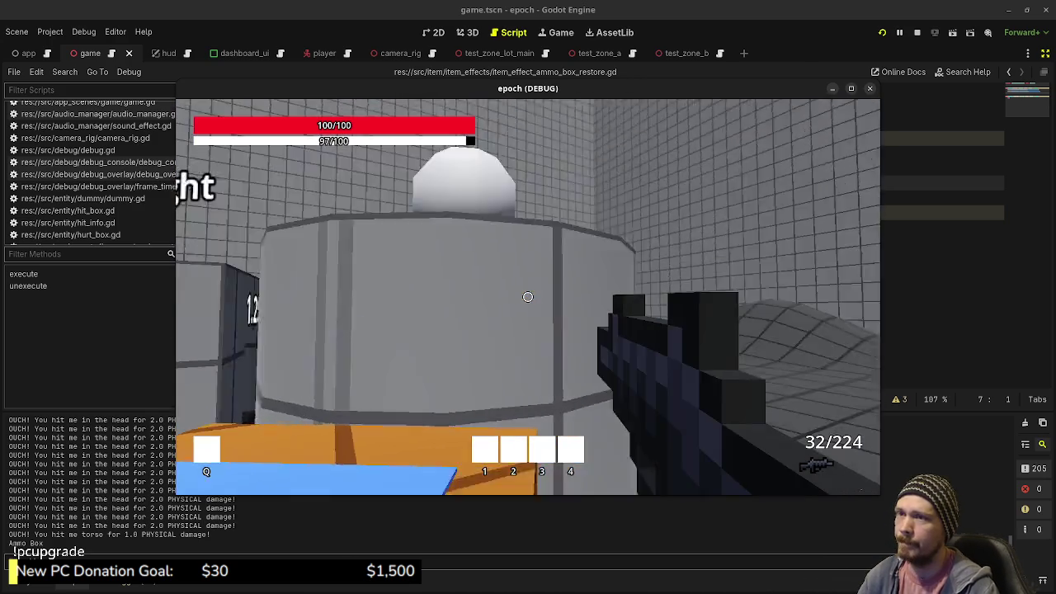
- Stop the running game and switch to VS Code
left_click(917, 32)
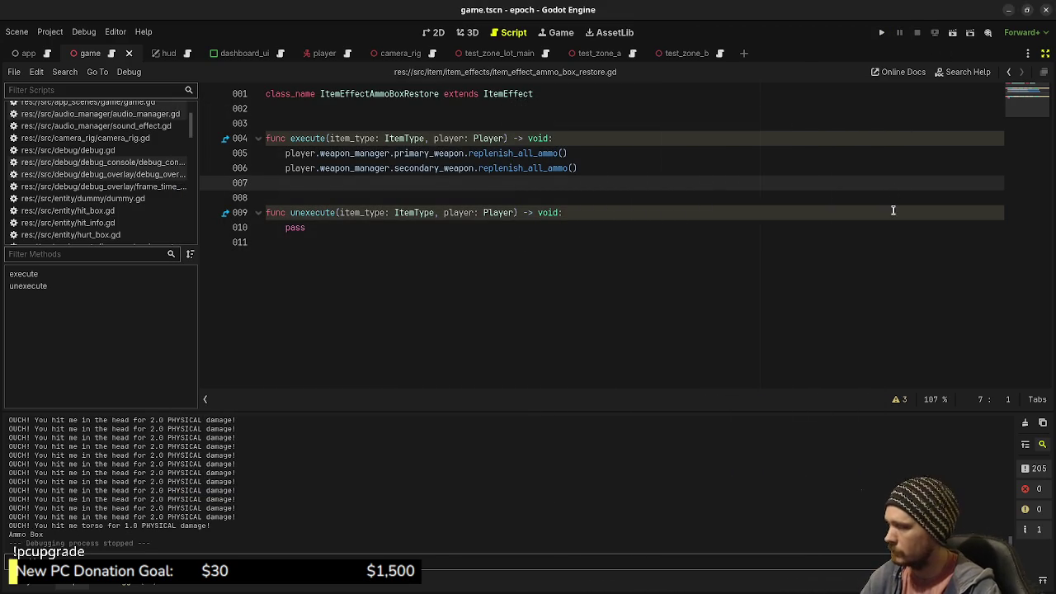
key("alt+Tab")
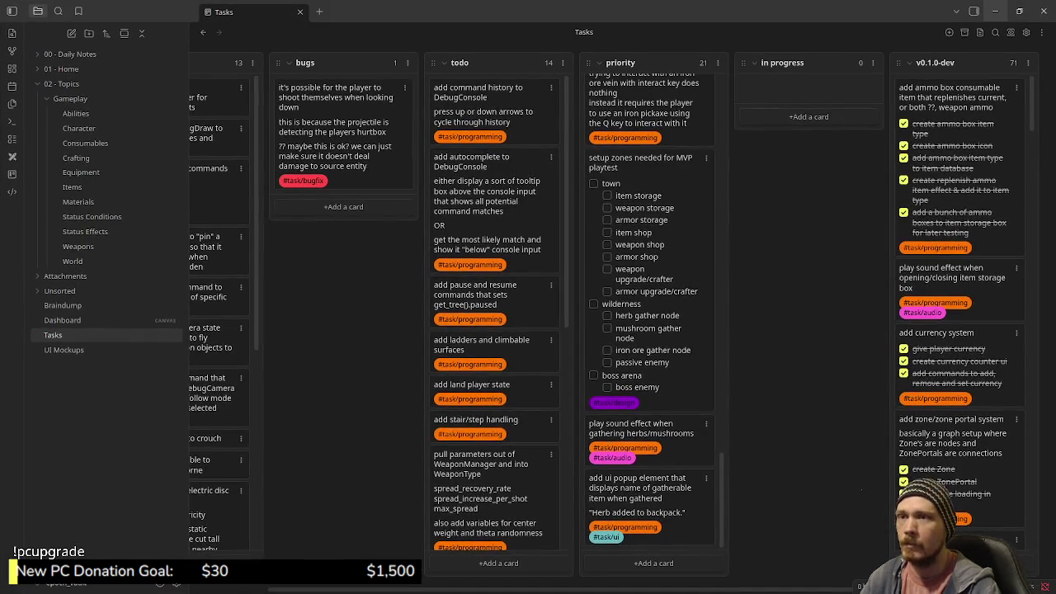
key("alt+Tab")
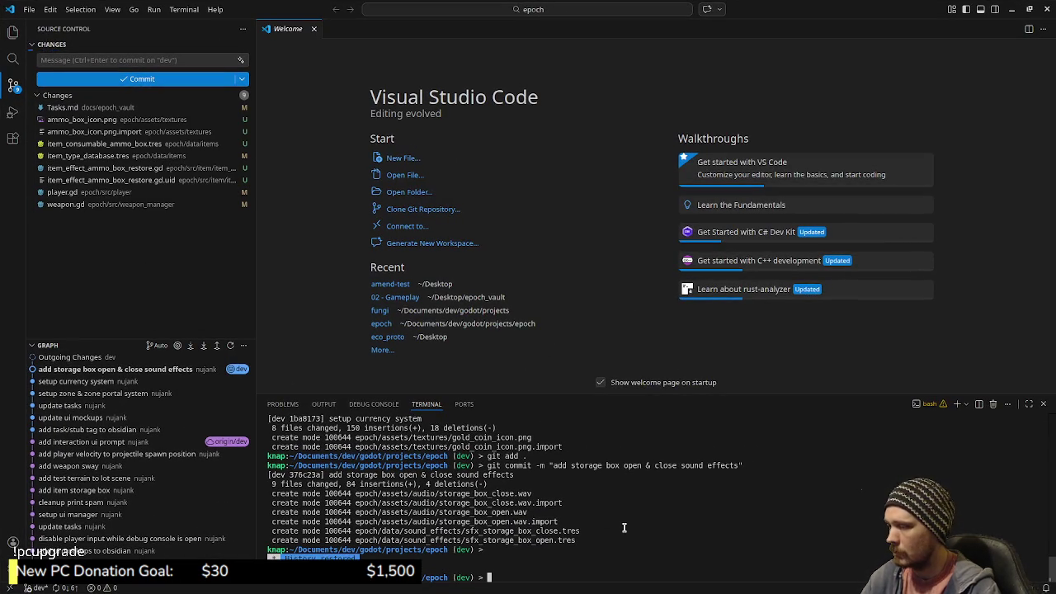
- Stage all changes with git add . and commit them as 'add ammo box consumable'
type("git add .")
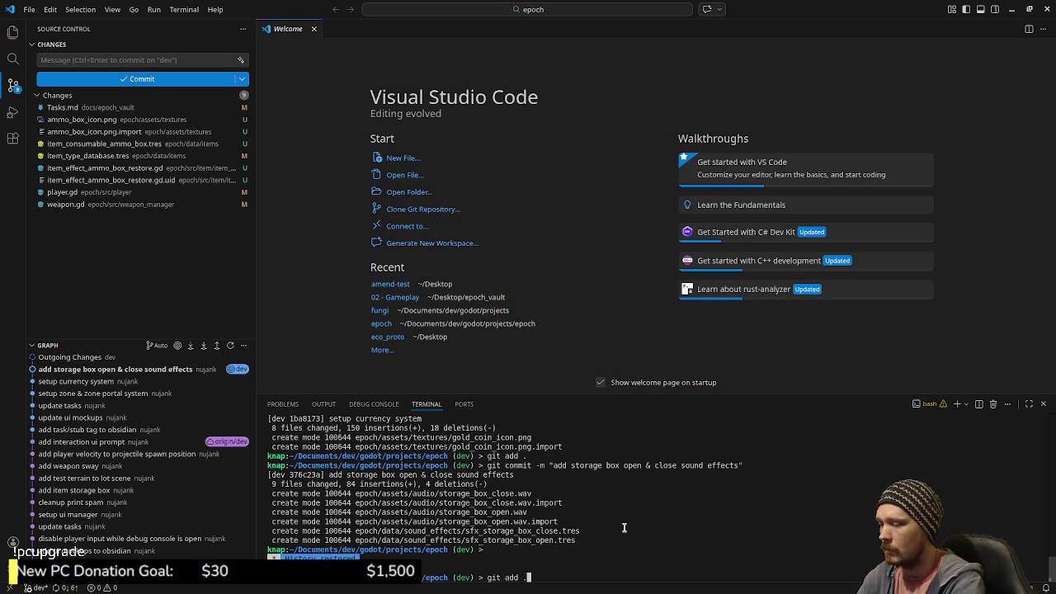
key("Return")
type("git commit")
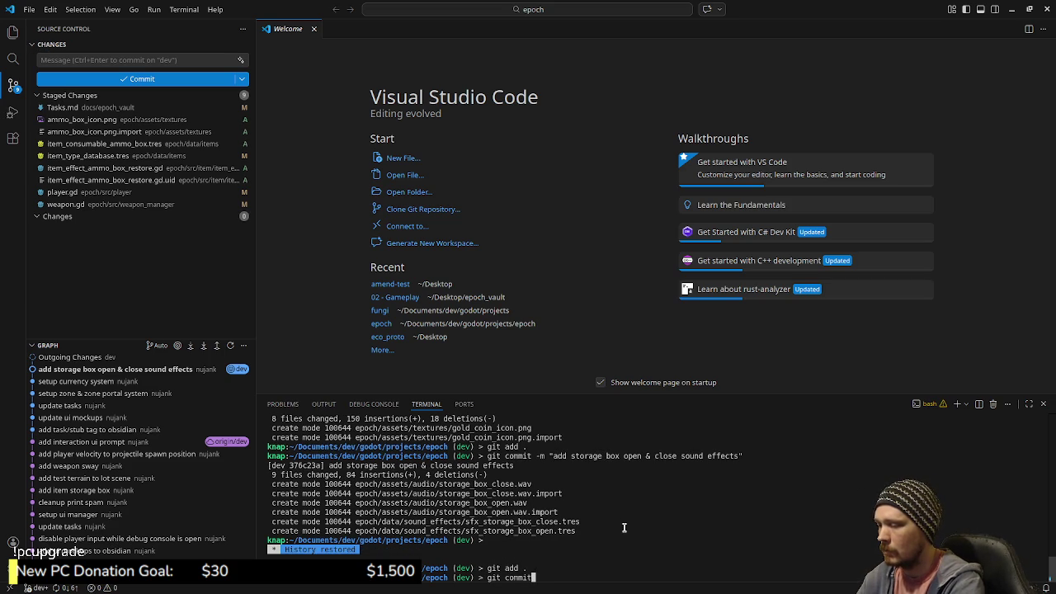
type(" -m \"add ammo box")
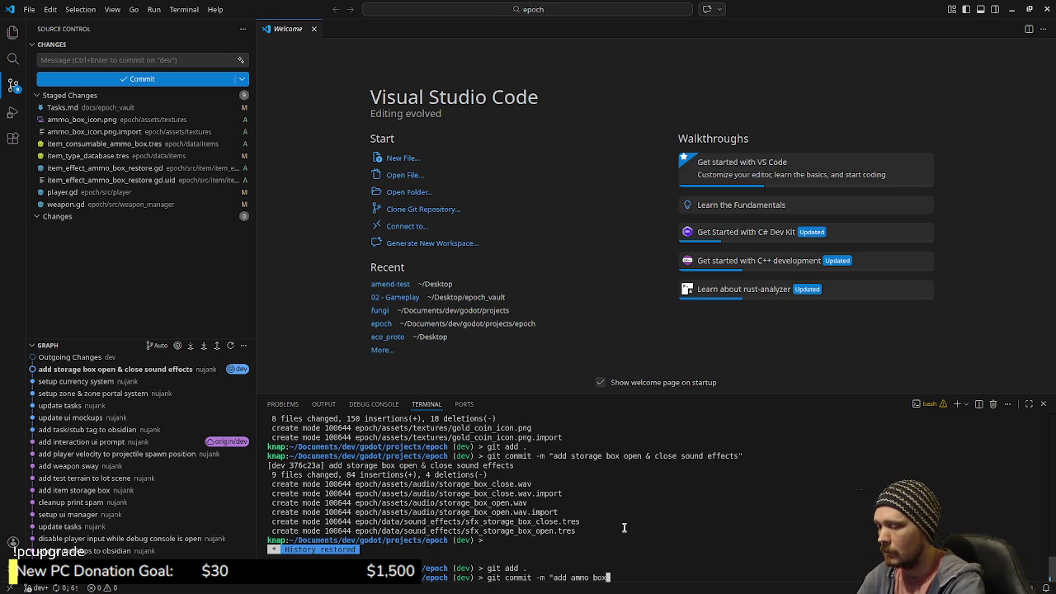
type(" c")
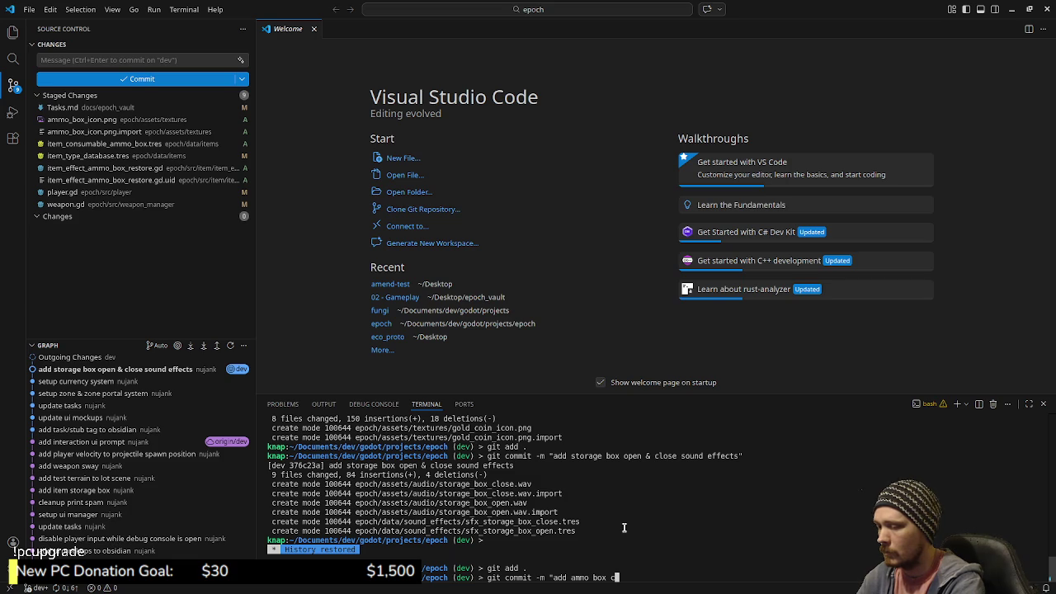
type("unnsumable")
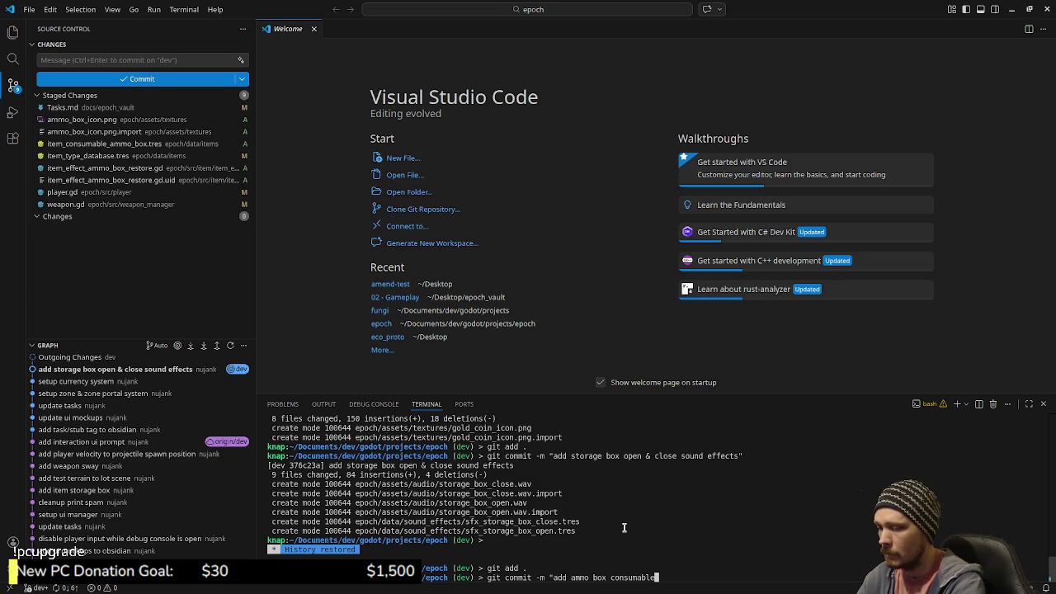
type("\"")
key("Return")
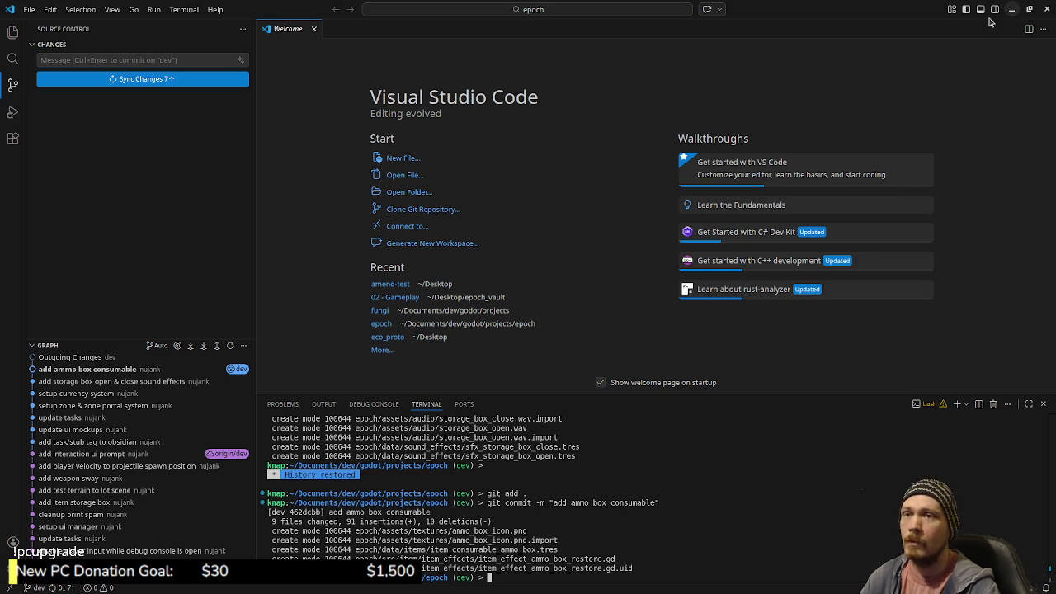
- Push the commit to the remote and minimize VS Code
type("git push")
key("Return")
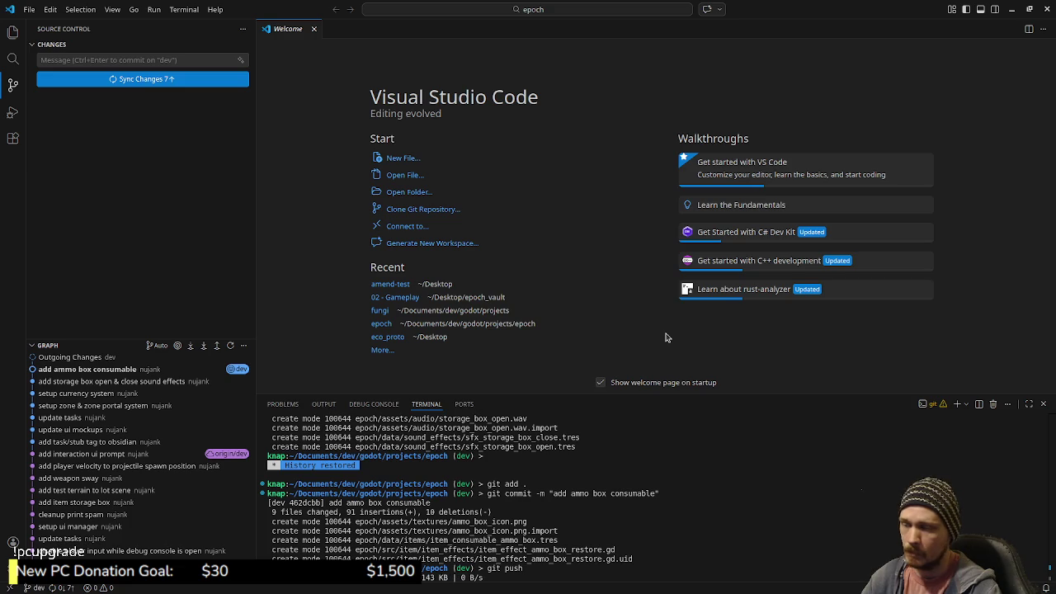
left_click(1012, 9)
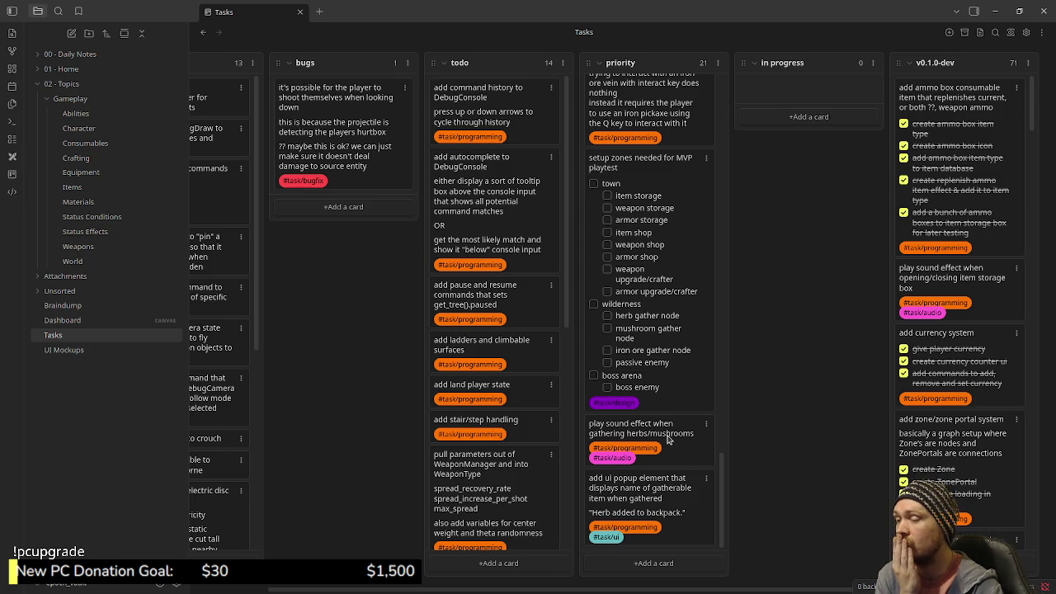
- Drag the 'setup zones needed for MVP playtest' card from priority into in progress, then return to Godot
scroll(670, 435, "up", 2)
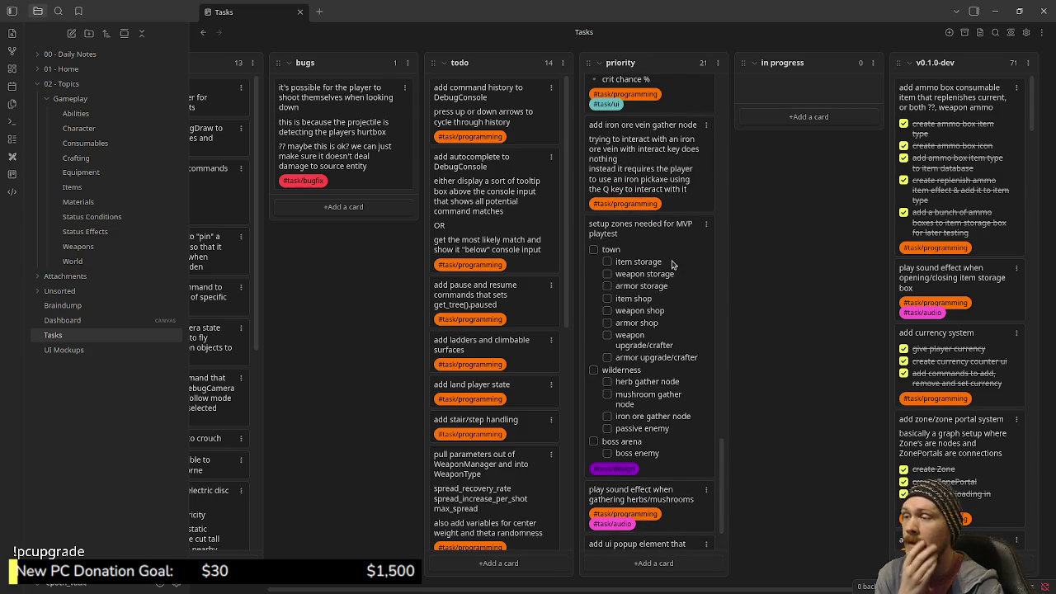
mouse_move(712, 248)
left_mouse_down()
mouse_move(828, 222)
mouse_move(817, 165)
left_mouse_up()
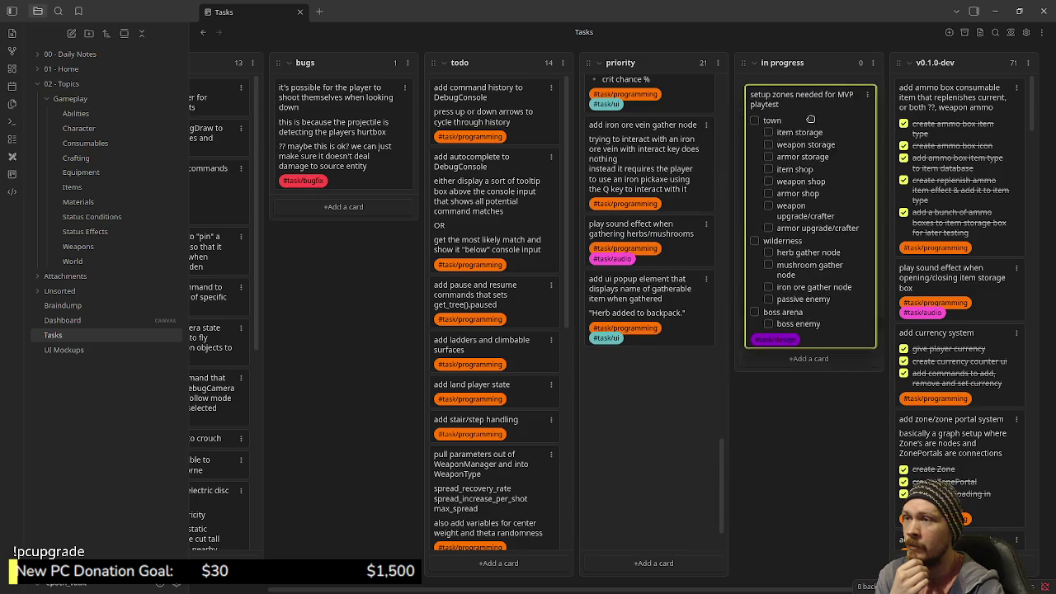
left_click_drag(815, 205, 812, 175)
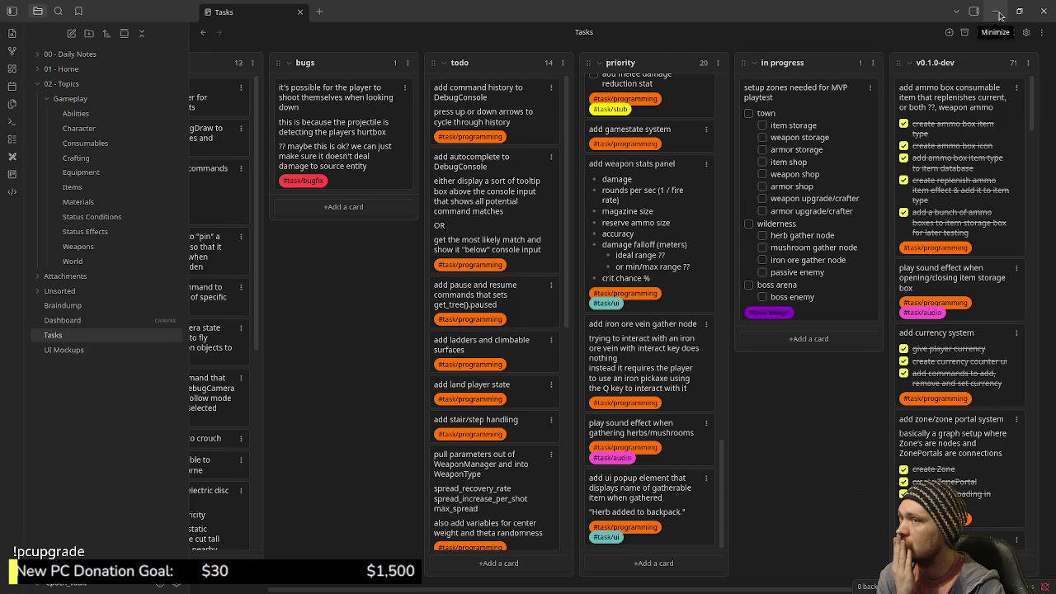
left_click(999, 15)
left_click(629, 272)
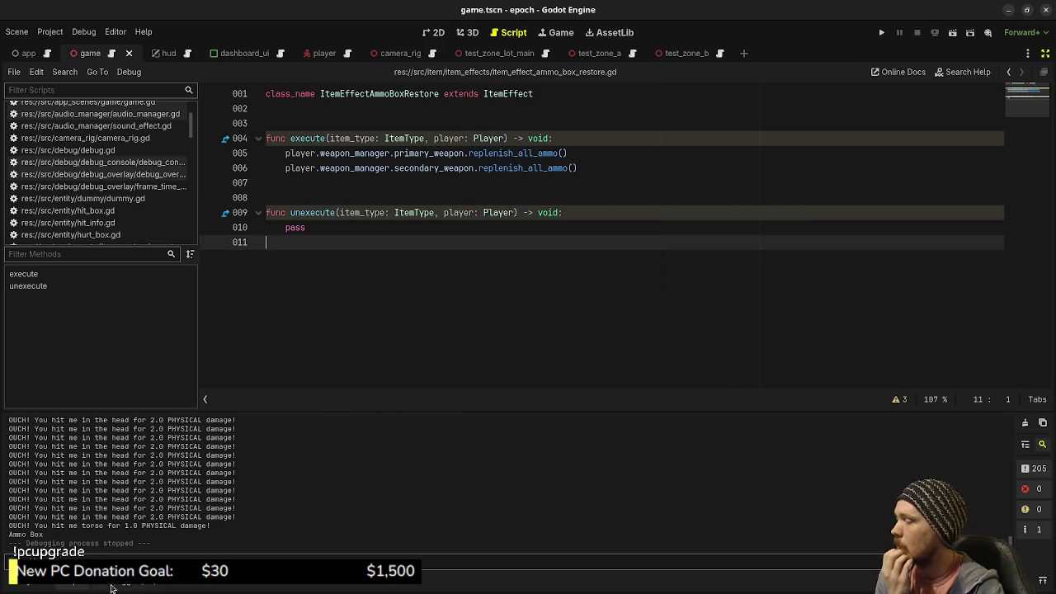
- In the FileSystem dock, collapse data/items and expand assets down to the levels folder
left_click(78, 588)
left_click(27, 588)
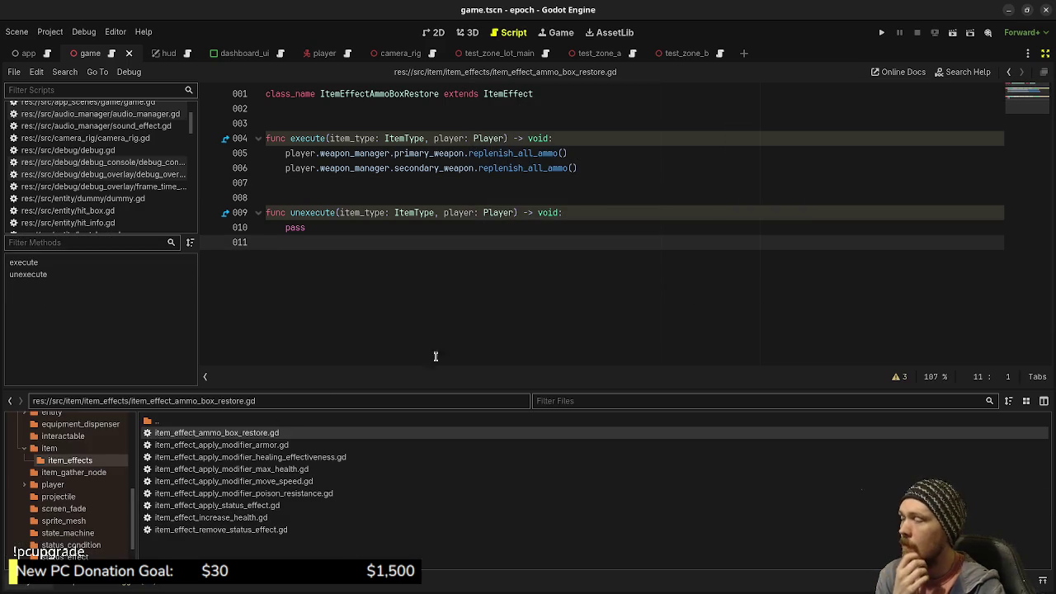
scroll(90, 495, "up", 2)
scroll(89, 495, "up", 5)
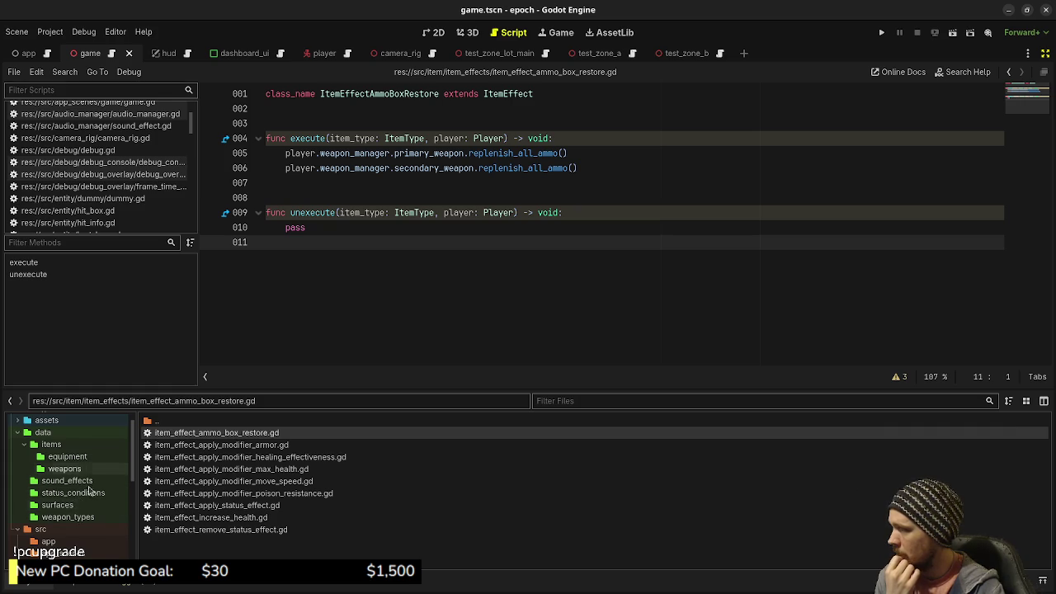
scroll(50, 471, "down", 1)
left_click(25, 426)
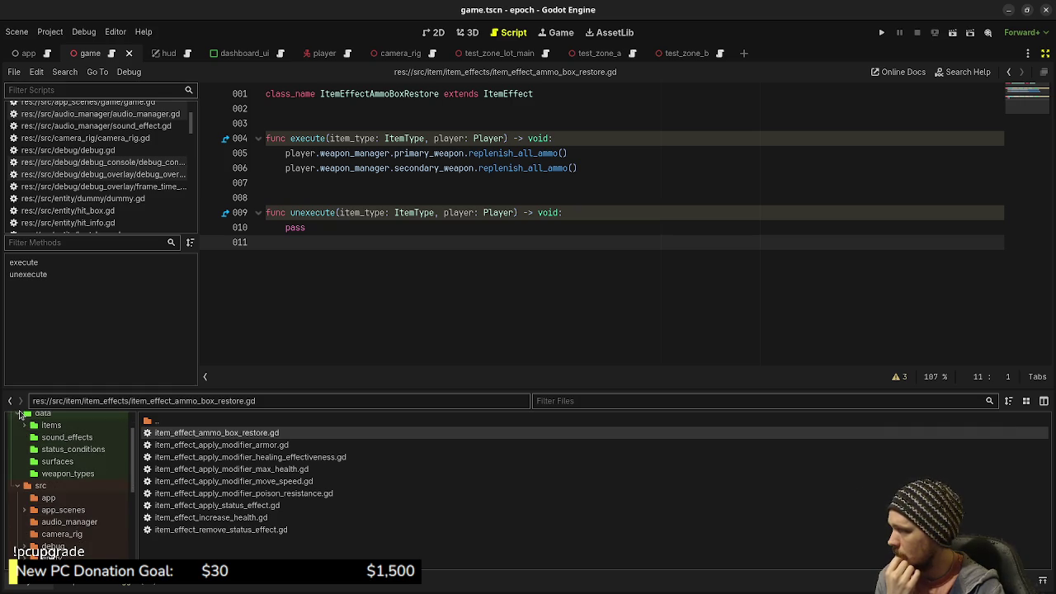
left_click(18, 414)
scroll(41, 462, "up", 2)
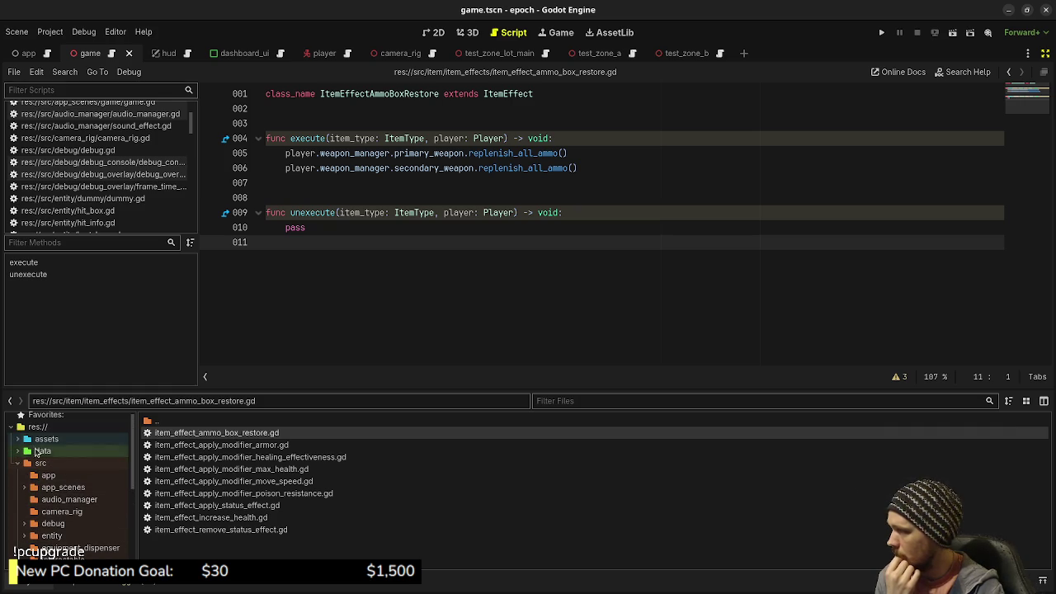
left_click(18, 439)
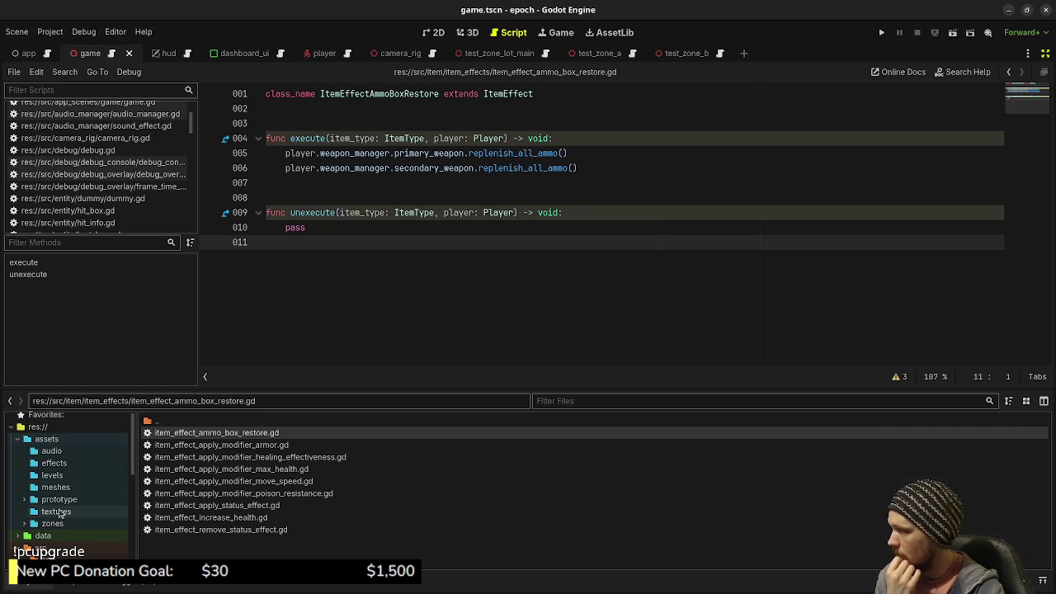
left_click(62, 475)
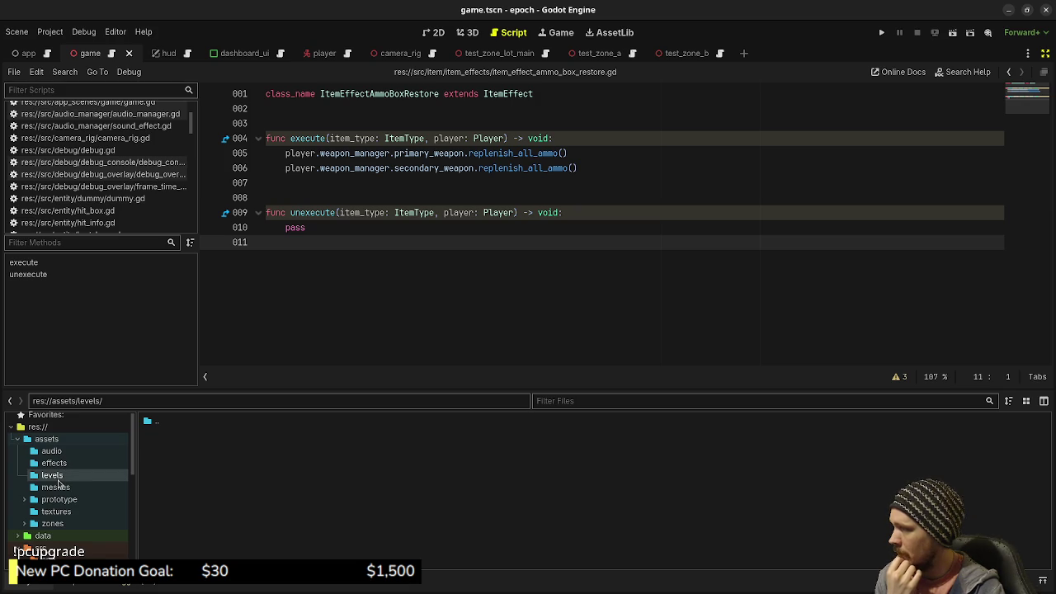
- Delete the assets/levels folder
right_click(64, 477)
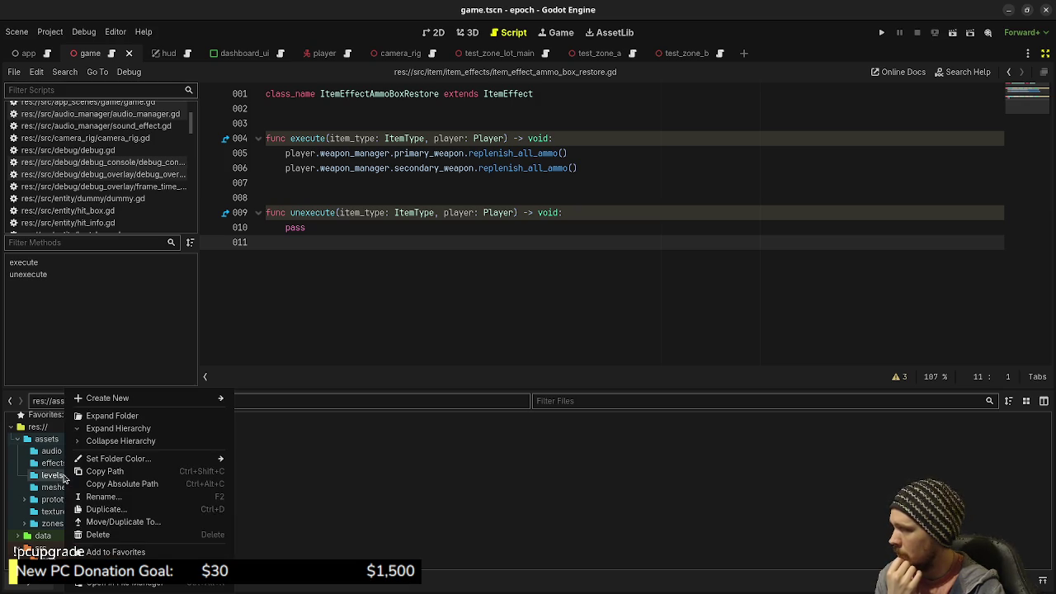
left_click(104, 531)
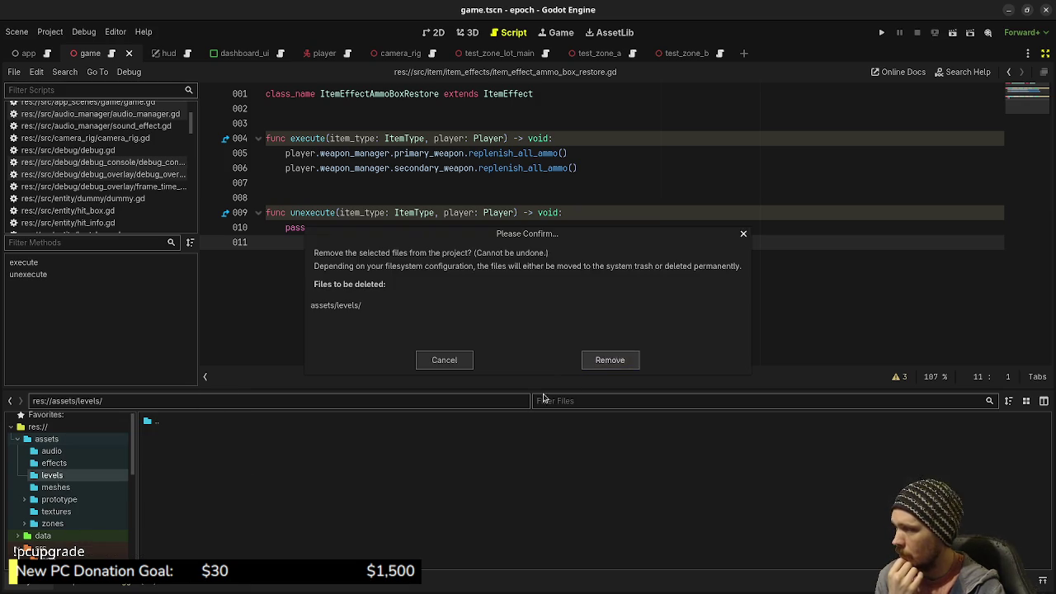
left_click(610, 360)
- Expand assets/zones and open its test folder
left_click(25, 512)
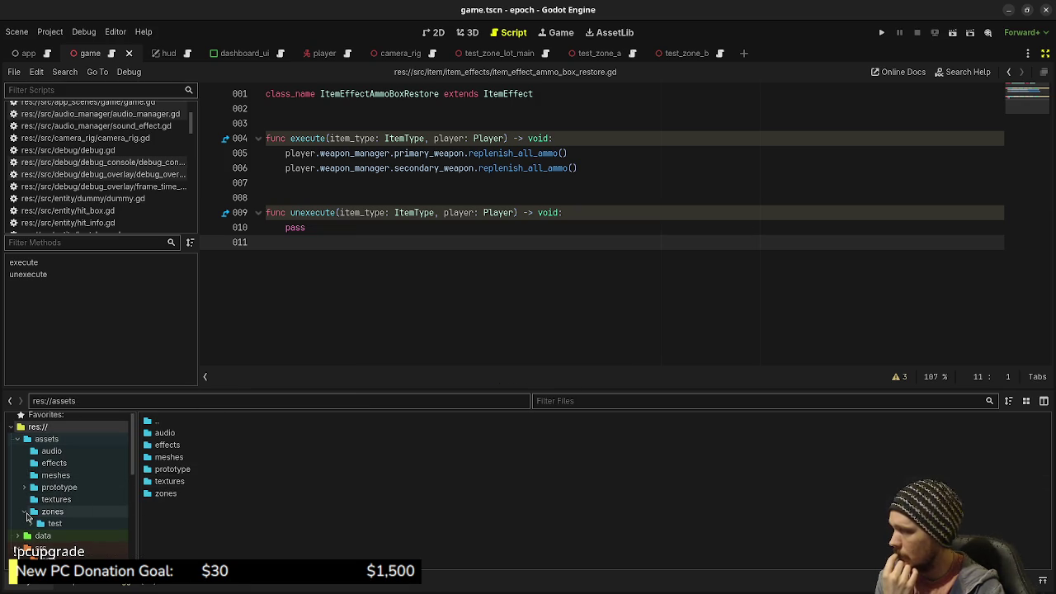
left_click(29, 524)
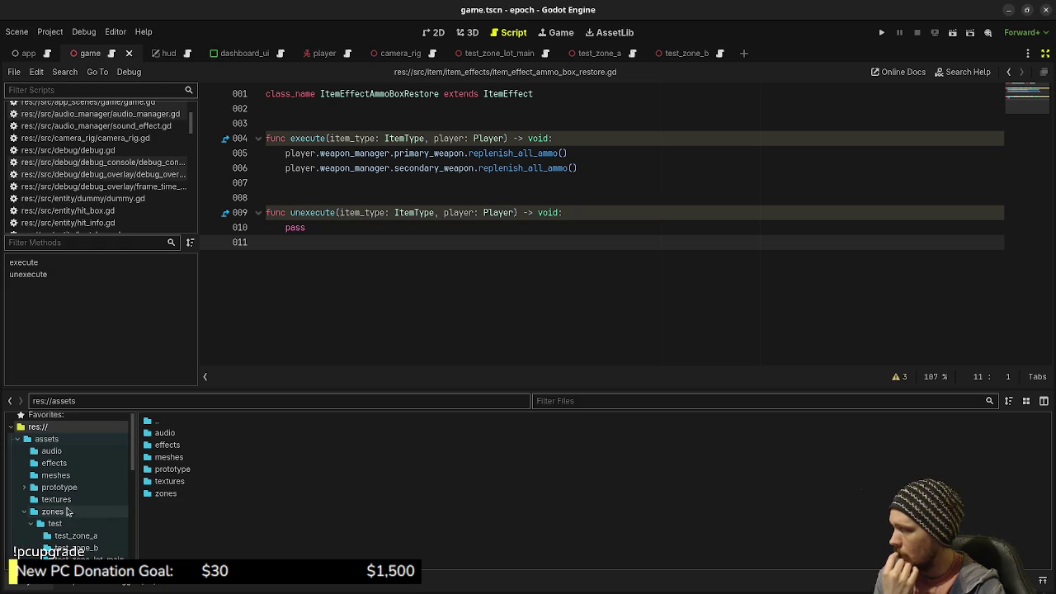
left_click(72, 524)
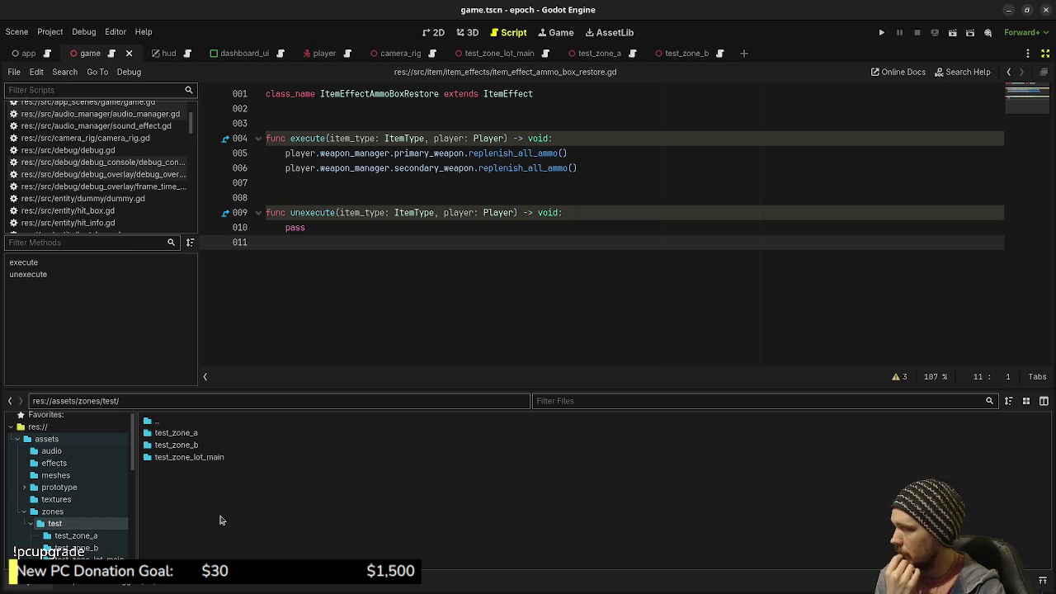
left_click(93, 512)
left_click(87, 523)
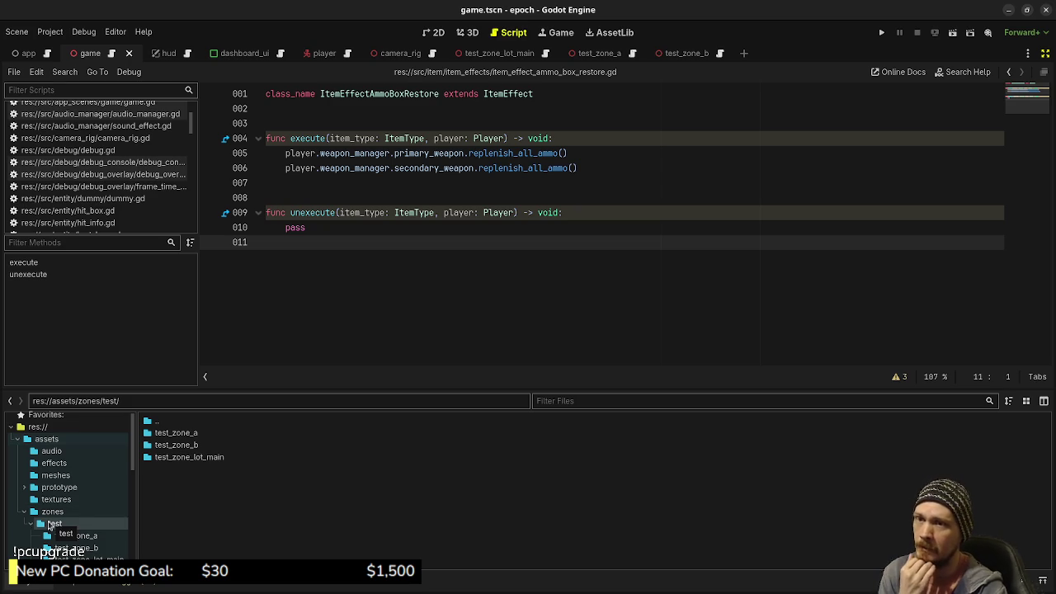
- Open src/zone, which holds zone.gd, zone.tscn and zone_portal.gd
scroll(50, 525, "down", 10)
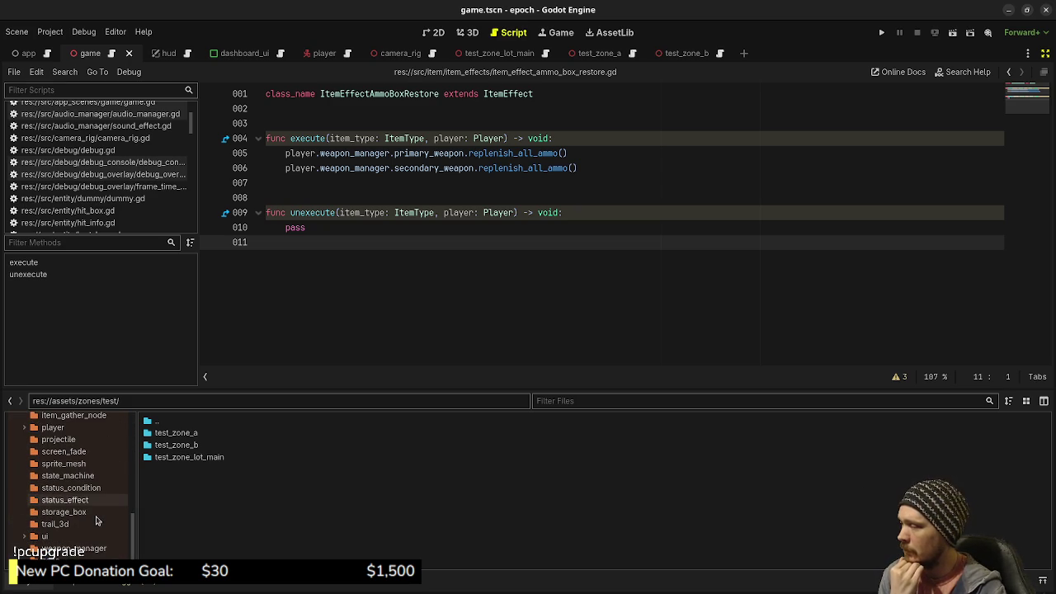
scroll(83, 512, "up", 1)
scroll(82, 512, "down", 1)
left_click(51, 559)
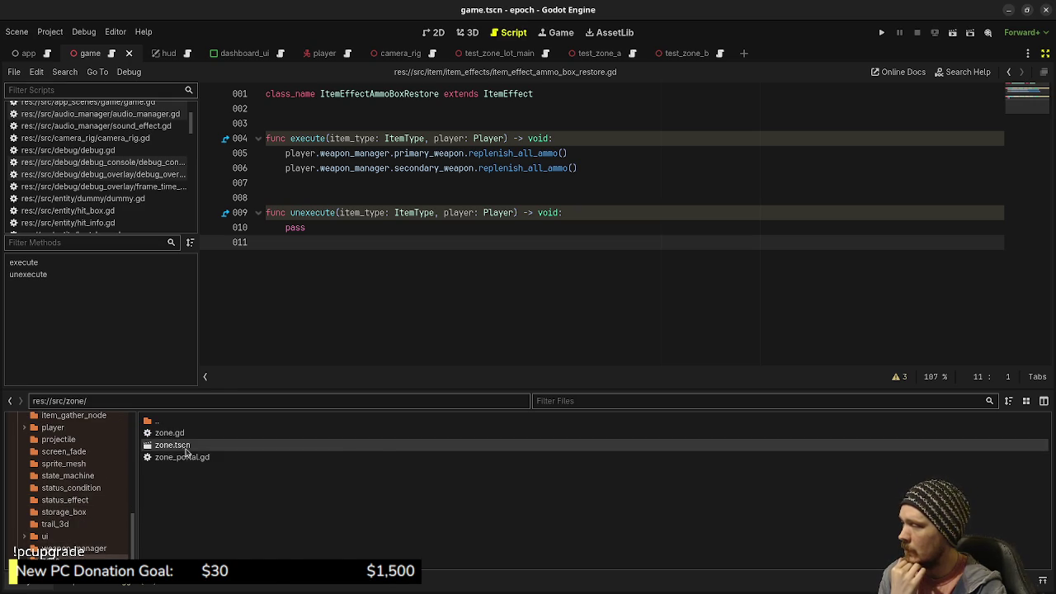
- Create a new scene inherited from zone.tscn and view it in the 3D editor
right_click(183, 448)
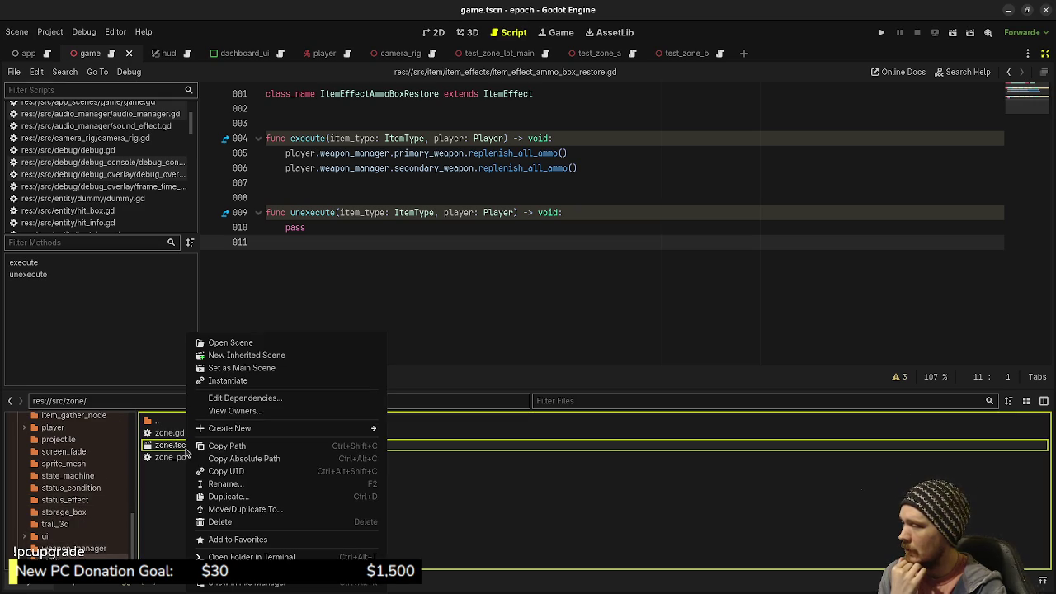
left_click(250, 362)
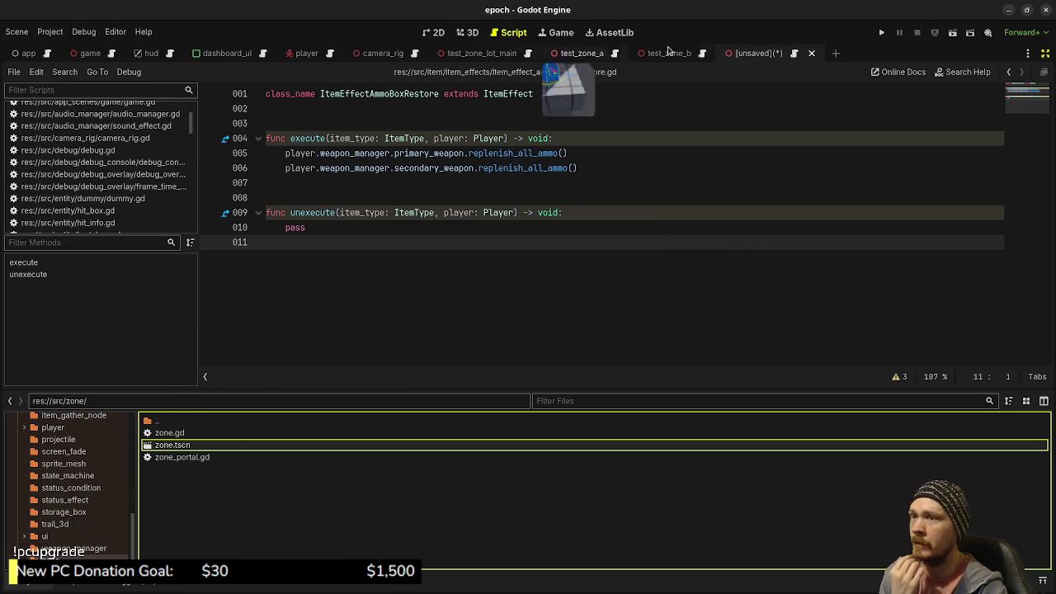
left_click(461, 34)
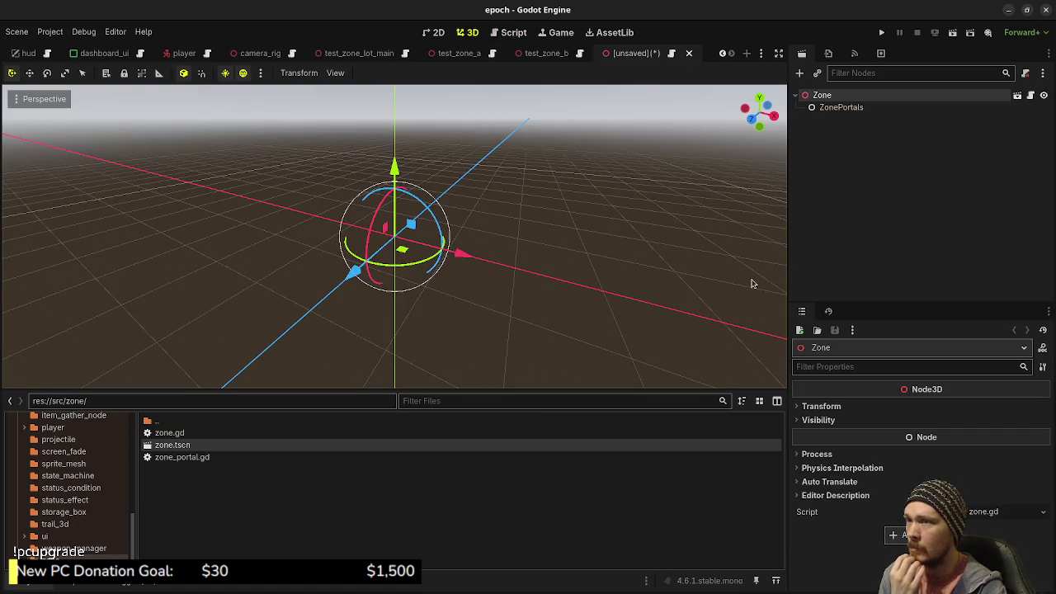
- Rename the inherited Zone root node to TestZoneTown
double_click(838, 99)
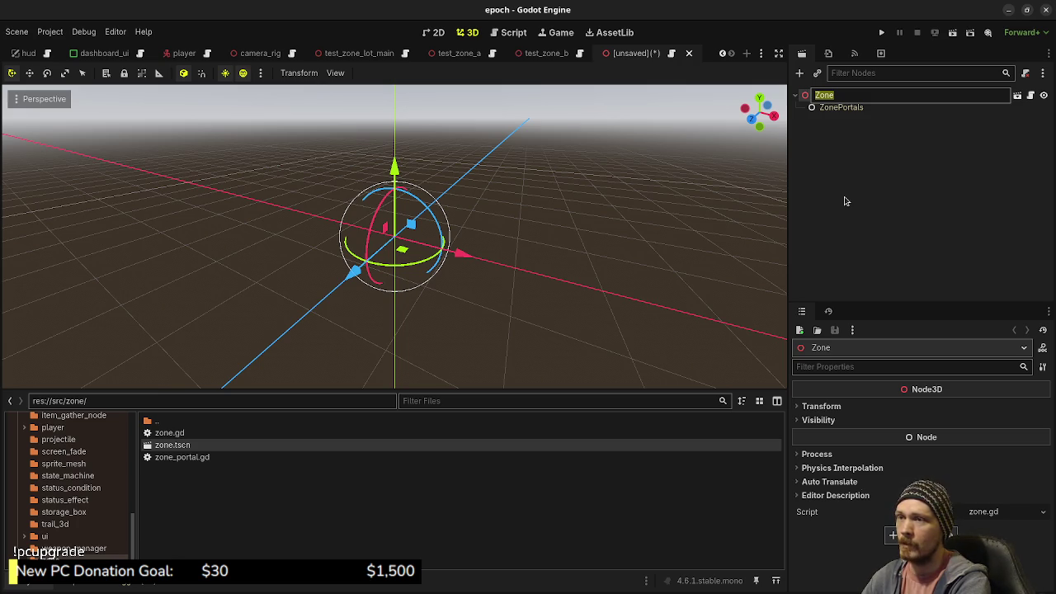
type("T")
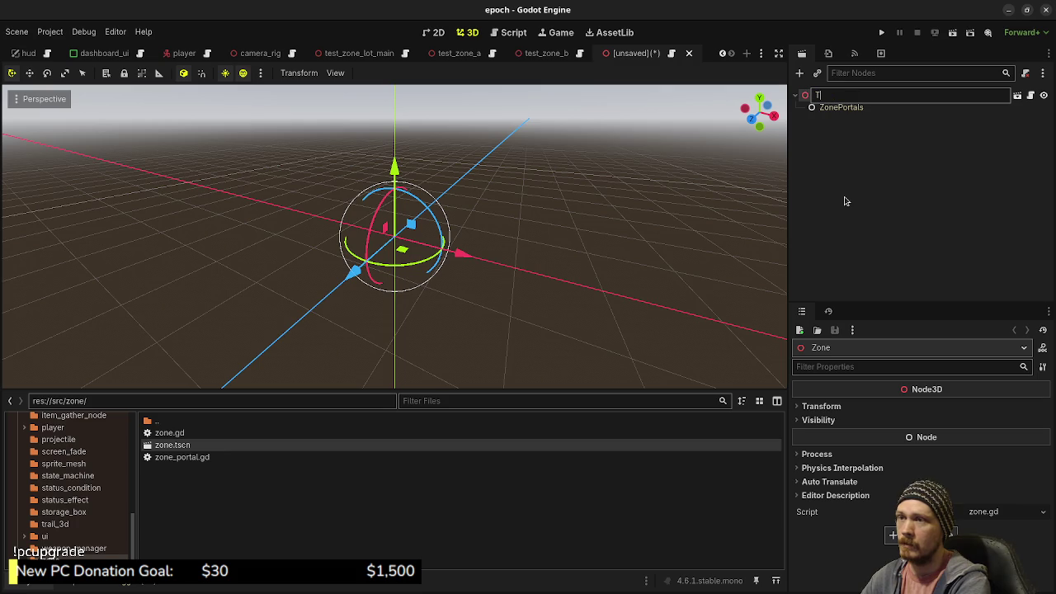
type("estZone")
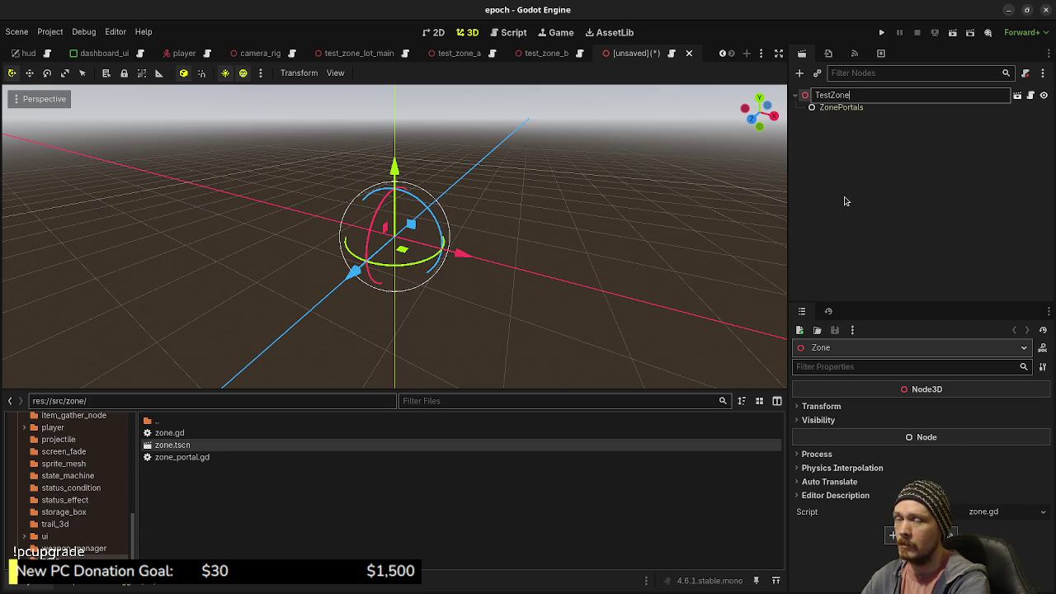
type("Town")
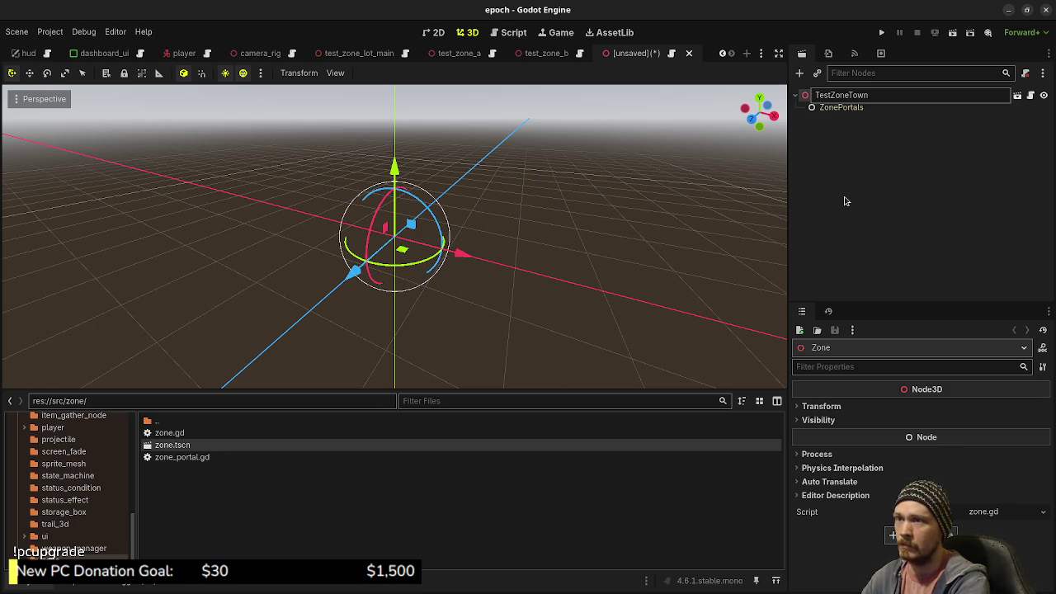
key("Return")
scroll(103, 497, "up", 5)
scroll(103, 497, "up", 4)
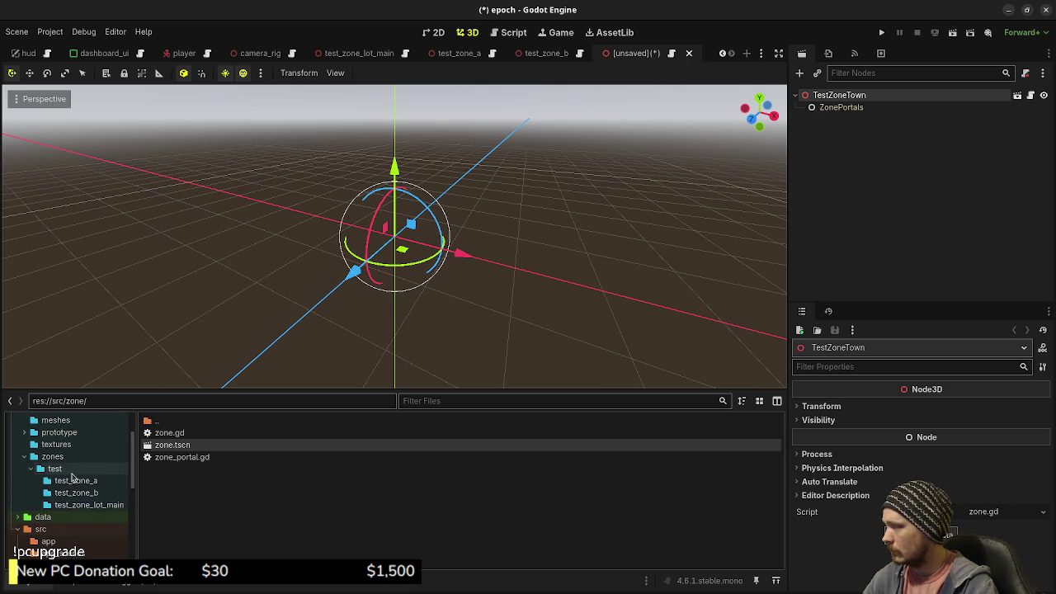
- Start saving the new scene and browse to res://assets/zones/test
left_click(71, 474)
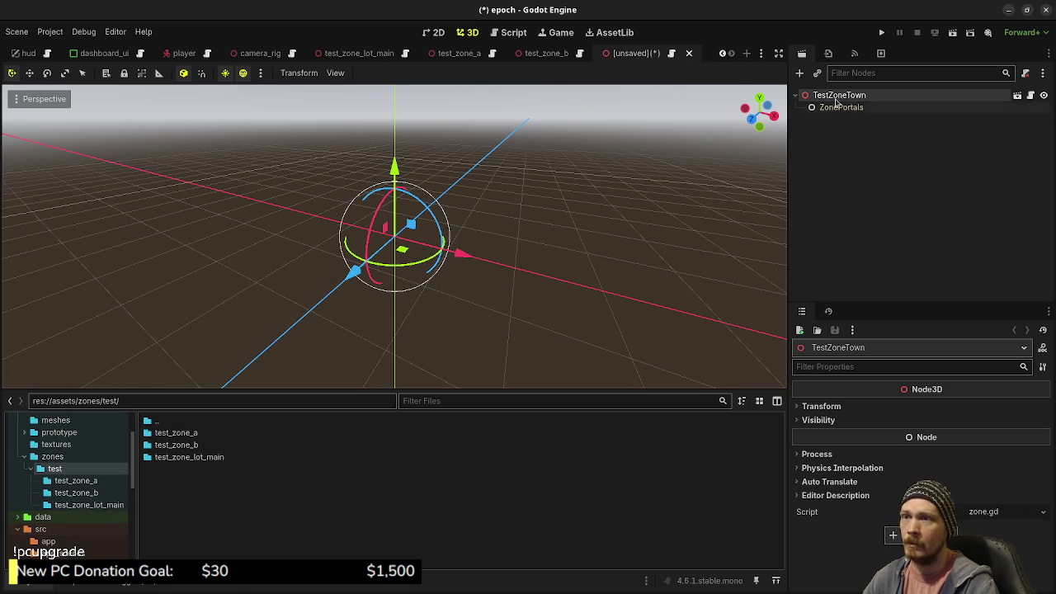
key("ctrl+s")
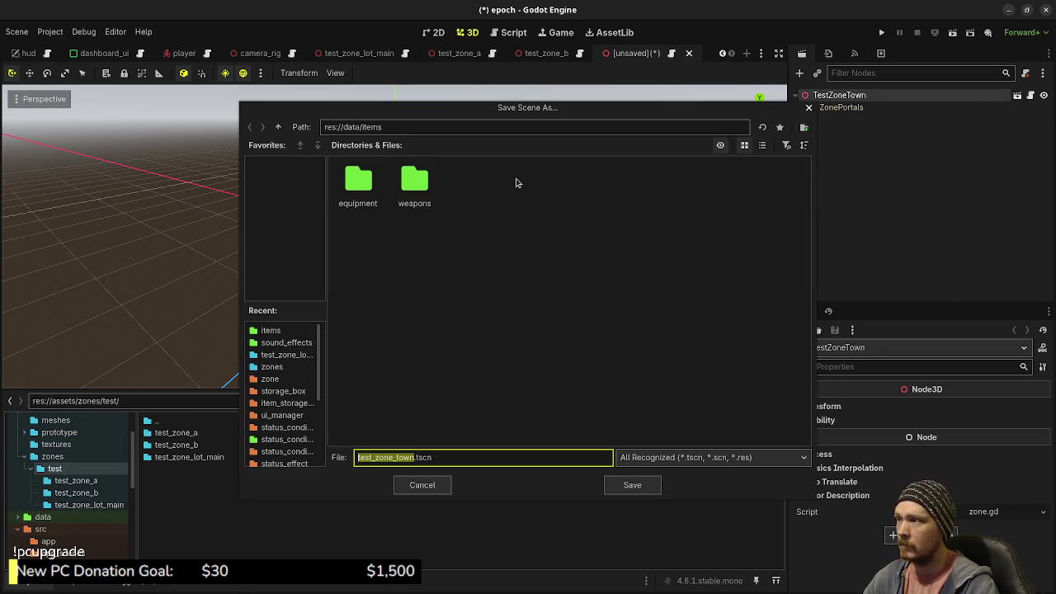
left_click(279, 129)
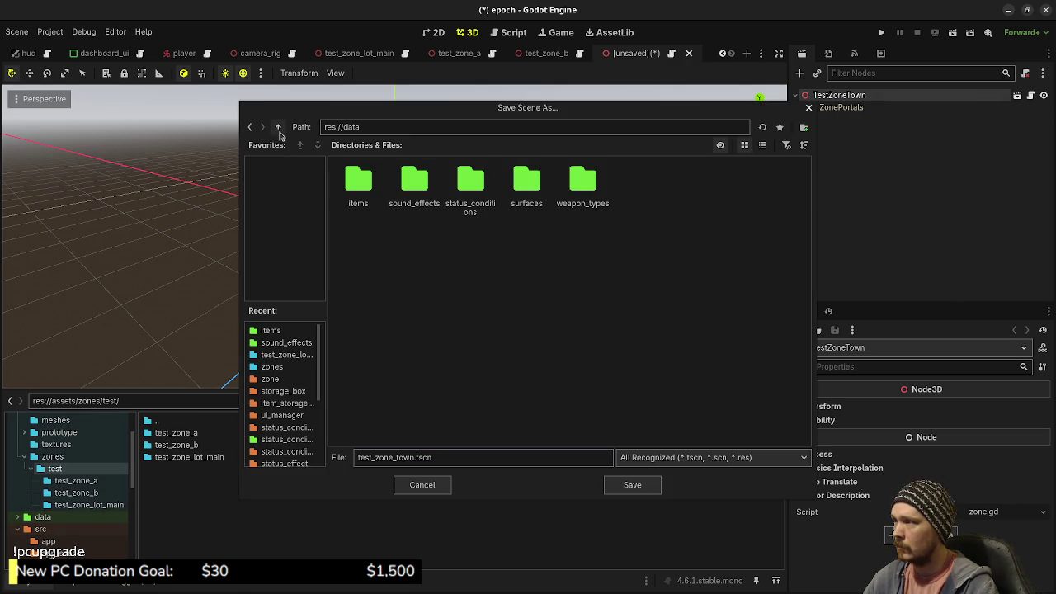
left_click(279, 128)
double_click(414, 181)
double_click(637, 185)
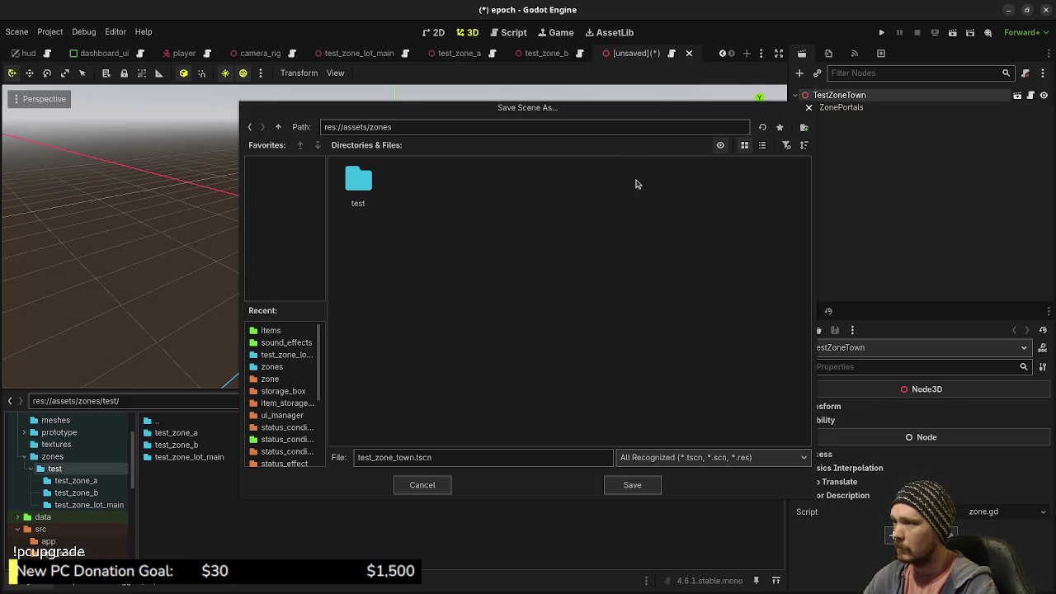
double_click(360, 180)
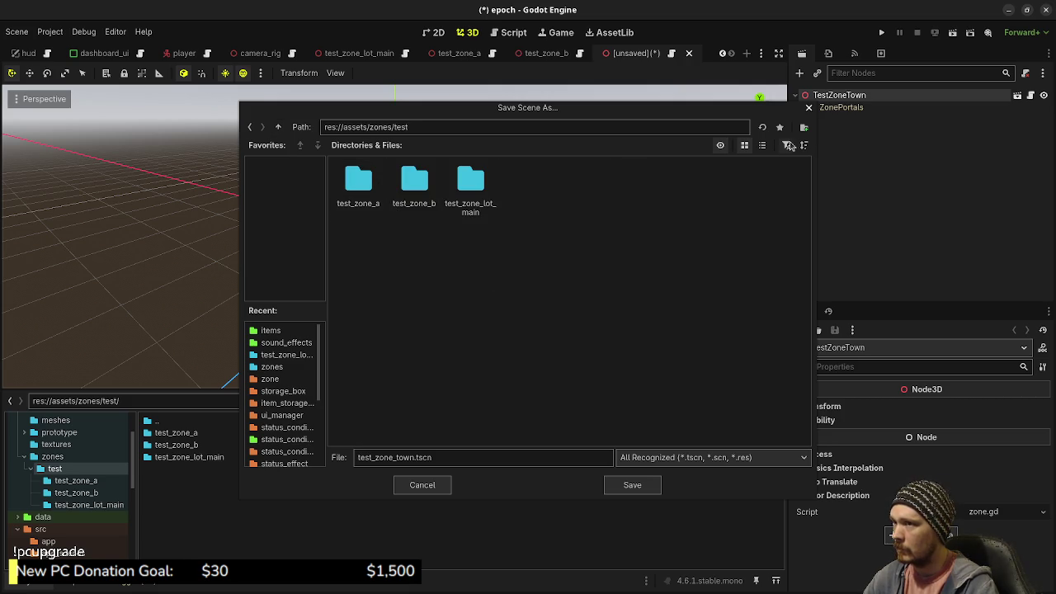
- Create a test_zone_town folder and save the scene there as test_zone_town.tscn
left_click(804, 128)
type("est_zon")
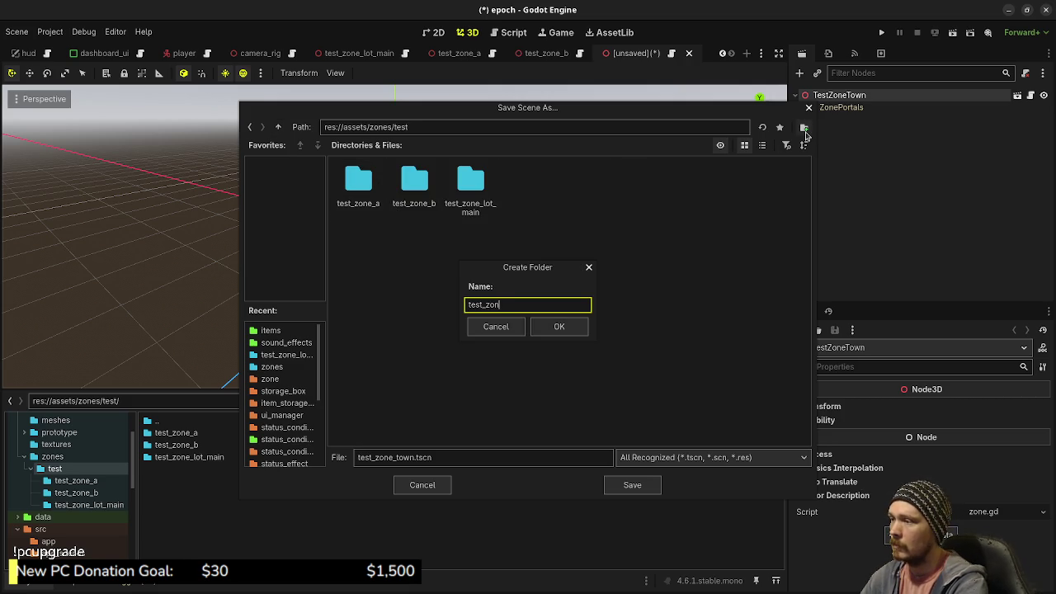
type("e_town")
key("Return")
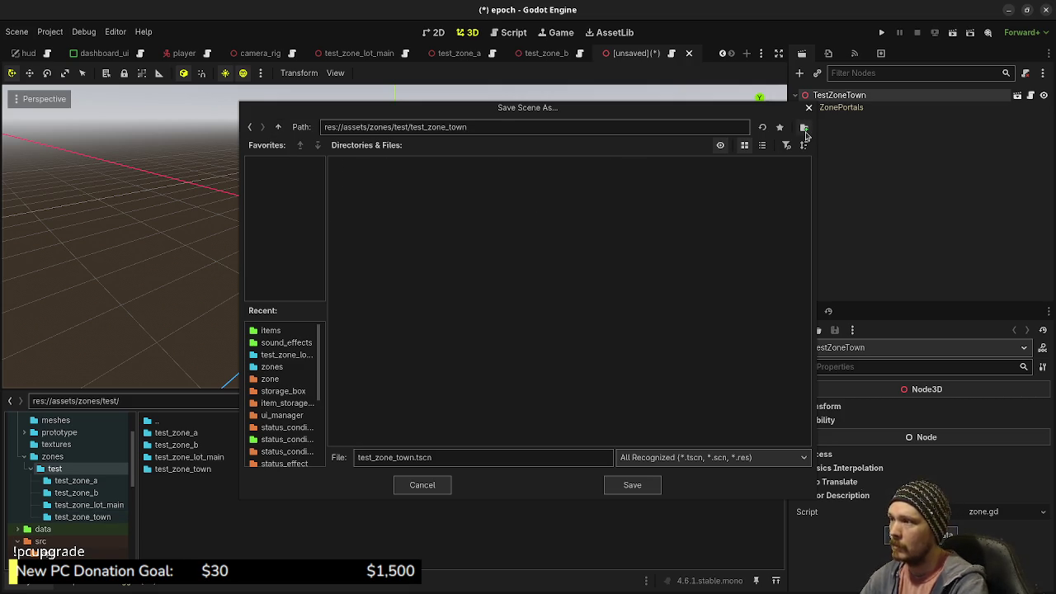
left_click(632, 485)
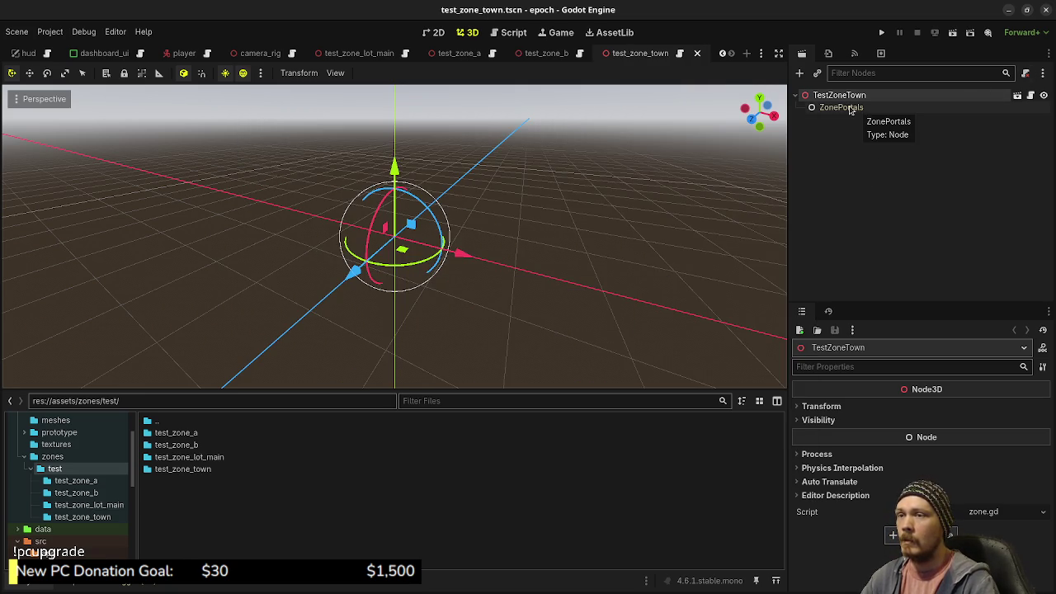
left_click(841, 150)
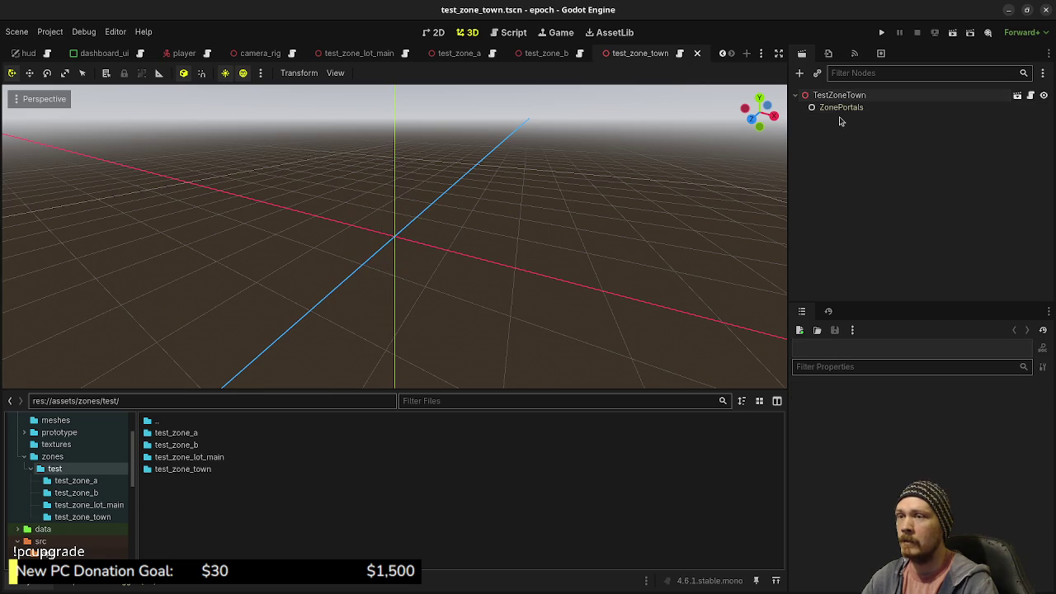
- Select the TestZoneTown root node, then switch to the Obsidian task board
left_click(839, 95)
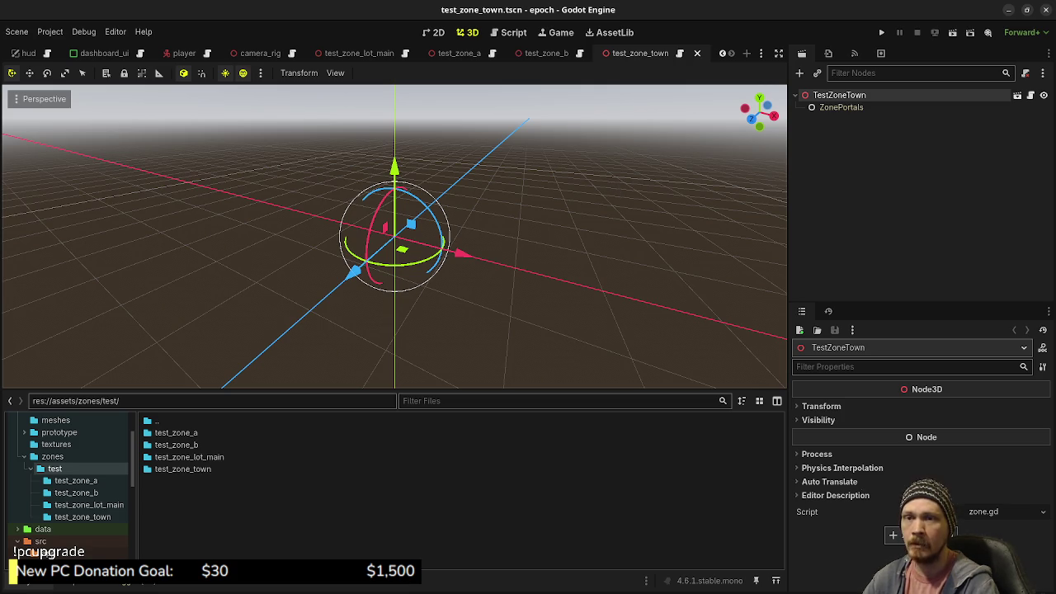
key("alt+Tab")
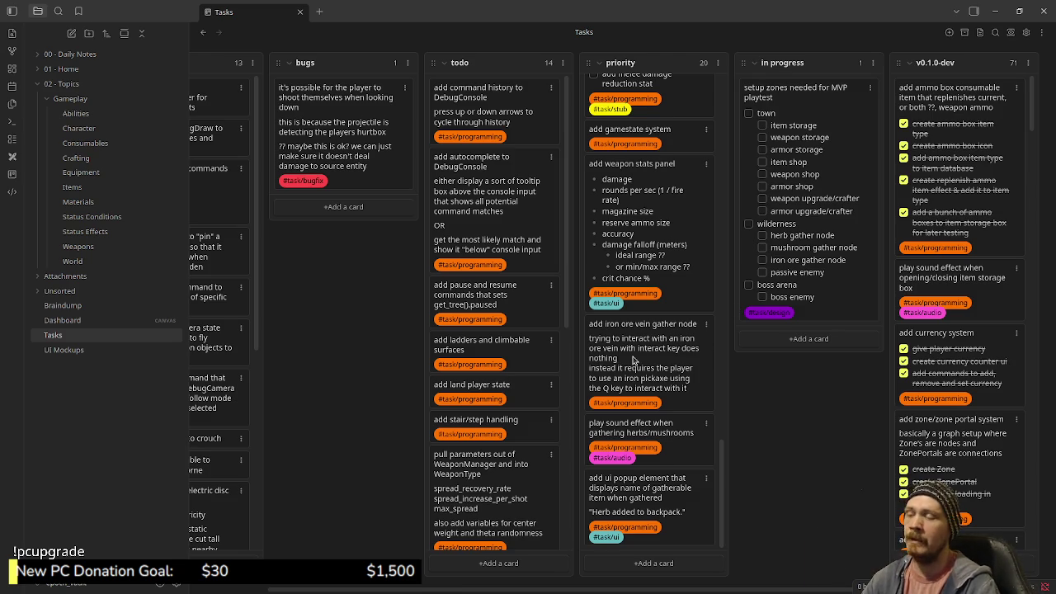
scroll(658, 397, "up", 10)
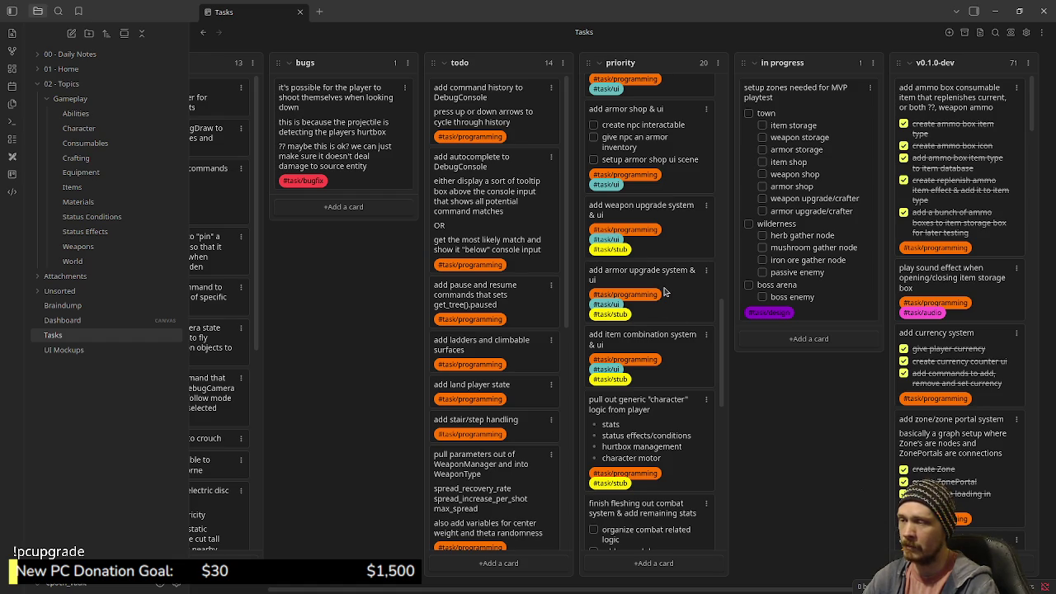
scroll(665, 292, "up", 5)
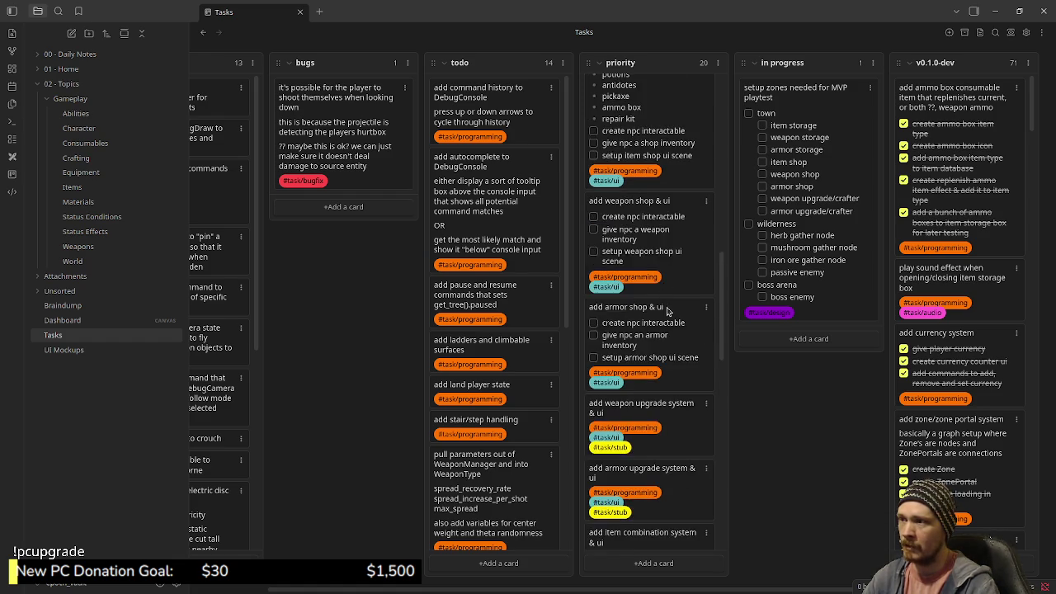
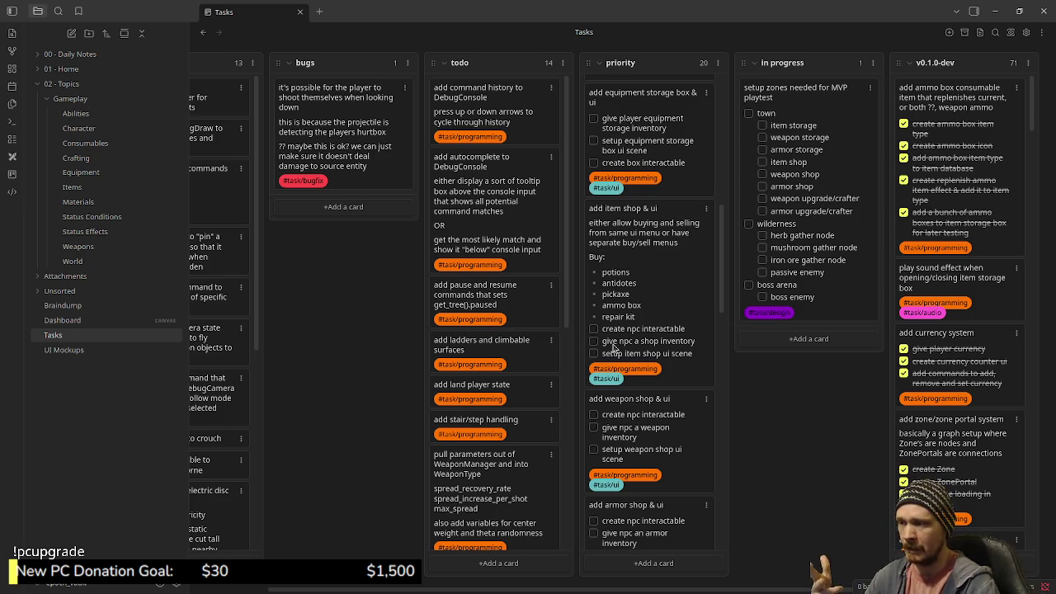
- Add 'give items a price' under 'give npc a shop inventory' on the 'add item shop & ui' card
double_click(697, 346)
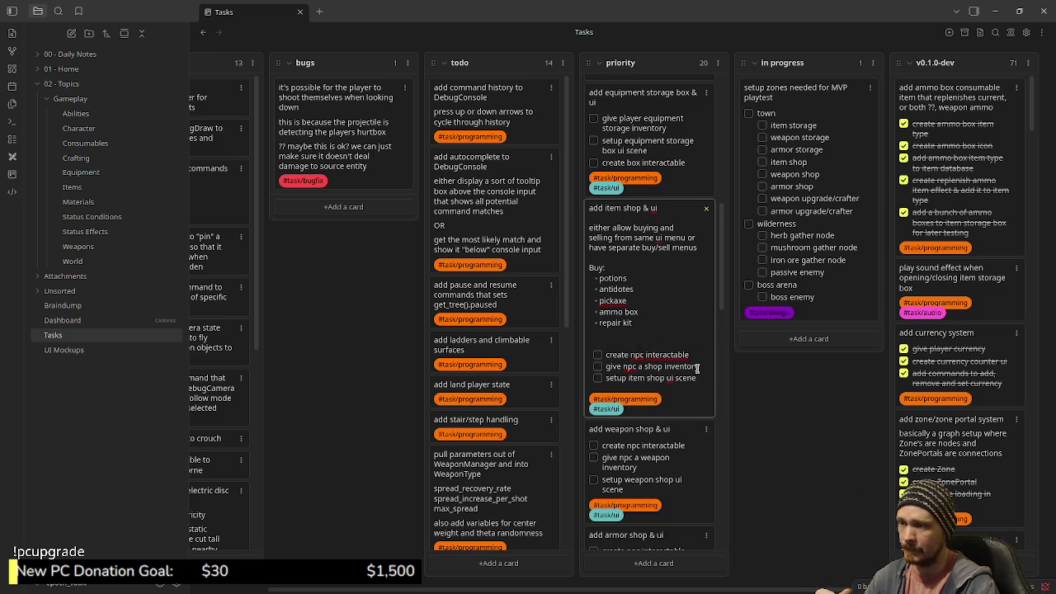
key("Return")
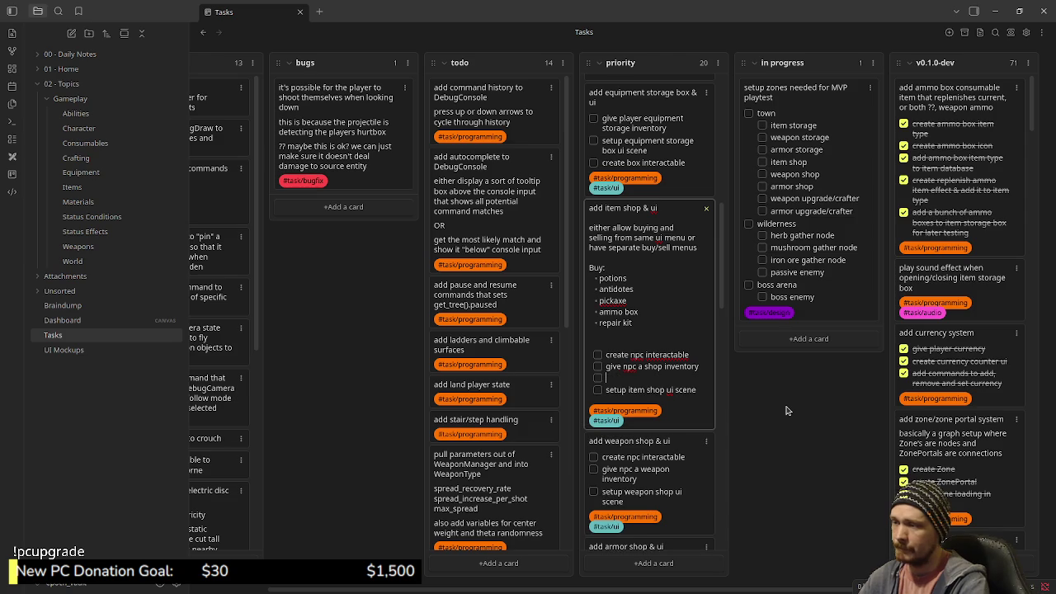
type("give items a price")
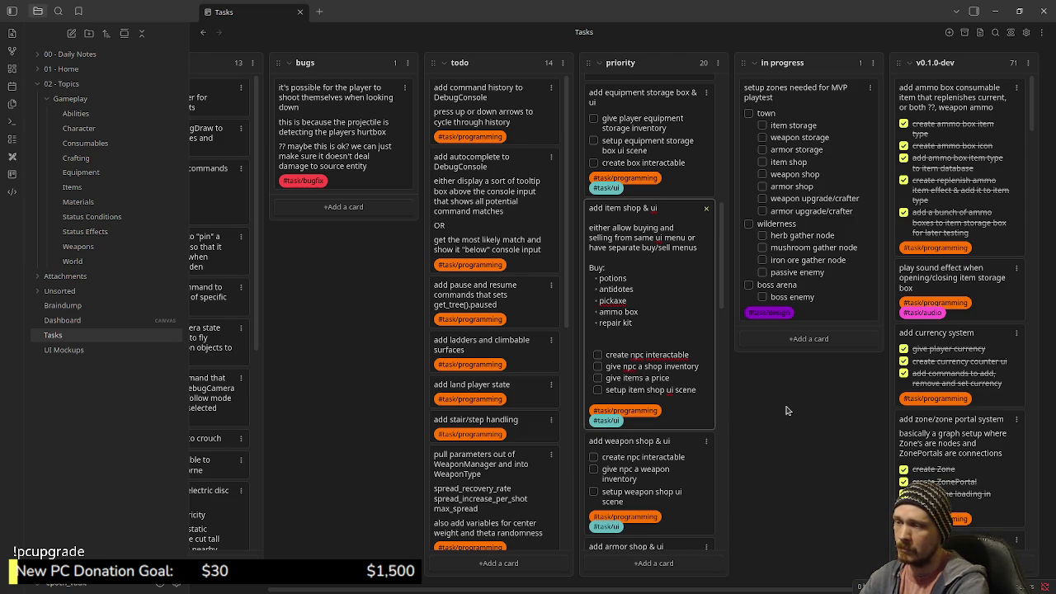
key("BackSpace")
key("BackSpace")
key("BackSpace")
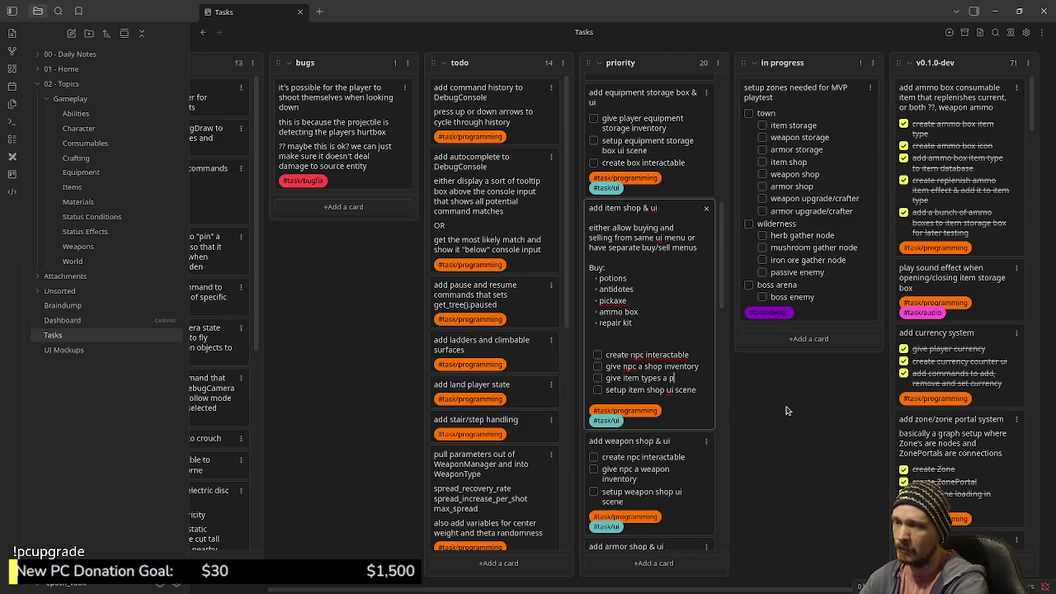
left_click(786, 410)
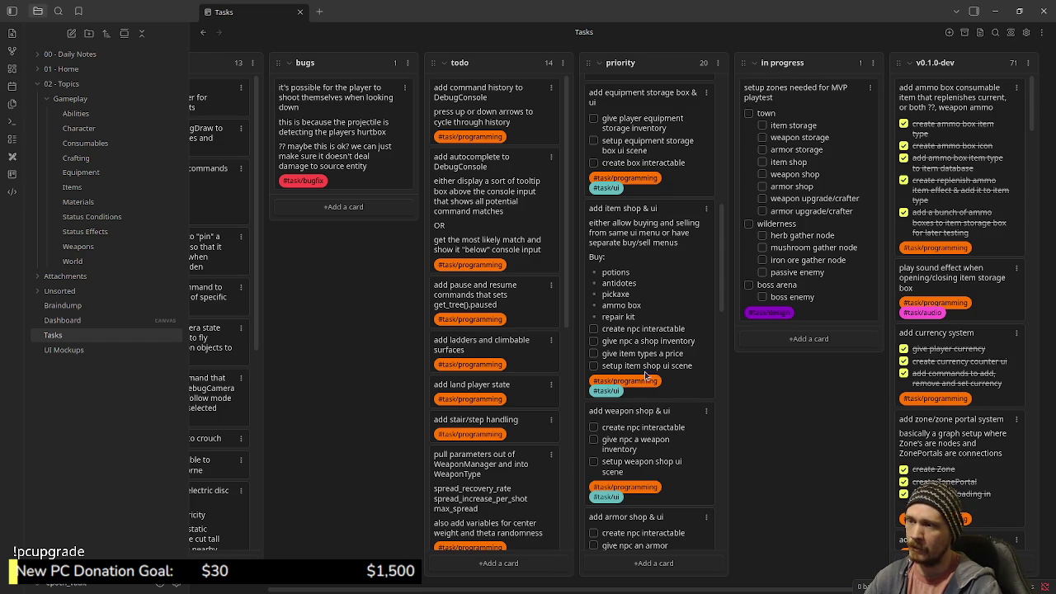
scroll(674, 386, "up", 5)
scroll(674, 388, "up", 3)
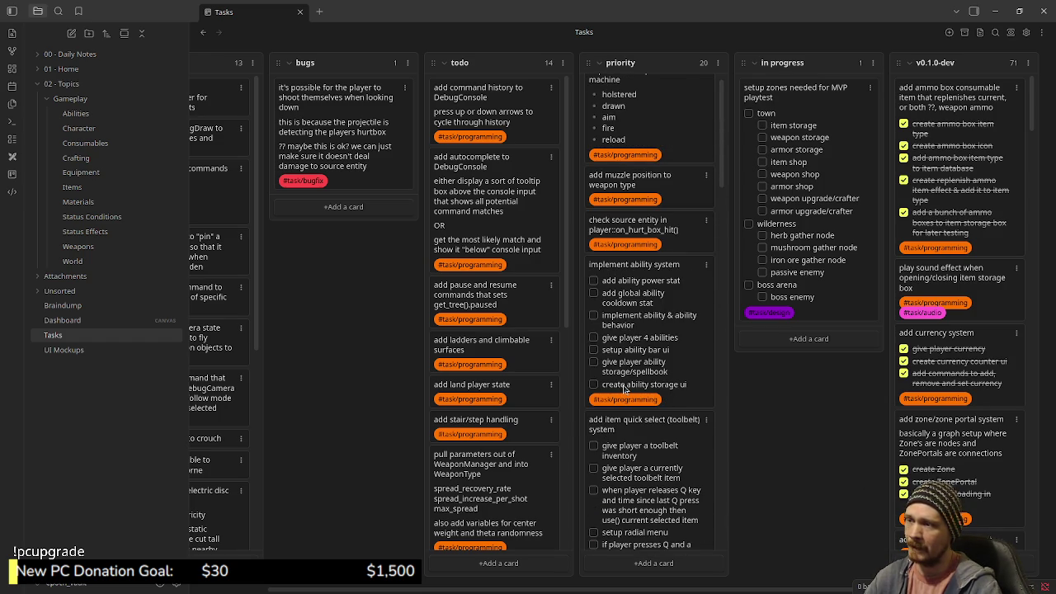
scroll(674, 388, "down", 5)
scroll(653, 412, "up", 5)
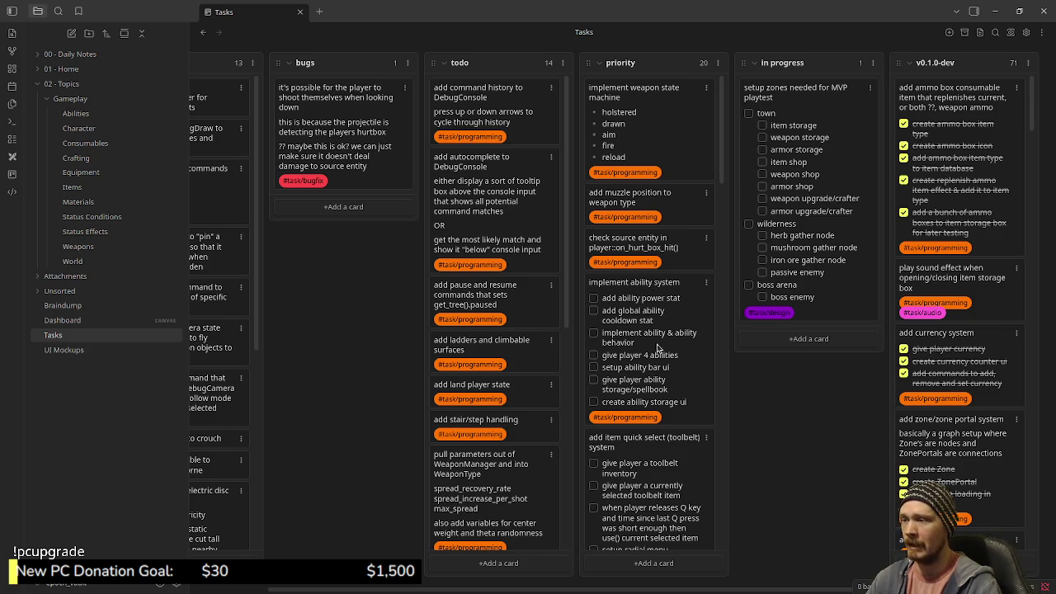
scroll(658, 407, "down", 5)
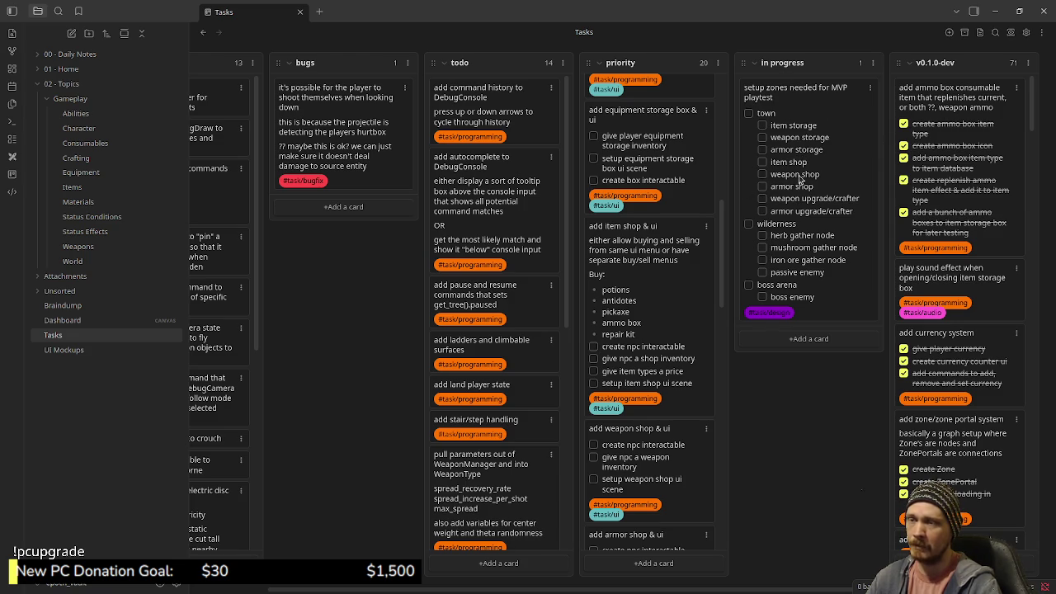
left_click(995, 12)
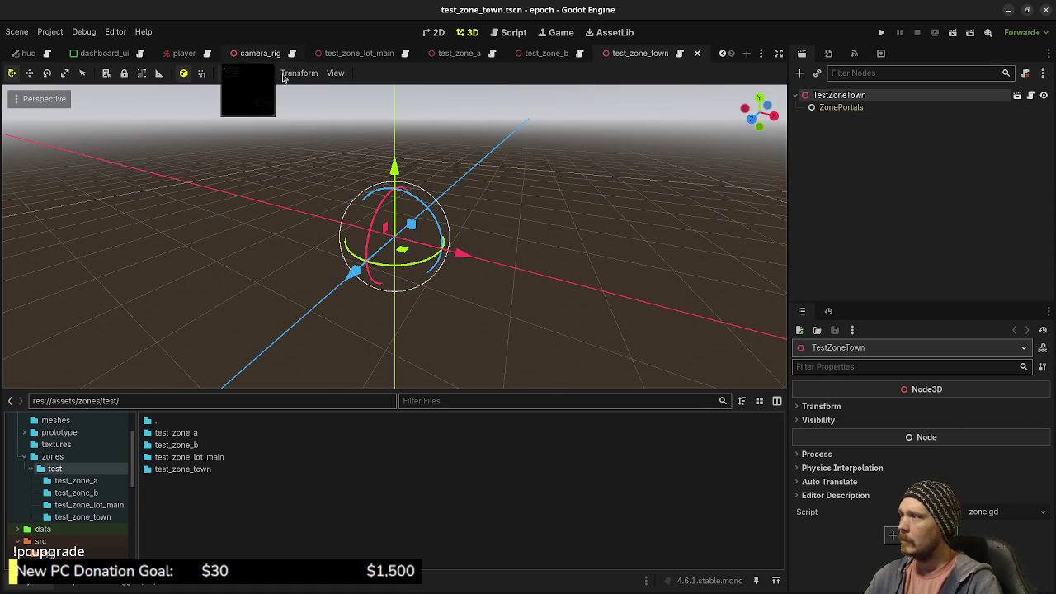
- Add the preview sun and preview environment to test_zone_town and save the scene
left_click(261, 72)
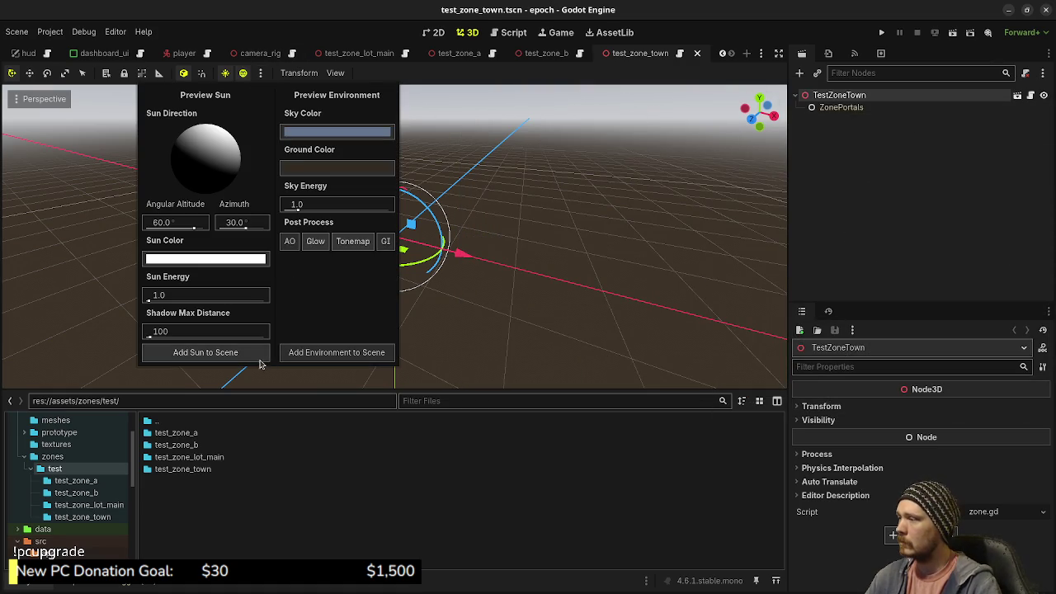
left_click(206, 350)
left_click(261, 73)
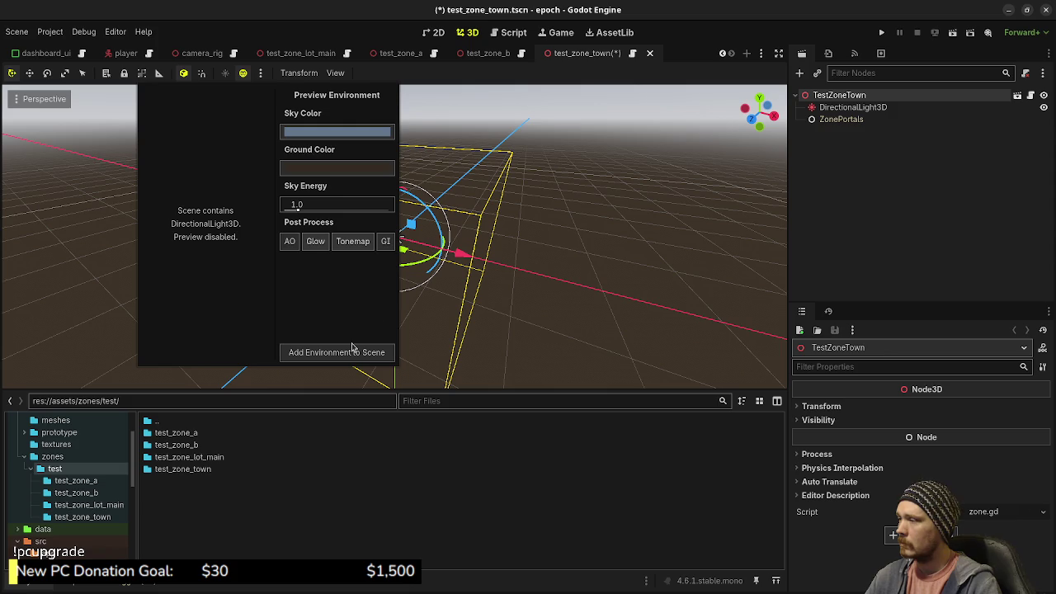
left_click(353, 353)
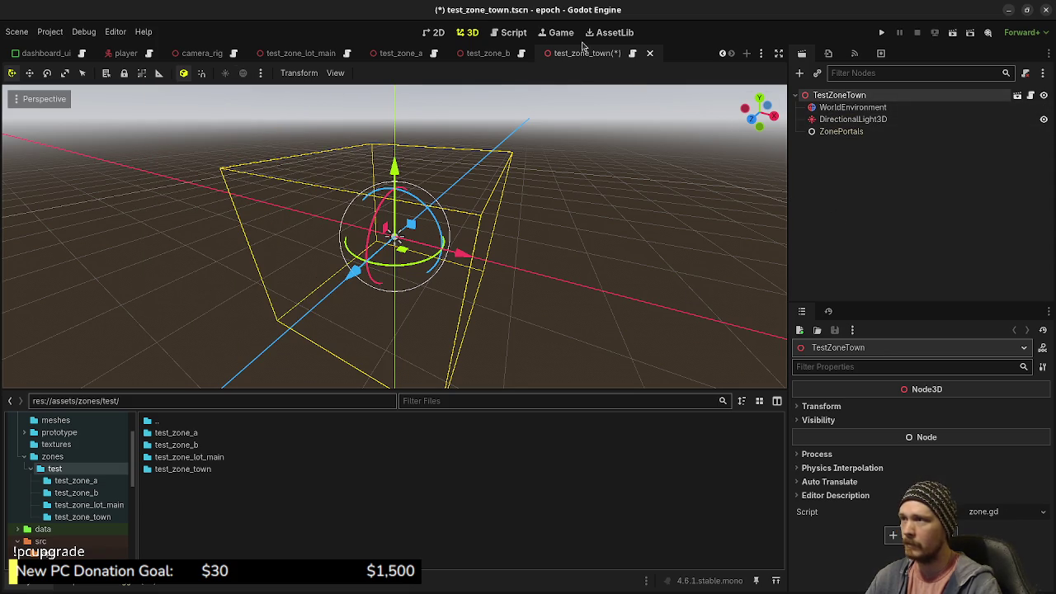
key("ctrl+s")
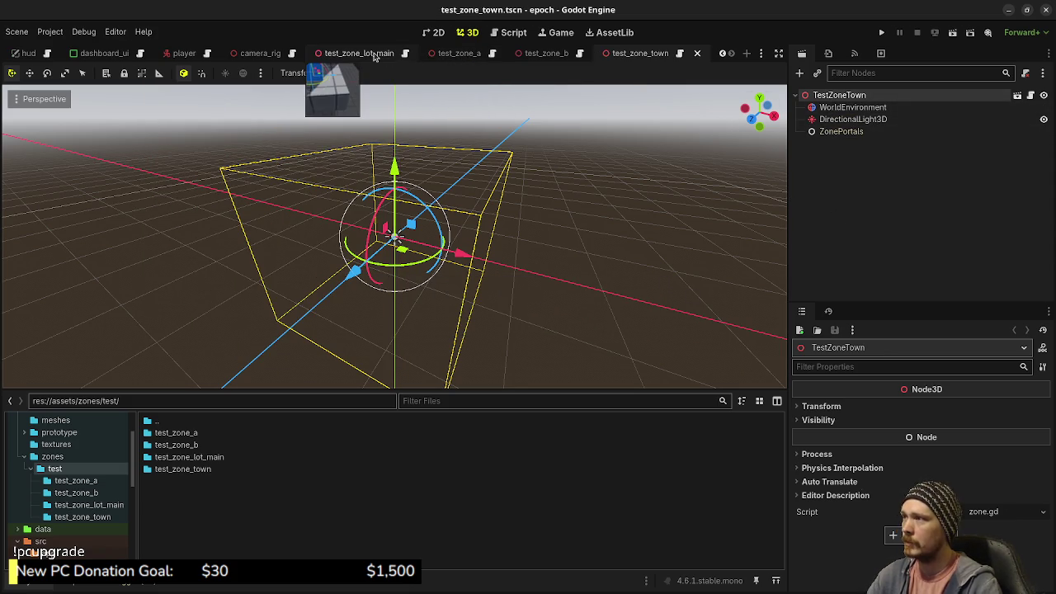
- Collapse the ZonePortals group in test_zone_a, then return to test_zone_town
left_click(458, 52)
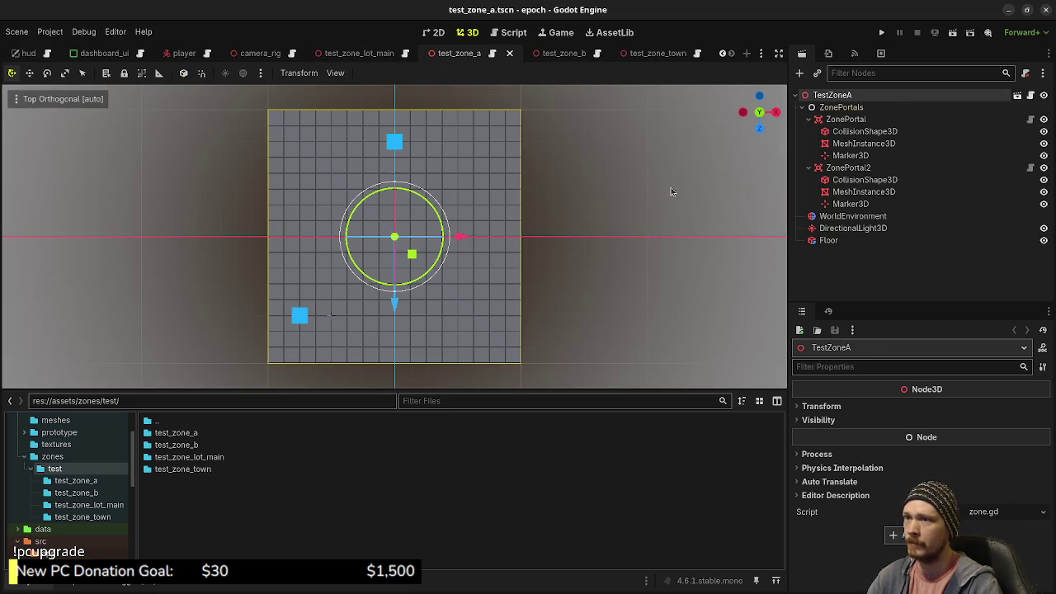
left_click(805, 107)
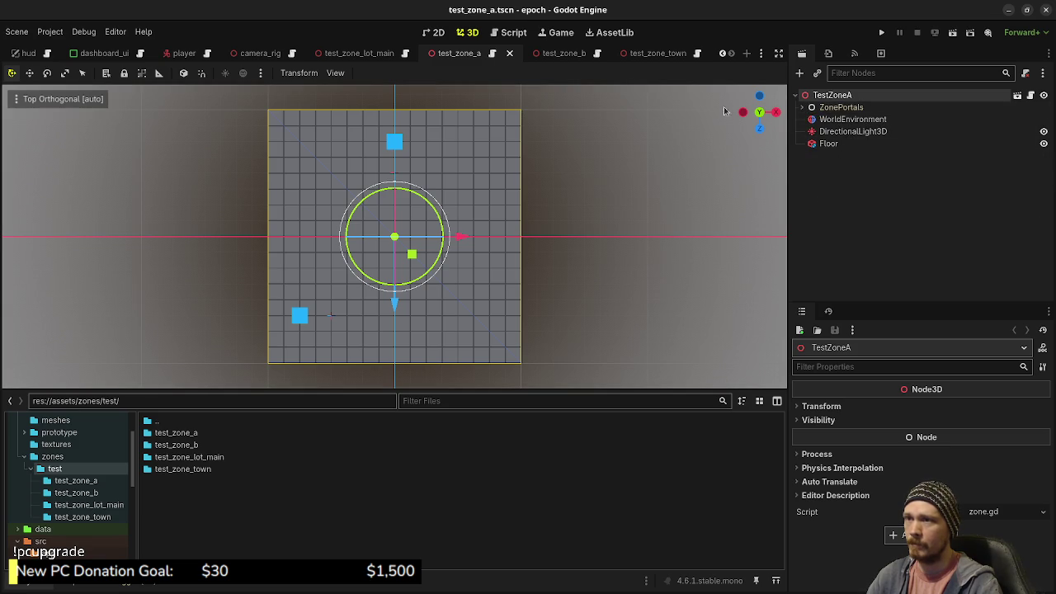
left_click(657, 53)
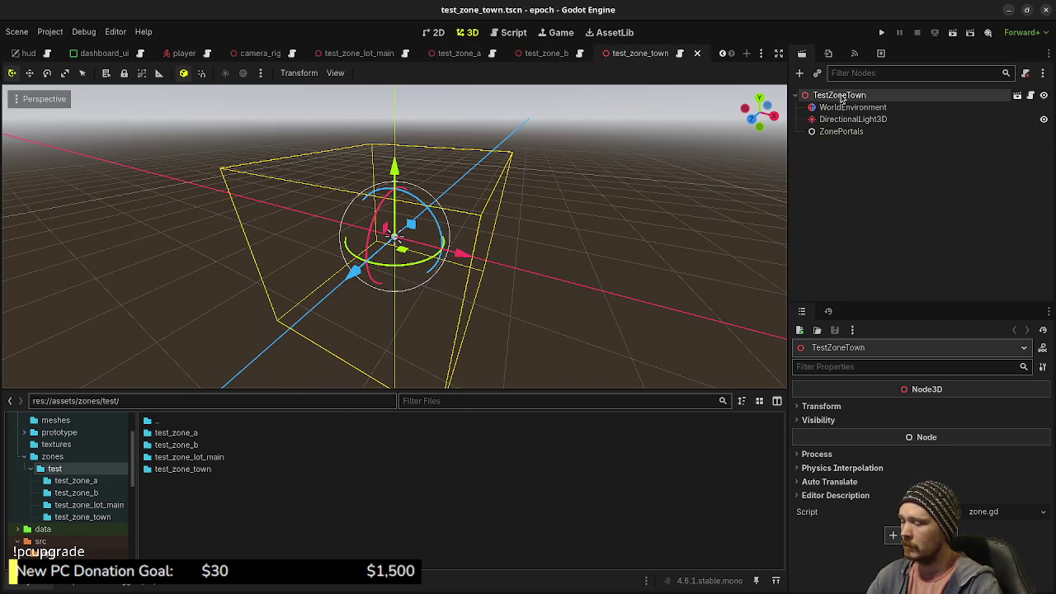
- Add a CSGBox3D named Floor and set its x and z size to 32
key("ctrl+a")
type("csg")
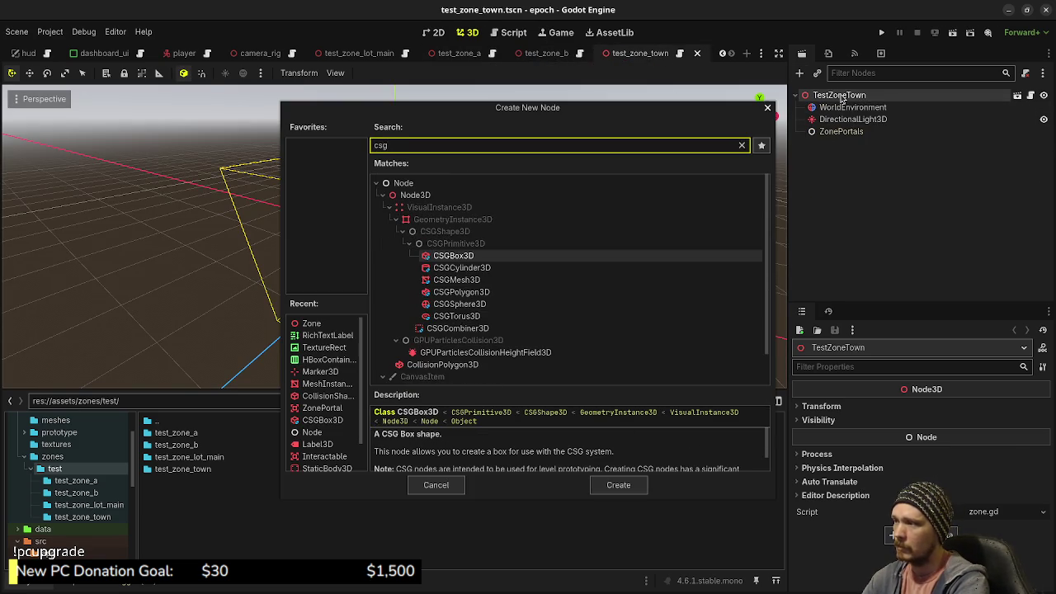
key("Return")
key("F2")
type("Floor")
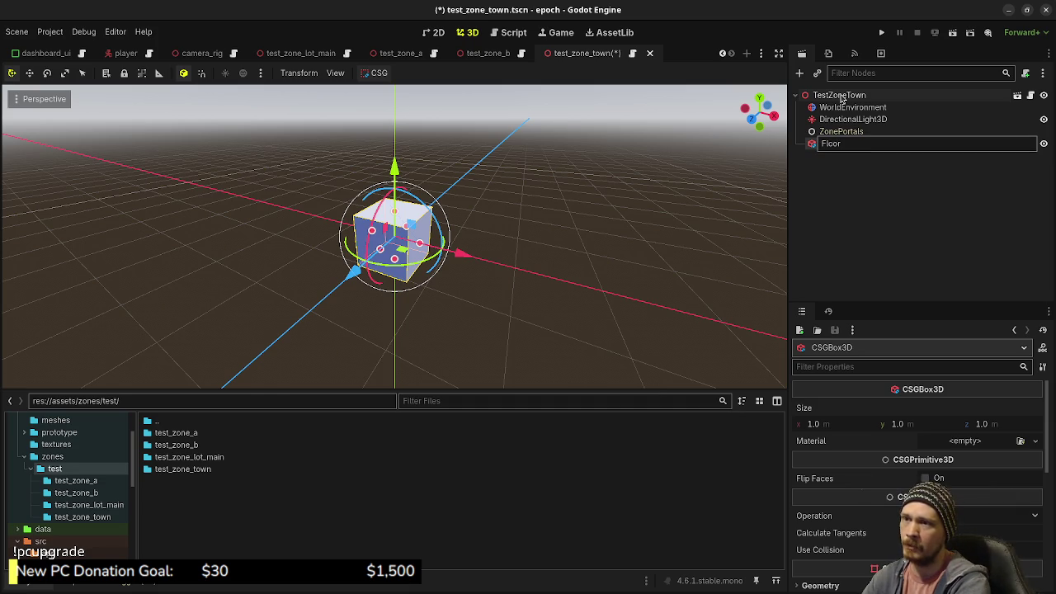
key("Return")
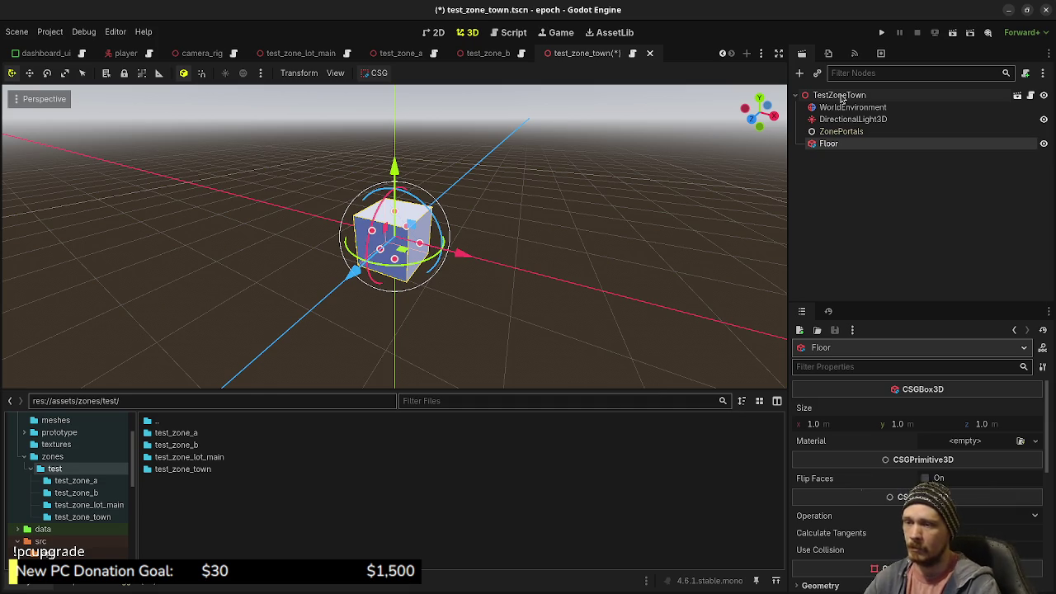
left_click(835, 423)
type("32")
key("Tab")
key("Tab")
type("32")
key("Return")
- Apply grid_material as the Floor's Material Override
scroll(833, 423, "down", 5)
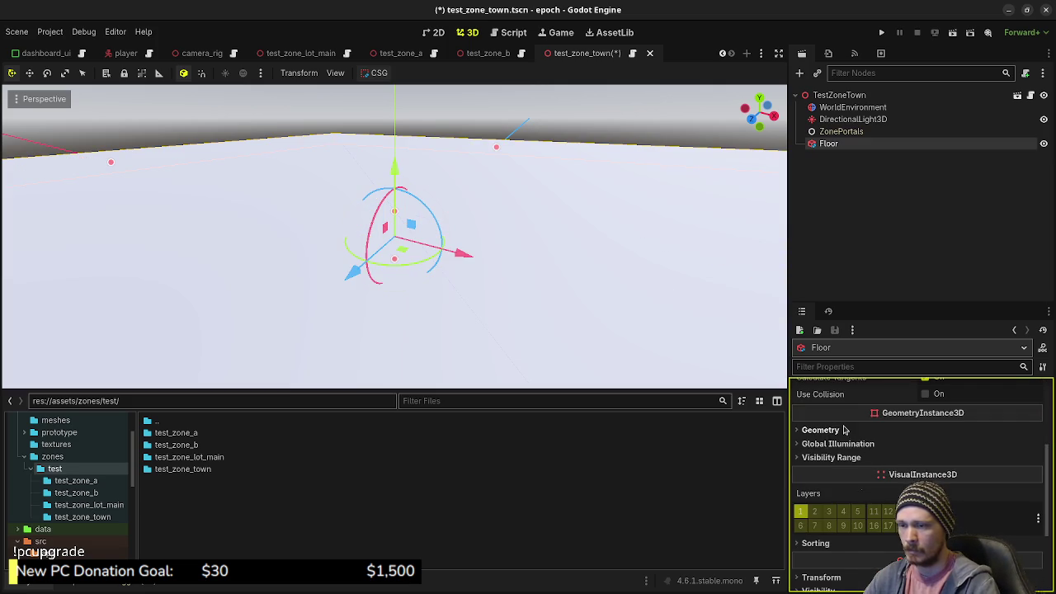
left_click(849, 429)
left_click(1020, 444)
left_click(363, 204)
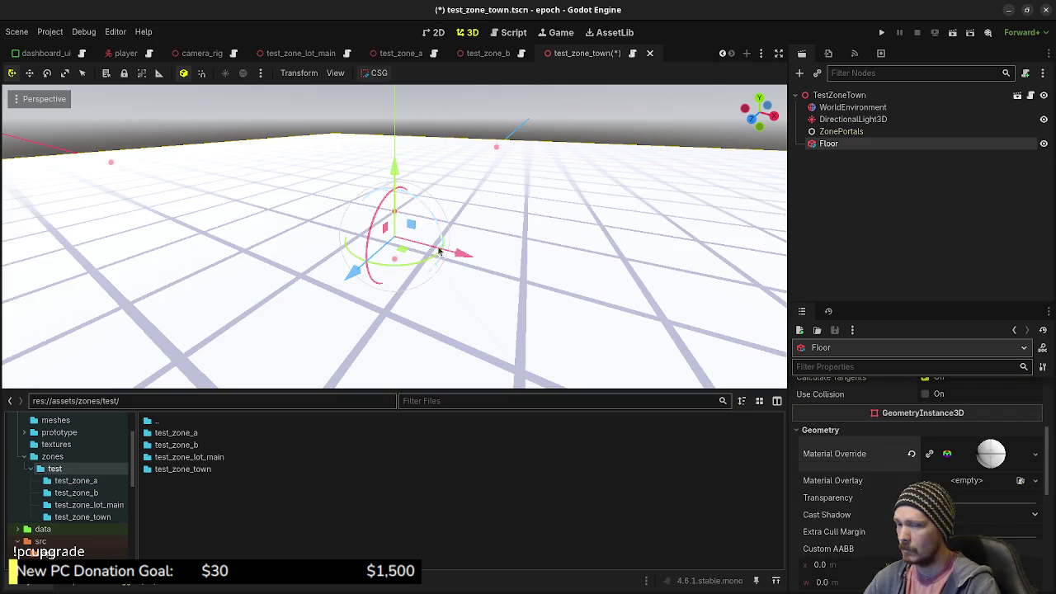
- Tint the grid material's albedo colour grey and save the town scene
left_click(991, 453)
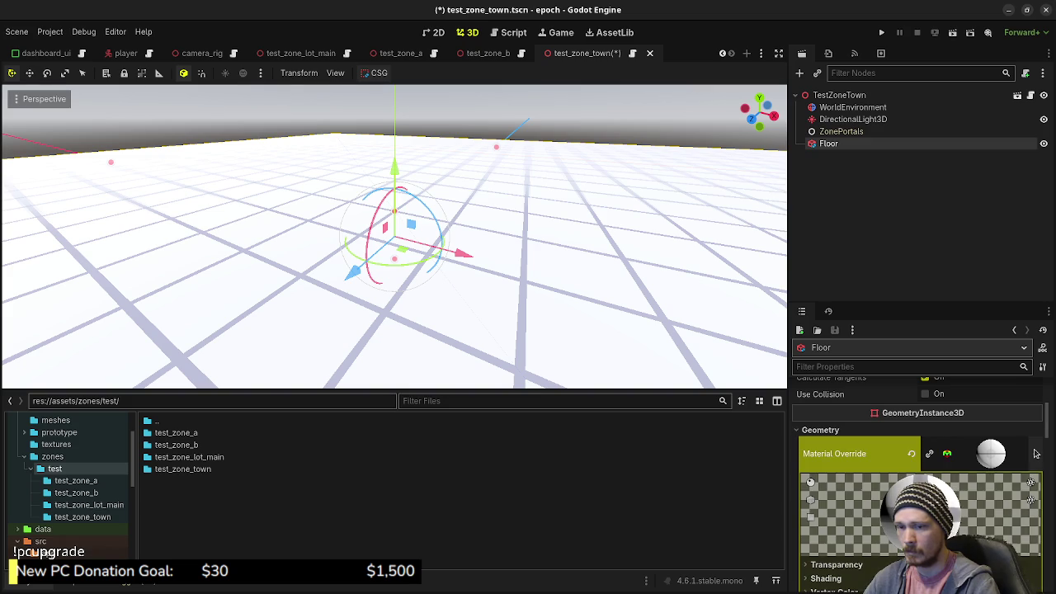
left_click(1030, 452)
left_click(947, 497)
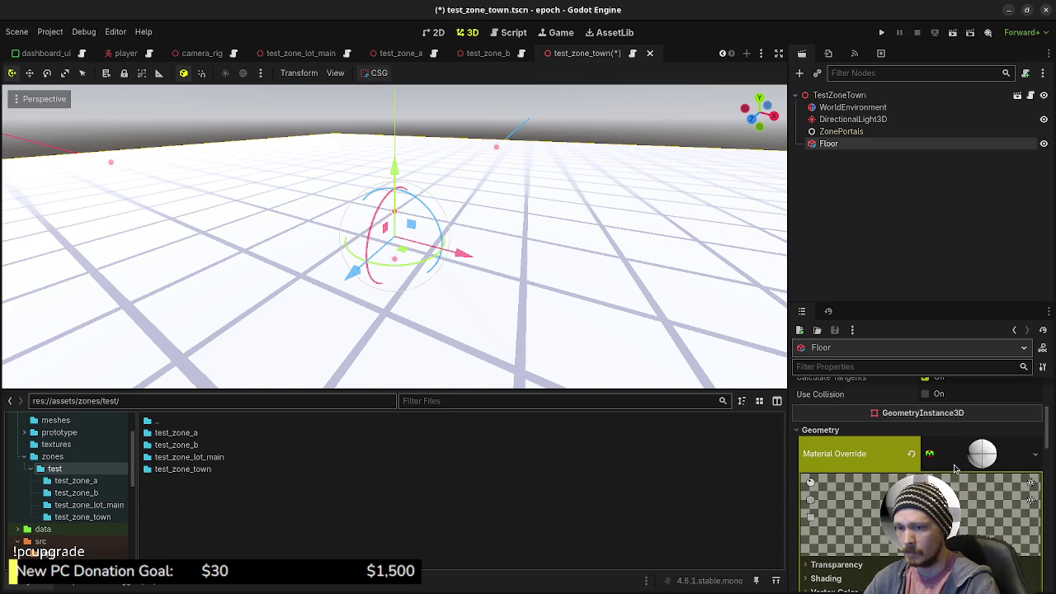
left_click(834, 495)
scroll(832, 481, "down", 3)
left_click(824, 476)
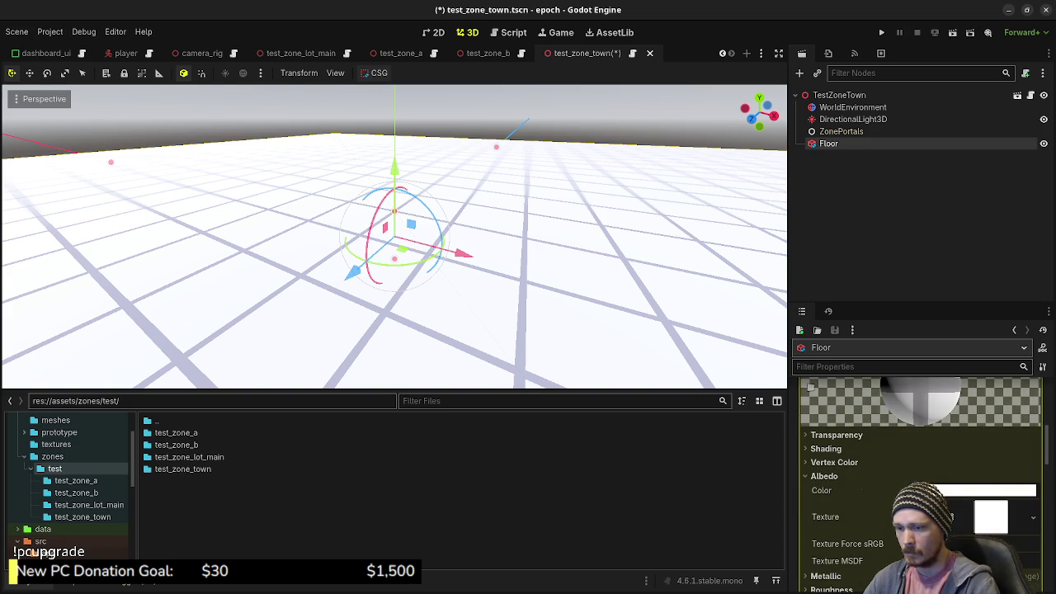
left_click(937, 492)
left_click_drag(1034, 209, 1043, 226)
left_click(784, 36)
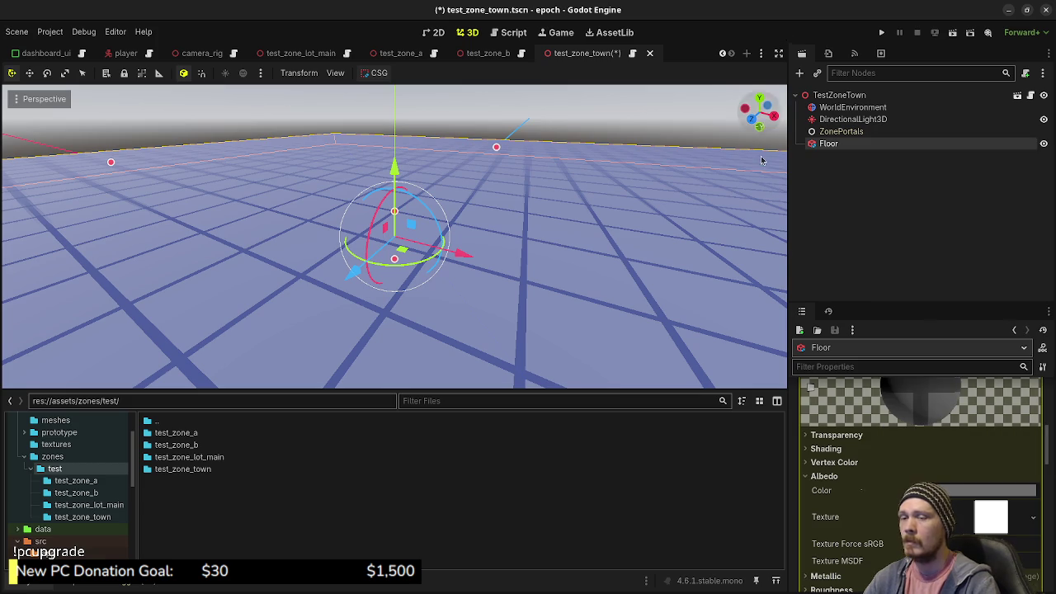
key("ctrl+s")
left_click(340, 48)
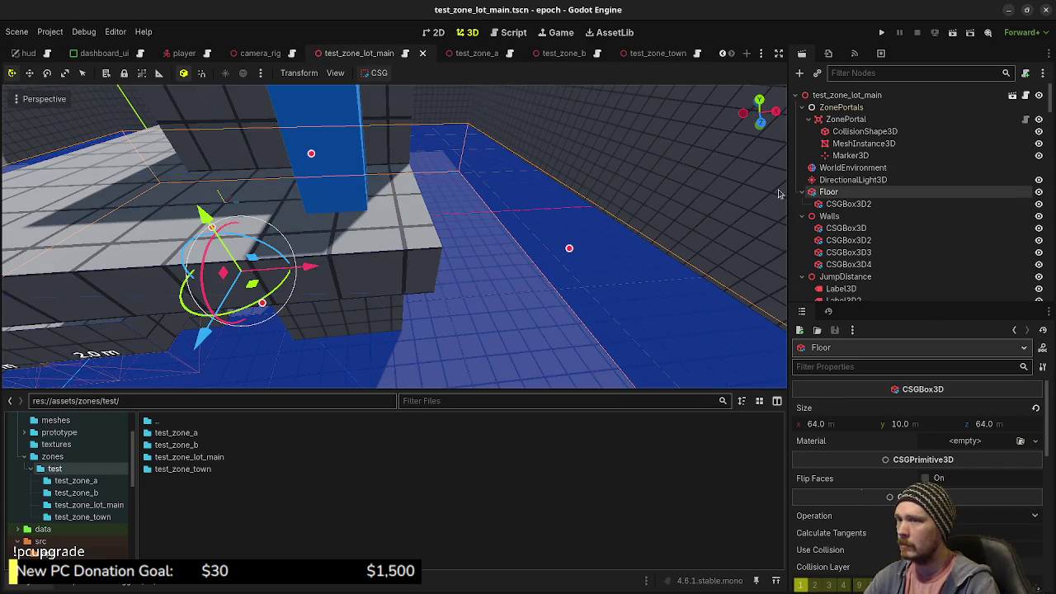
- Copy the blue grid material from the Floor in test_zone_lot_main
left_click(841, 192)
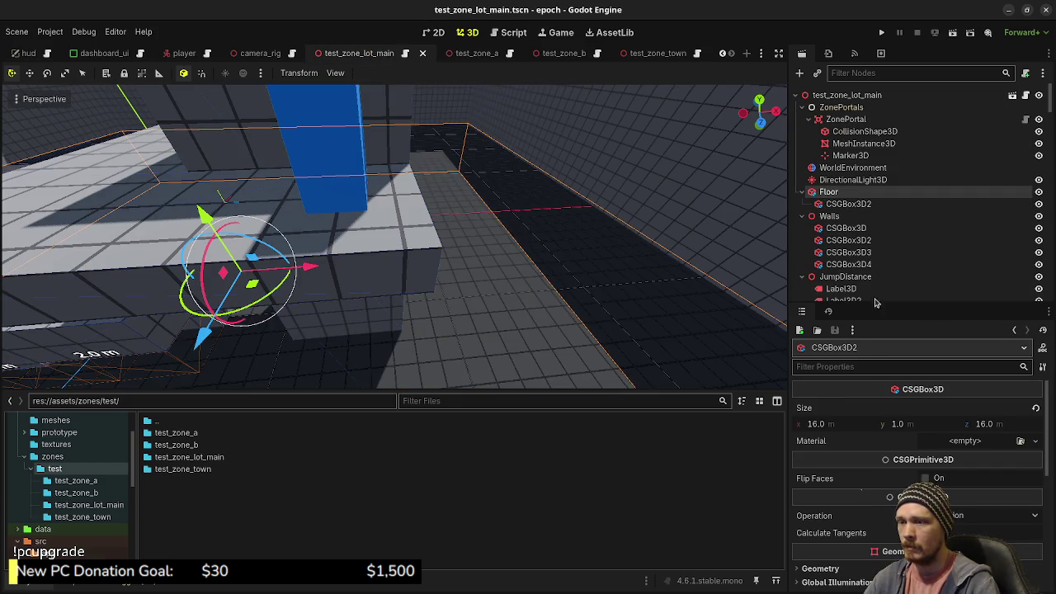
scroll(842, 518, "down", 3)
scroll(841, 518, "down", 3)
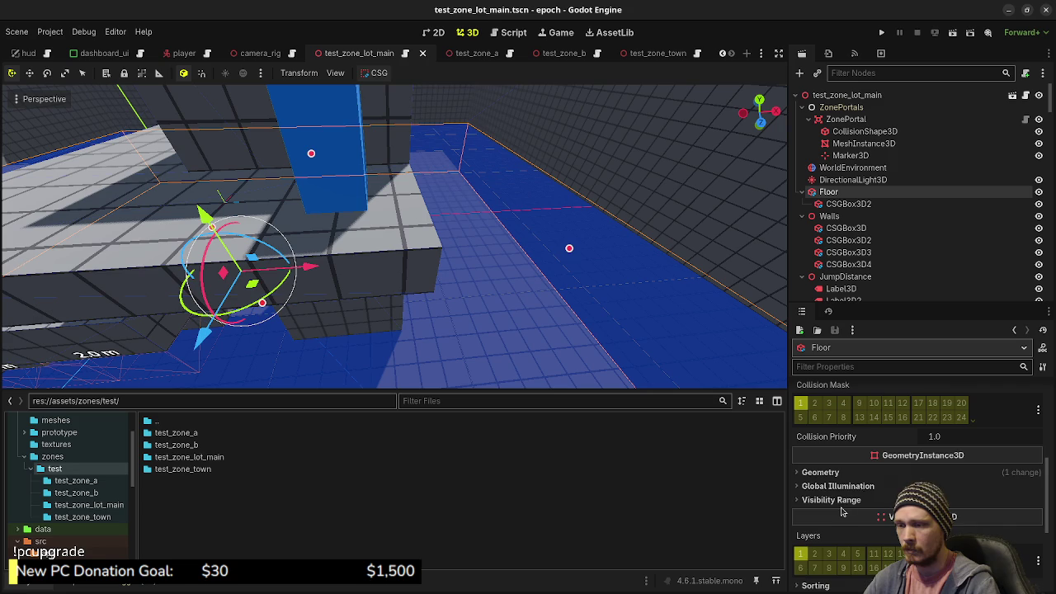
left_click(816, 472)
right_click(837, 495)
mouse_move(985, 499)
left_mouse_down()
mouse_move(627, 61)
mouse_move(845, 205)
mouse_move(849, 146)
mouse_move(862, 464)
mouse_move(912, 410)
left_mouse_up()
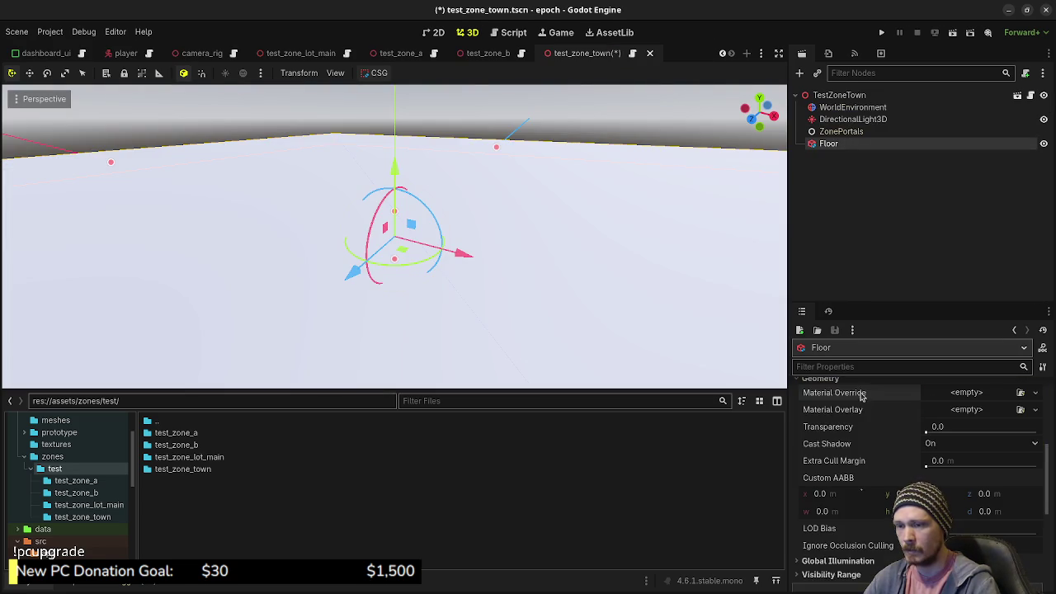
- Paste the material into the town Floor's Material Override and make it unique
right_click(862, 396)
left_click(891, 415)
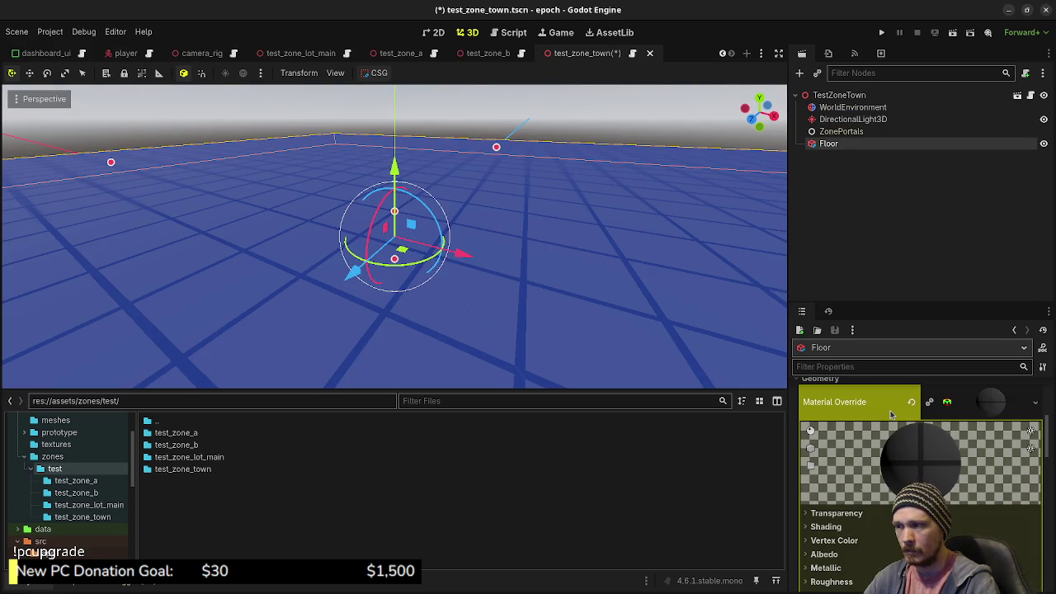
scroll(887, 423, "down", 3)
scroll(887, 423, "up", 5)
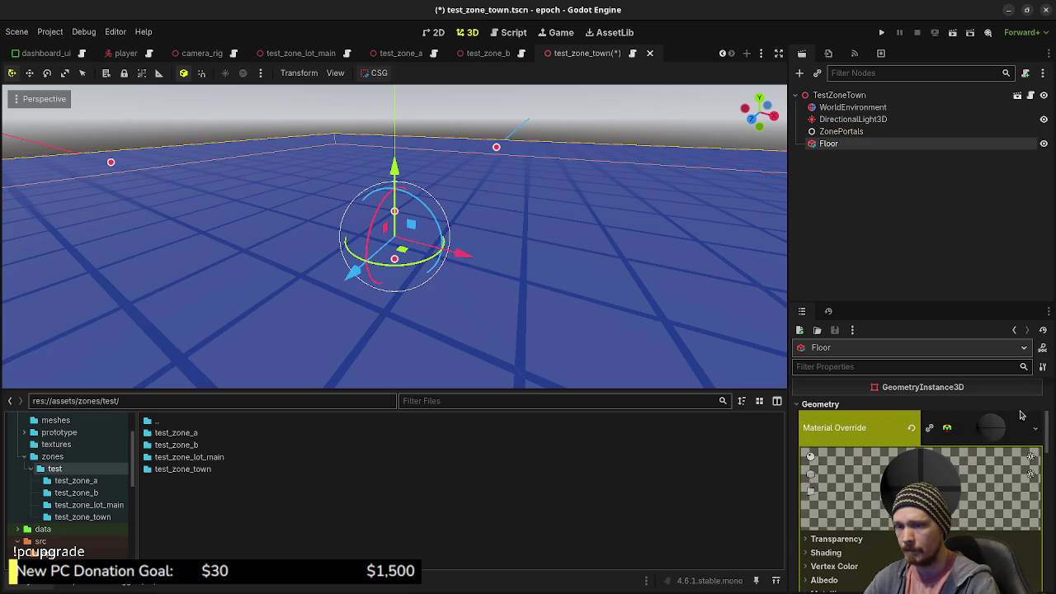
left_click(1033, 423)
left_click(869, 425)
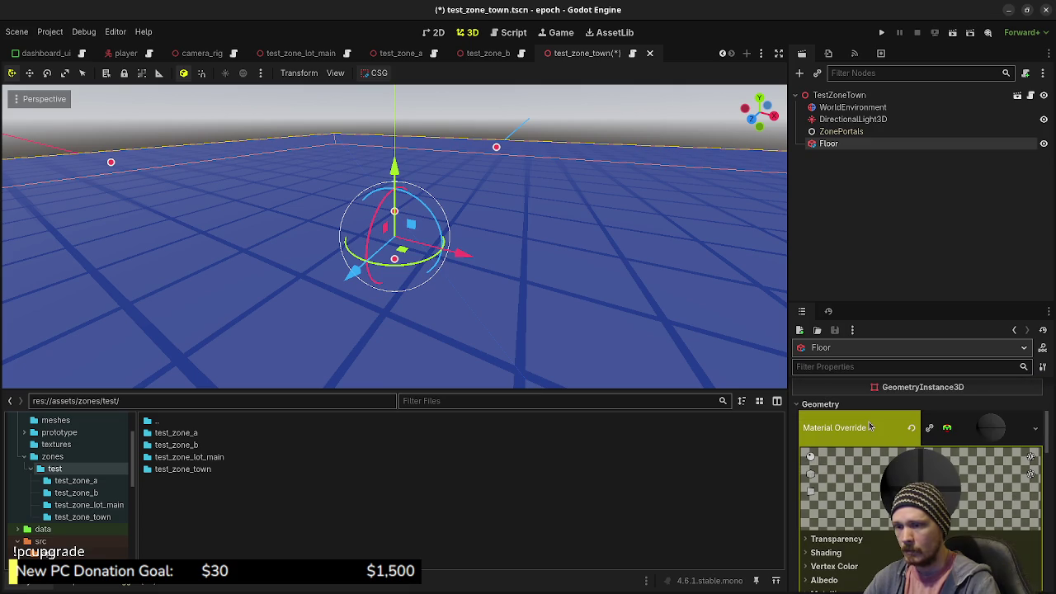
left_click(1034, 427)
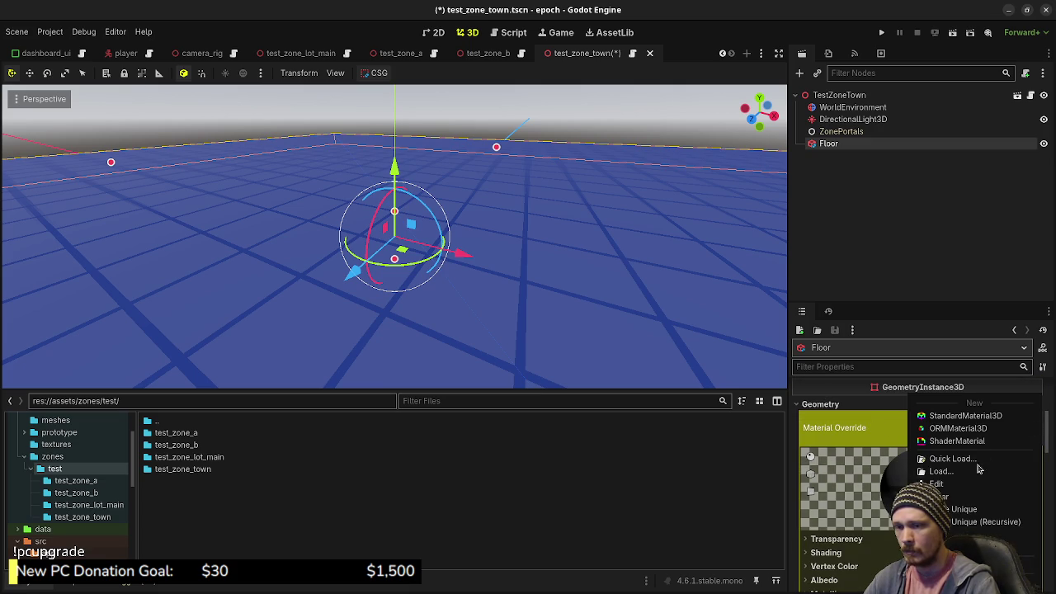
left_click(954, 510)
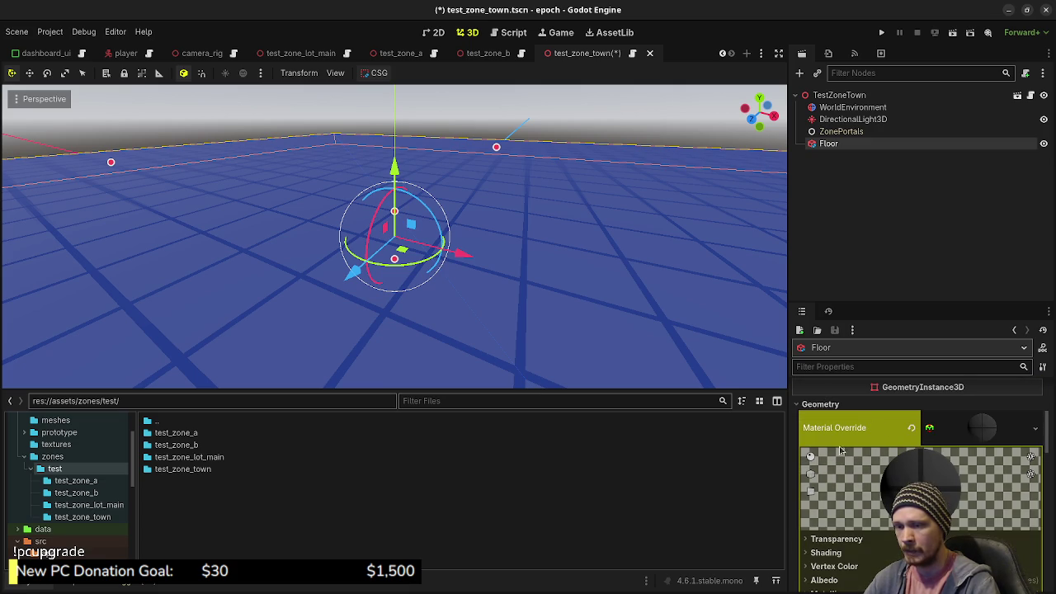
- Lower the Floor's transform position below the origin and save the town scene
left_click(965, 427)
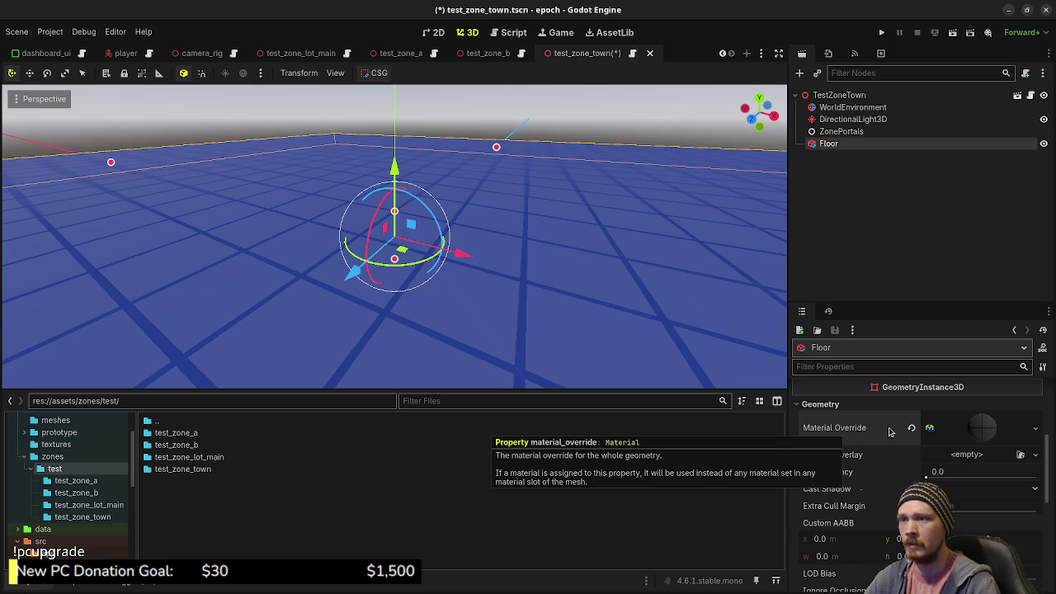
scroll(889, 431, "down", 3)
scroll(889, 430, "down", 5)
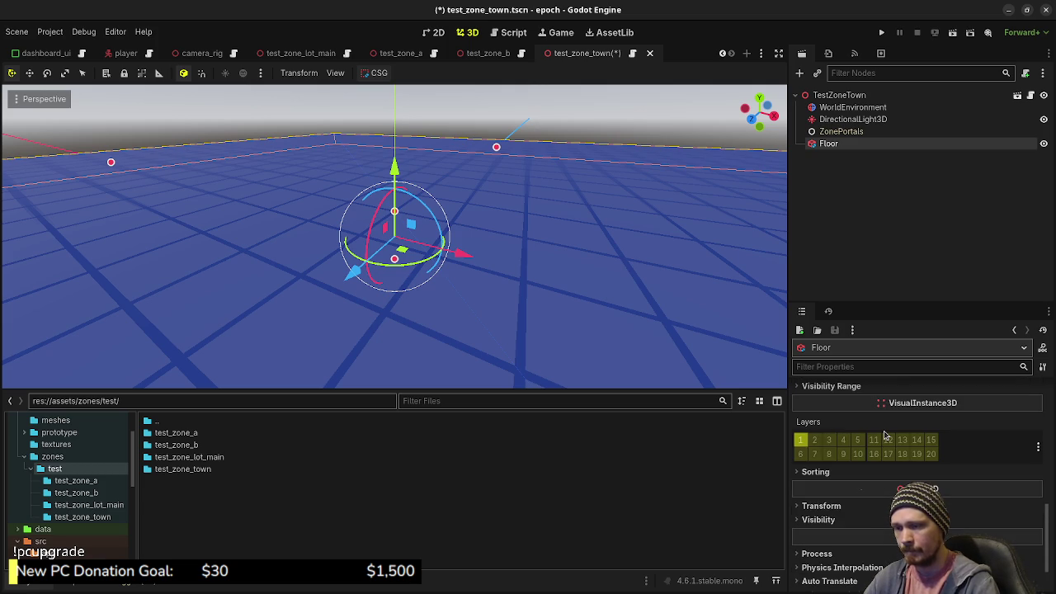
left_click(875, 506)
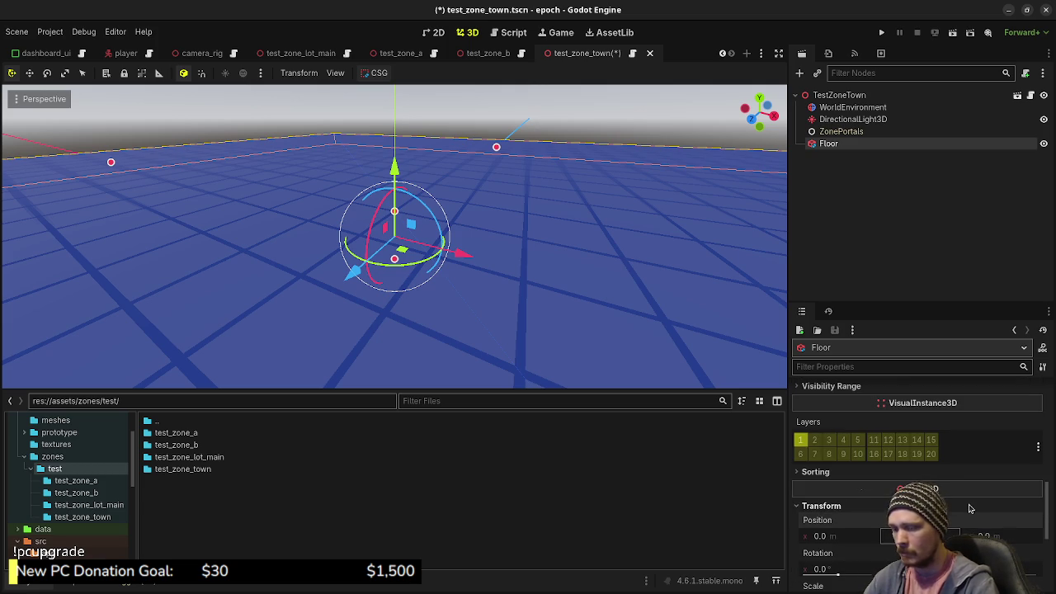
key("Return")
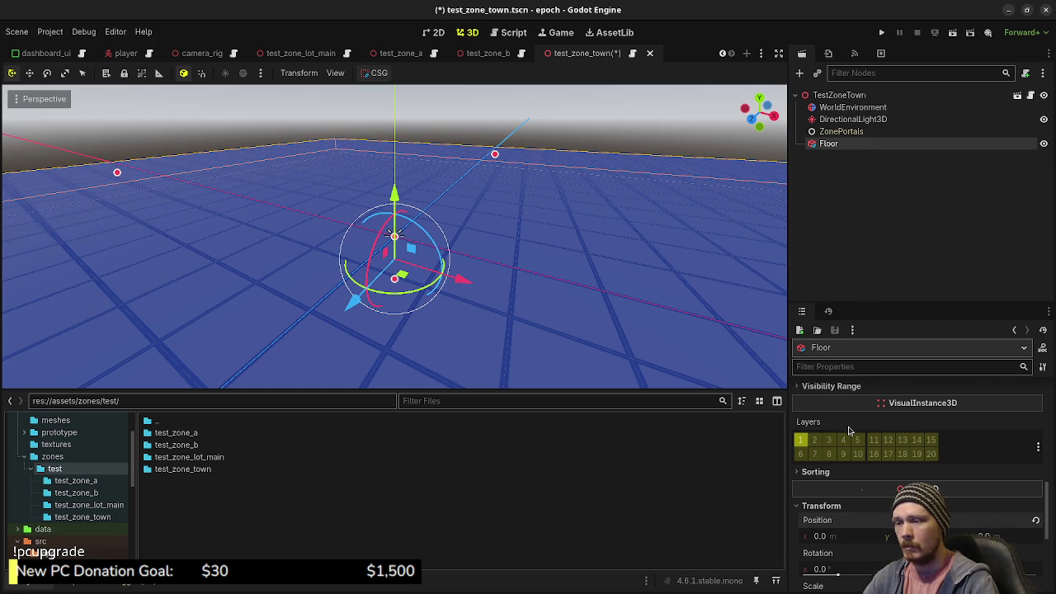
scroll(848, 430, "up", 5)
scroll(848, 430, "up", 2)
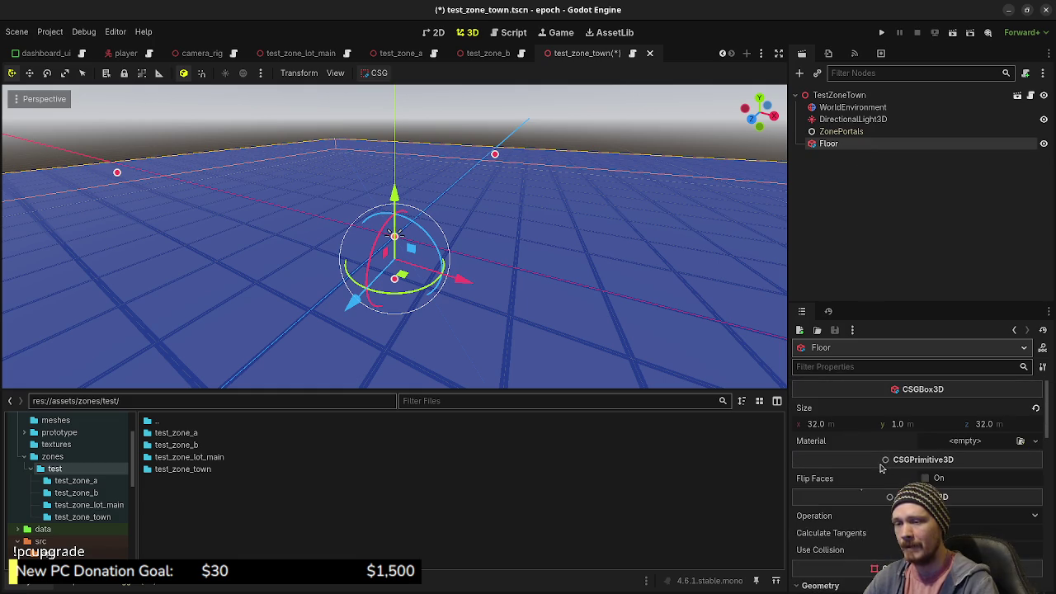
left_click(866, 284)
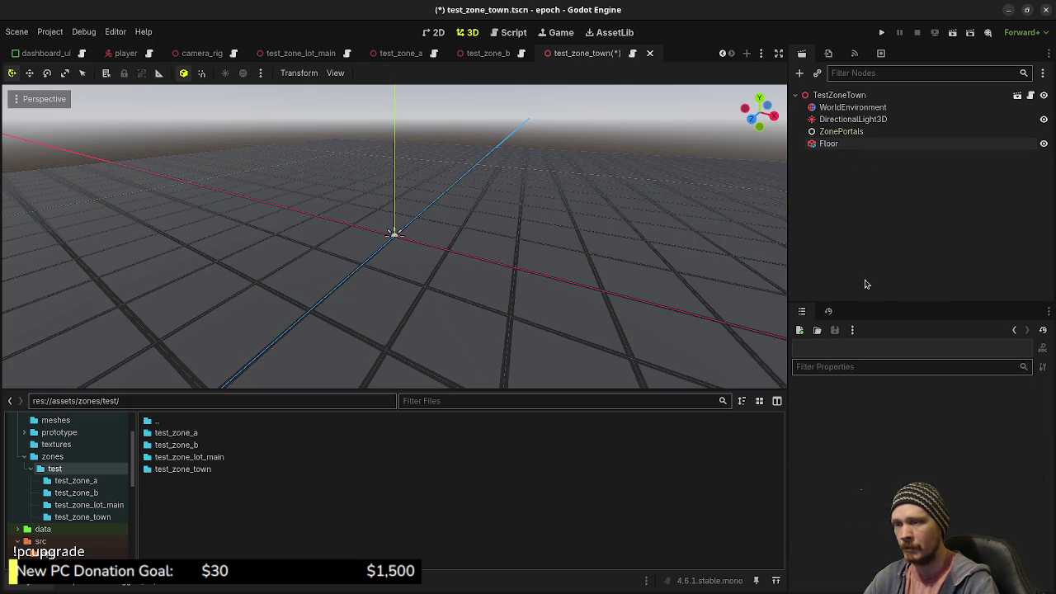
left_click(829, 144)
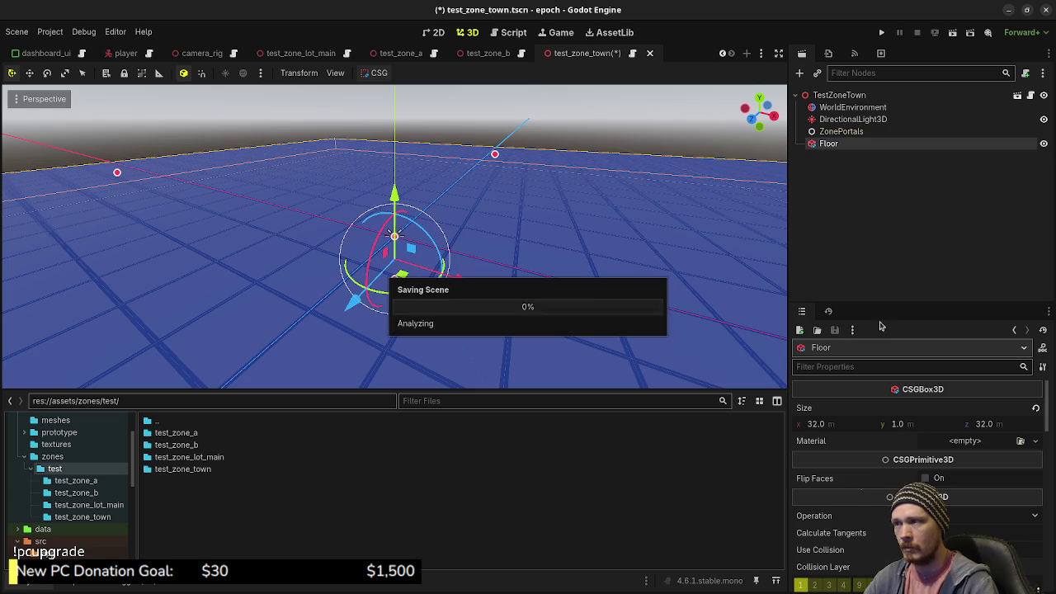
key("ctrl+s")
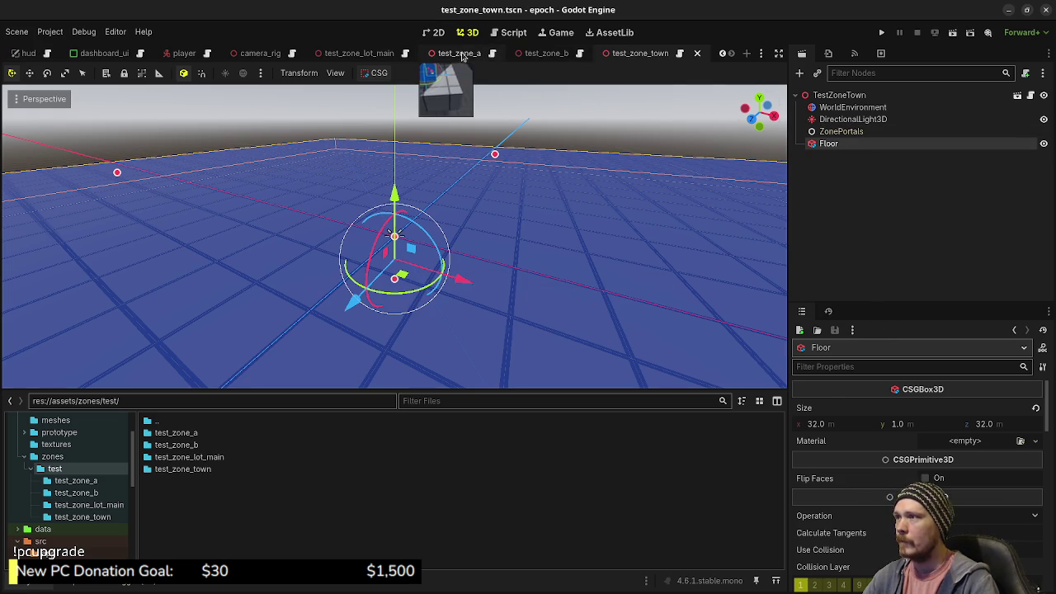
left_click(460, 53)
- Copy the first ZonePortal from test_zone_a and paste it into the town's ZonePortals group
left_click(801, 107)
left_click(845, 120)
right_click(843, 124)
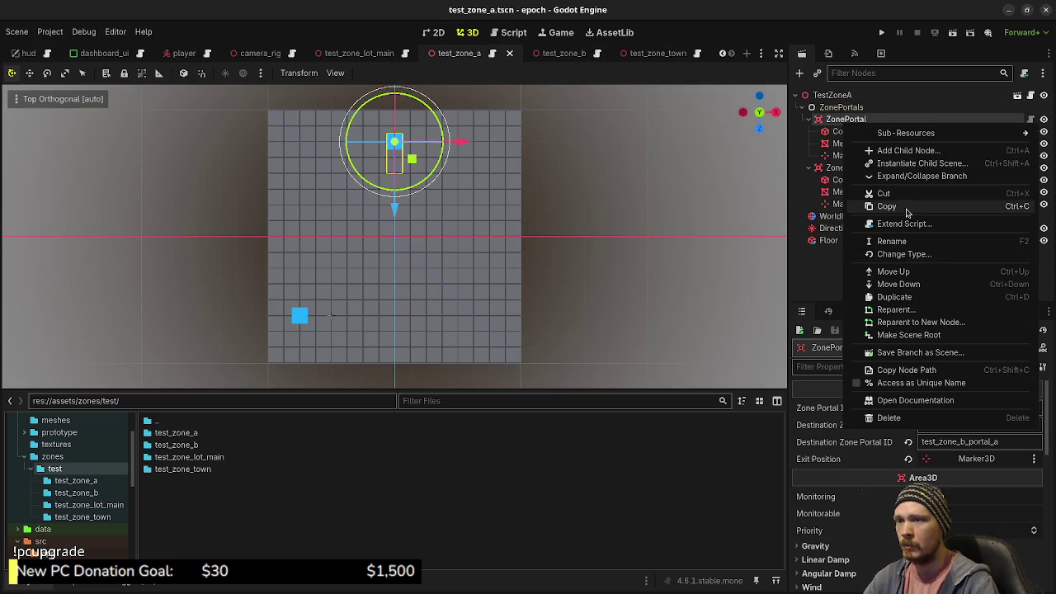
left_click(906, 208)
left_click(652, 53)
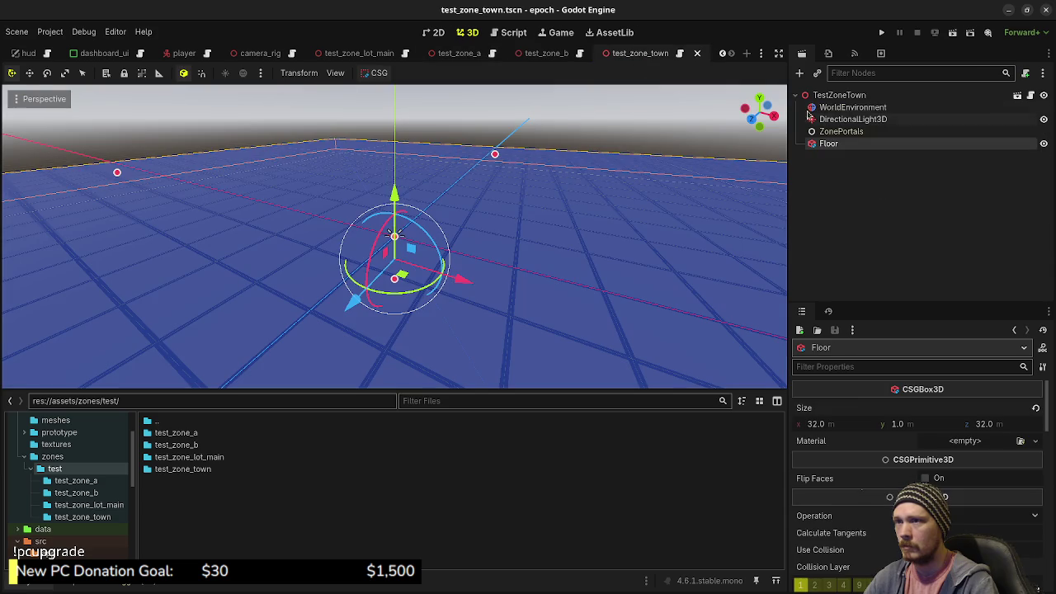
left_click(841, 131)
right_click(841, 131)
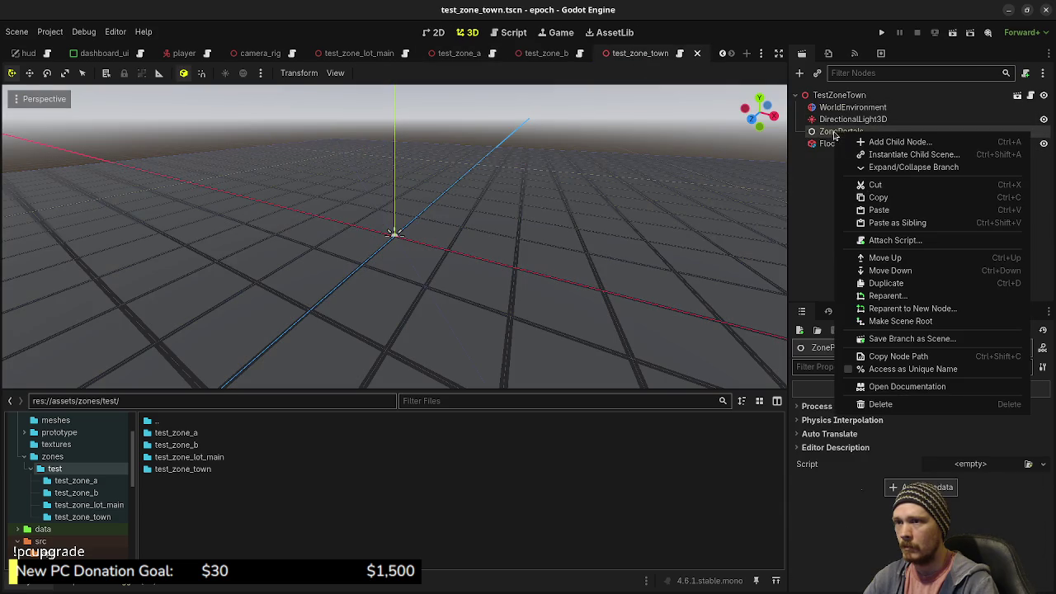
left_click(876, 211)
mouse_move(618, 236)
left_mouse_down()
mouse_move(640, 198)
mouse_move(501, 167)
left_mouse_up()
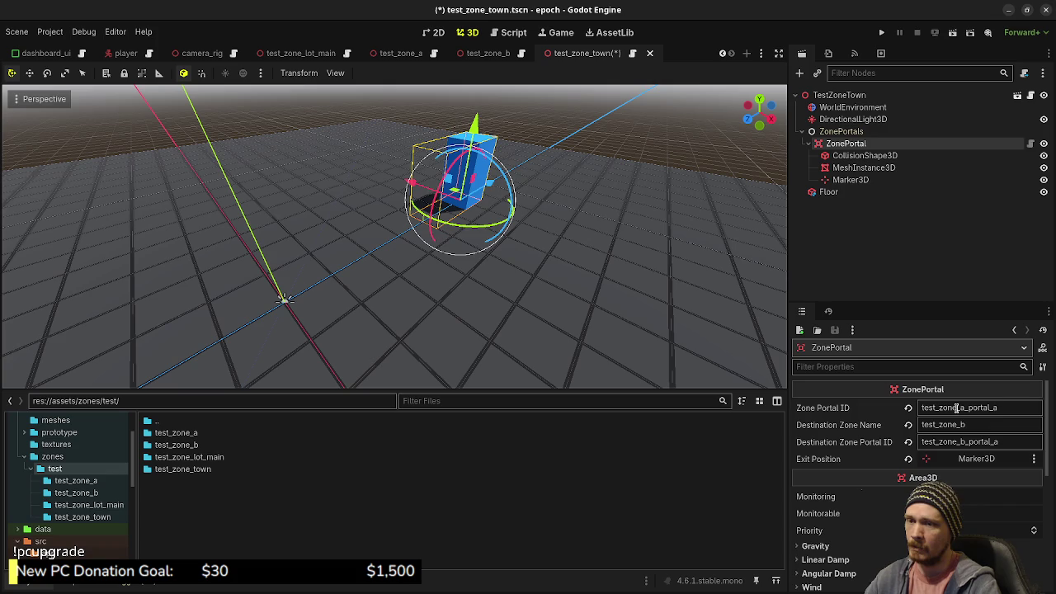
- Set the town portal's Zone Portal ID to portal_test_zone_lot_main
left_click(1002, 406)
left_click_drag(1002, 406, 959, 408)
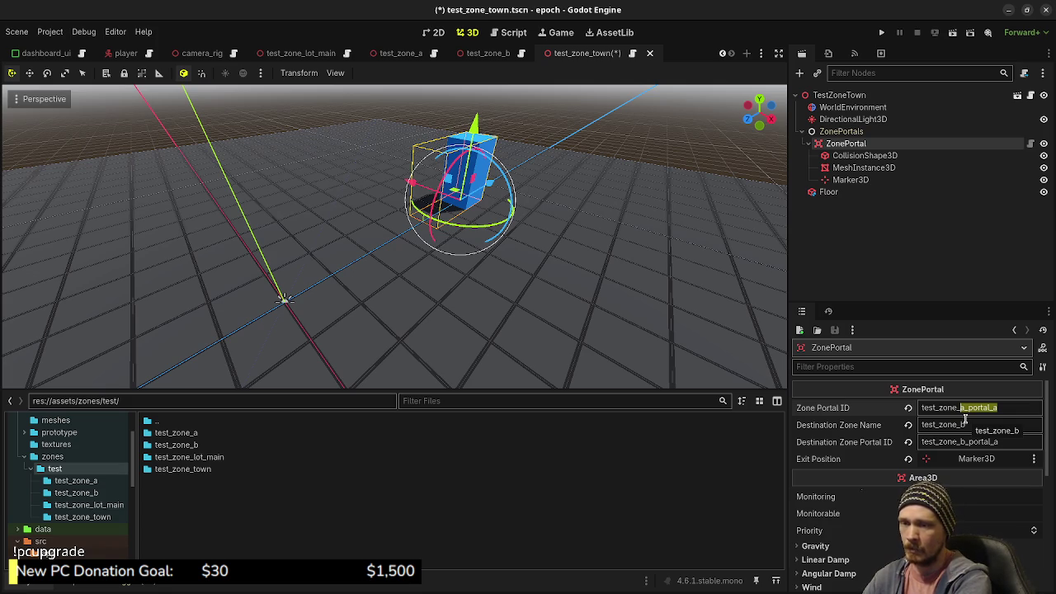
type("town_")
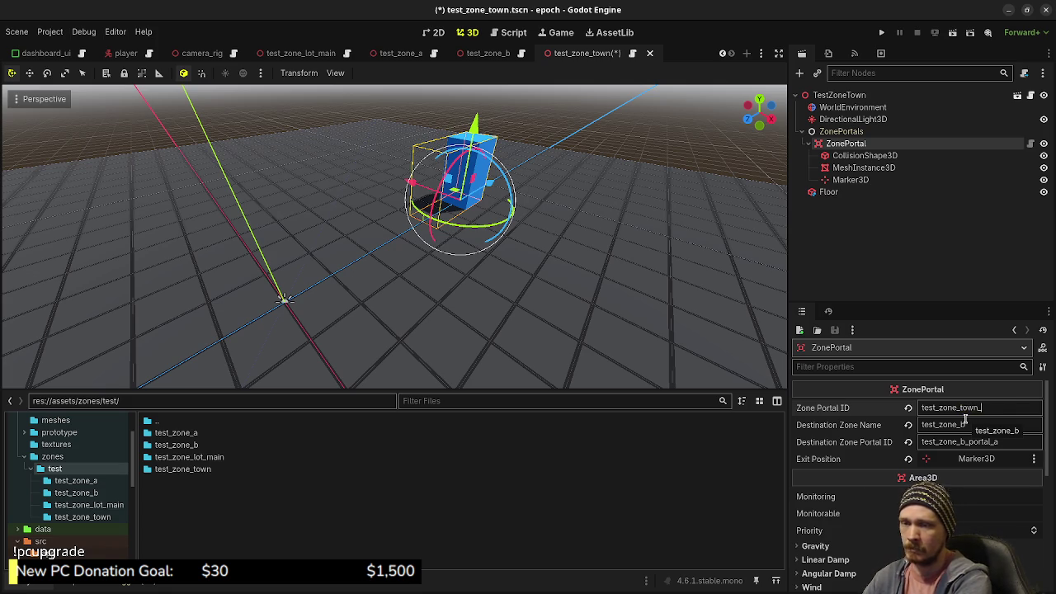
type("portal_a")
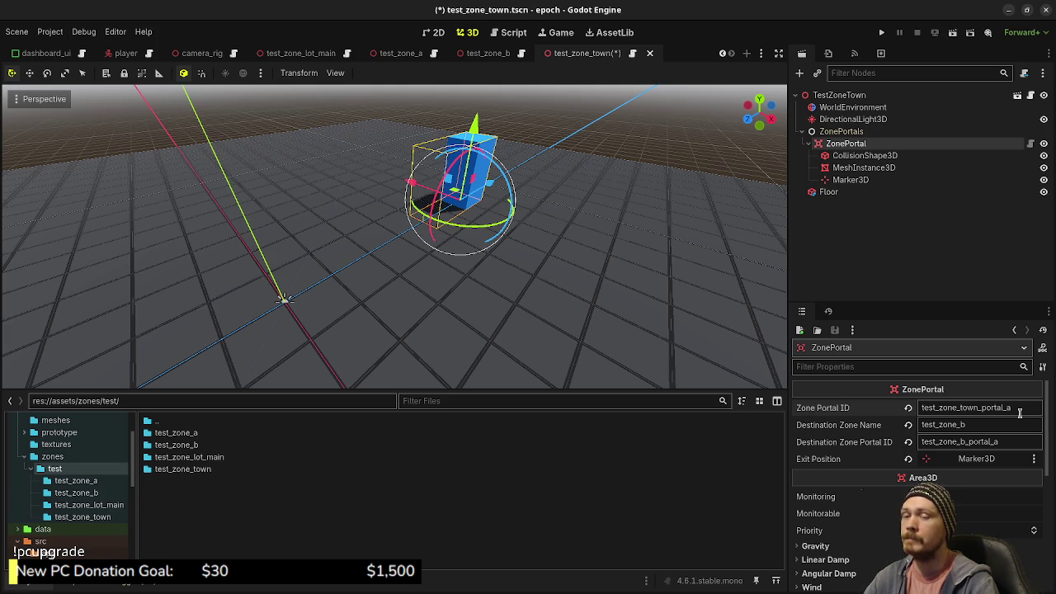
key("BackSpace")
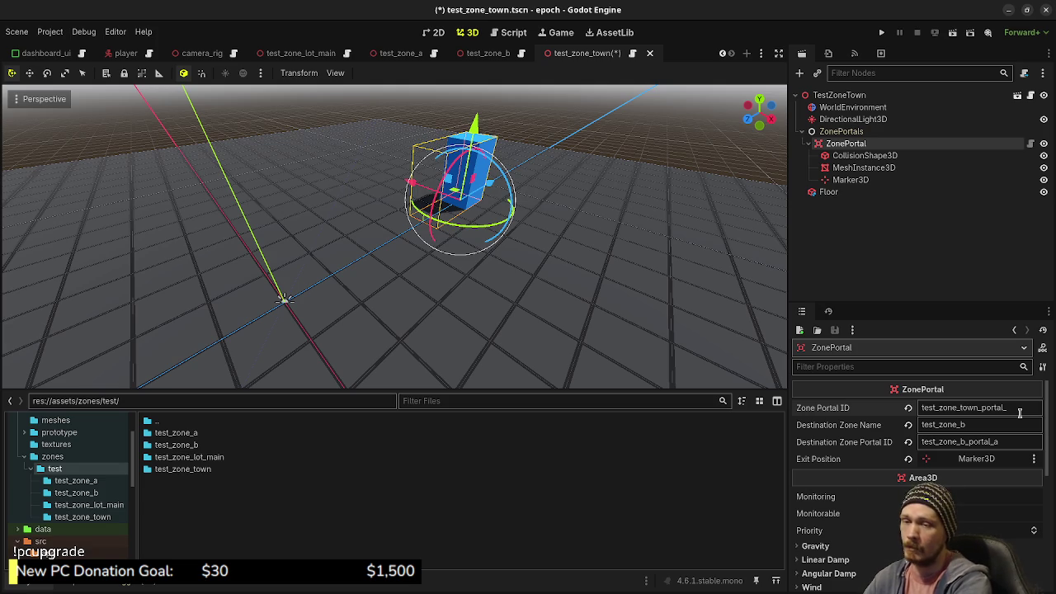
key("BackSpace")
key("BackSpace")
key("BackSpace")
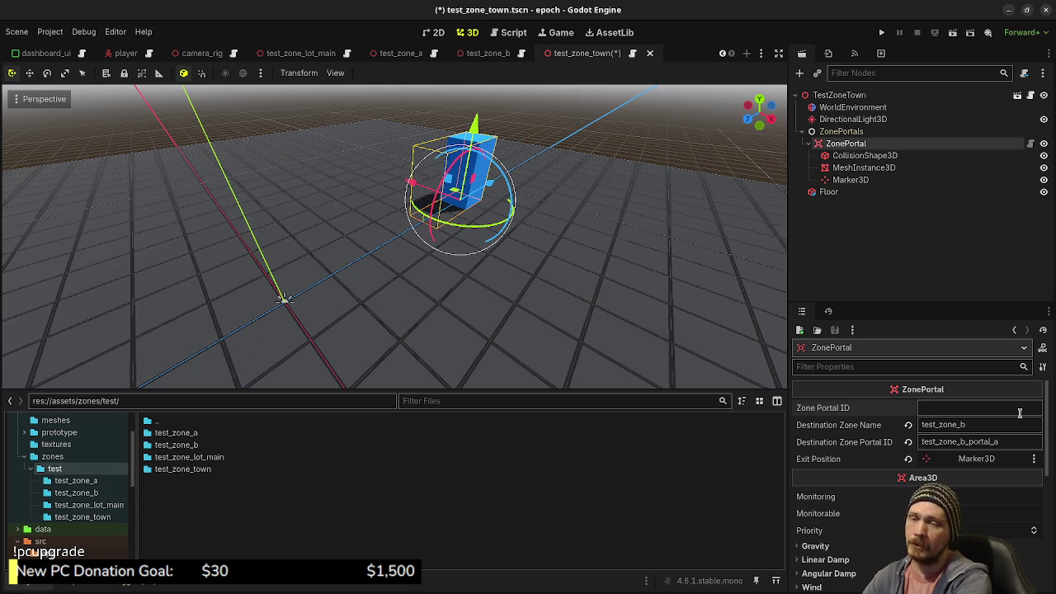
type("portal")
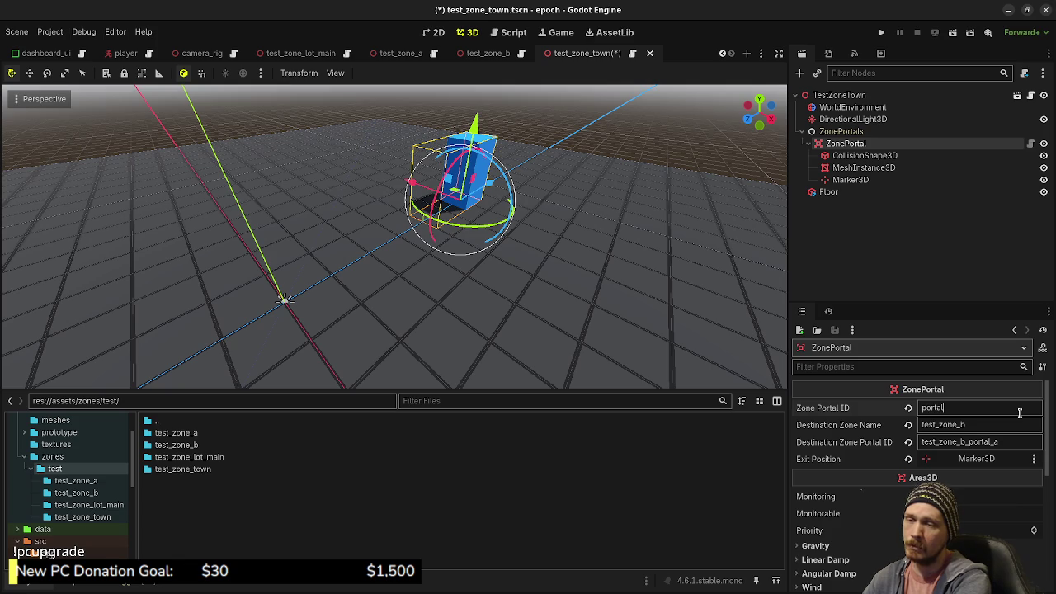
type("_test_zone_lot_main")
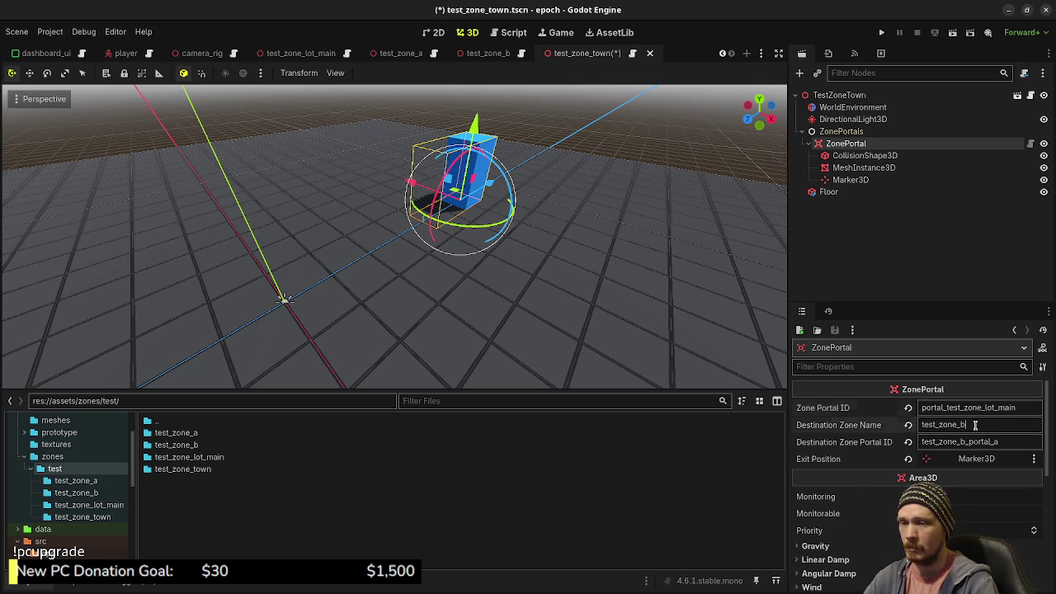
- Point the portal to zone test_zone_lot and portal test_zone_lot_portal_a, then save
double_click(940, 425)
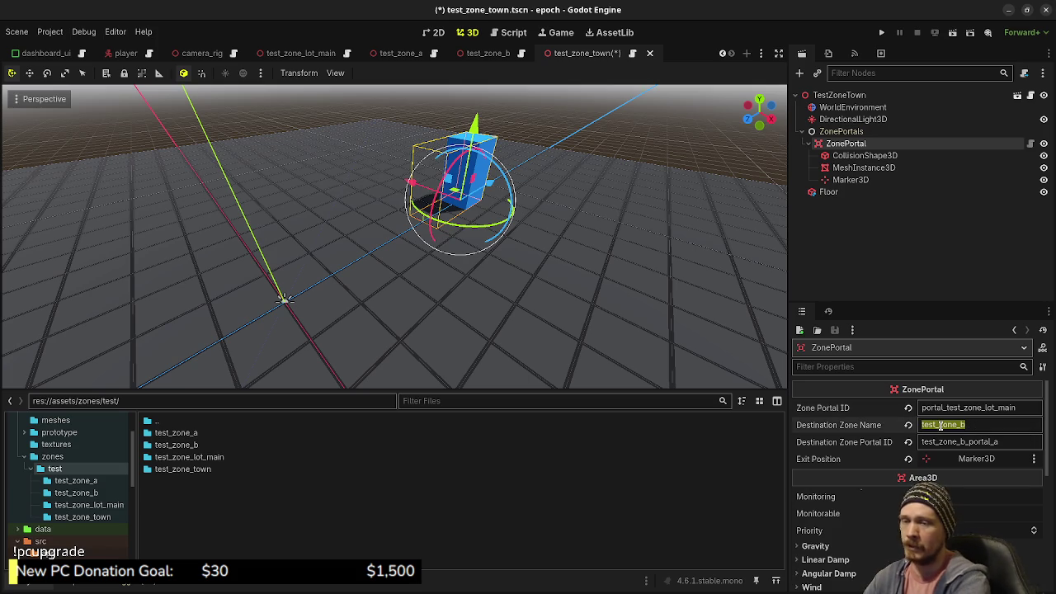
type("test_")
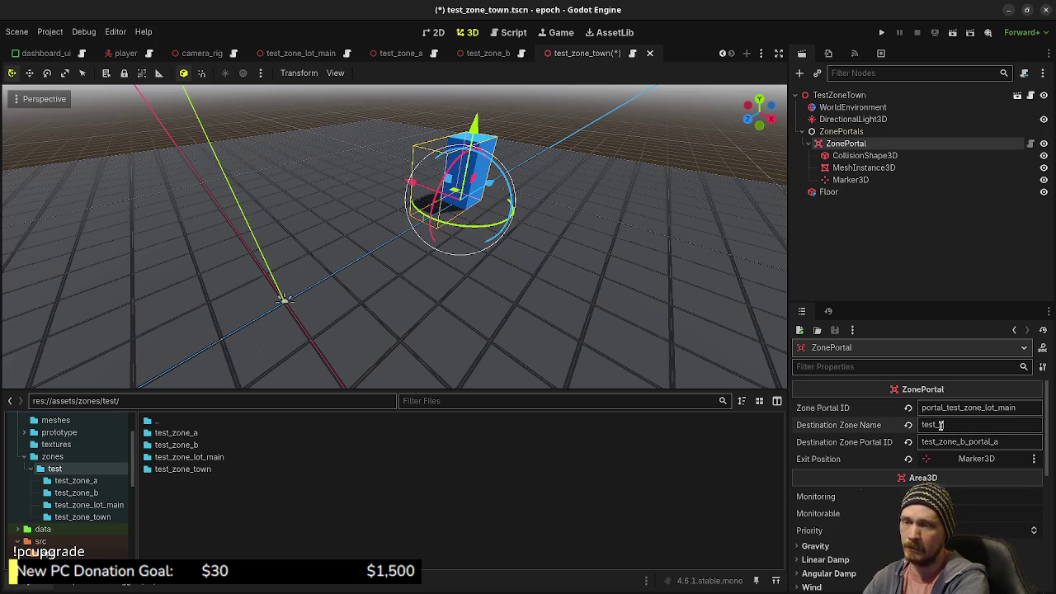
type("zone_lot")
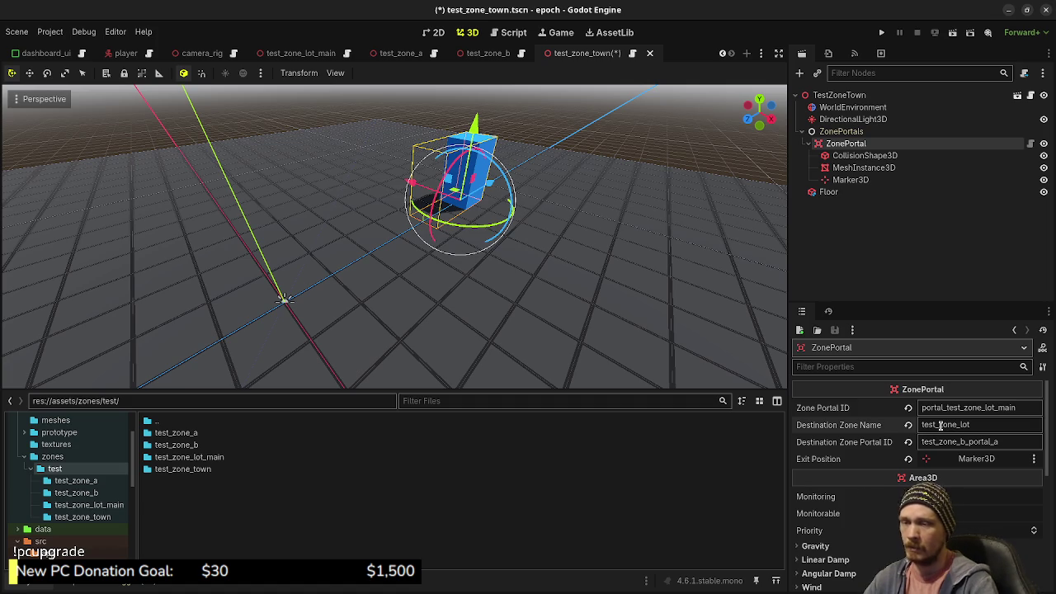
left_click(963, 442)
key("BackSpace")
type("lot")
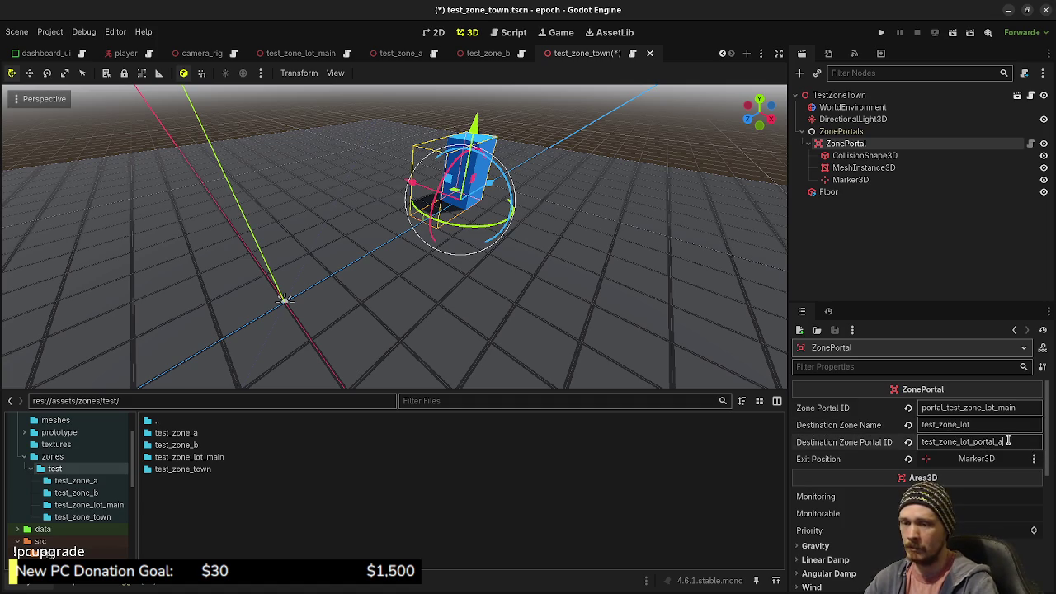
key("ctrl+s")
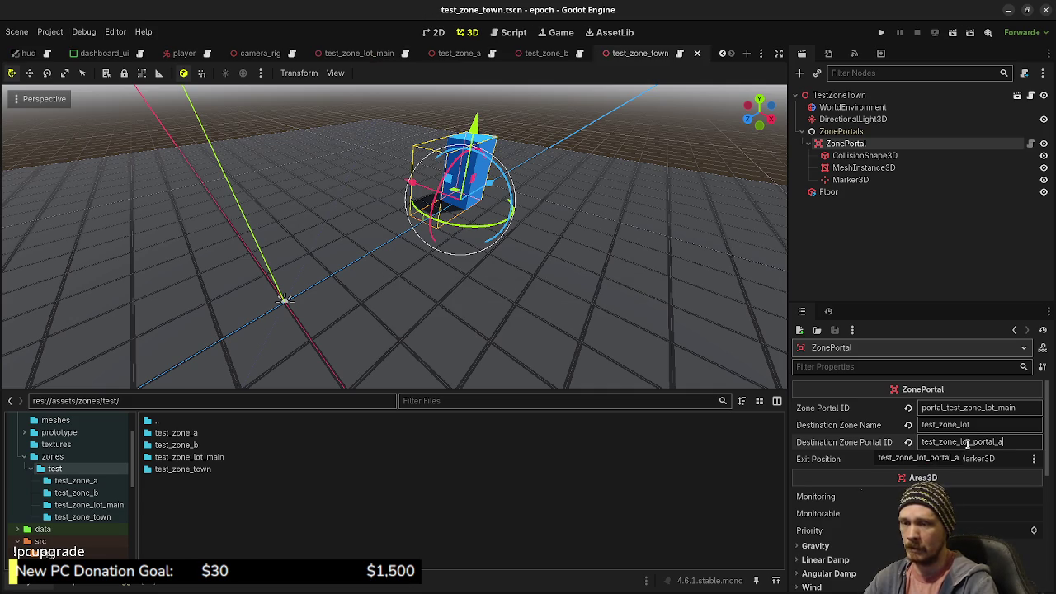
scroll(589, 262, "down", 5)
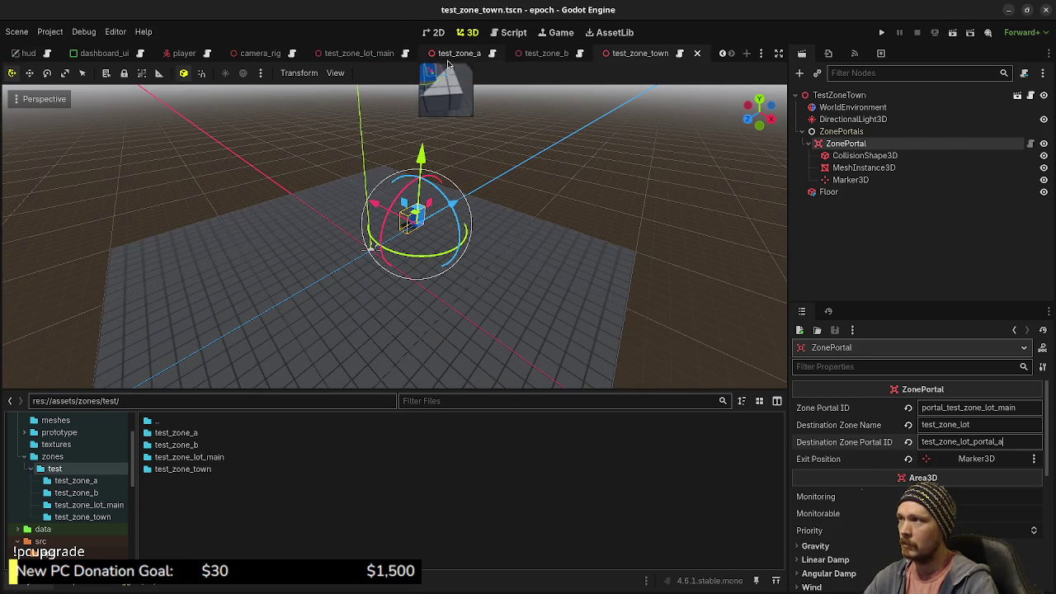
left_click(381, 60)
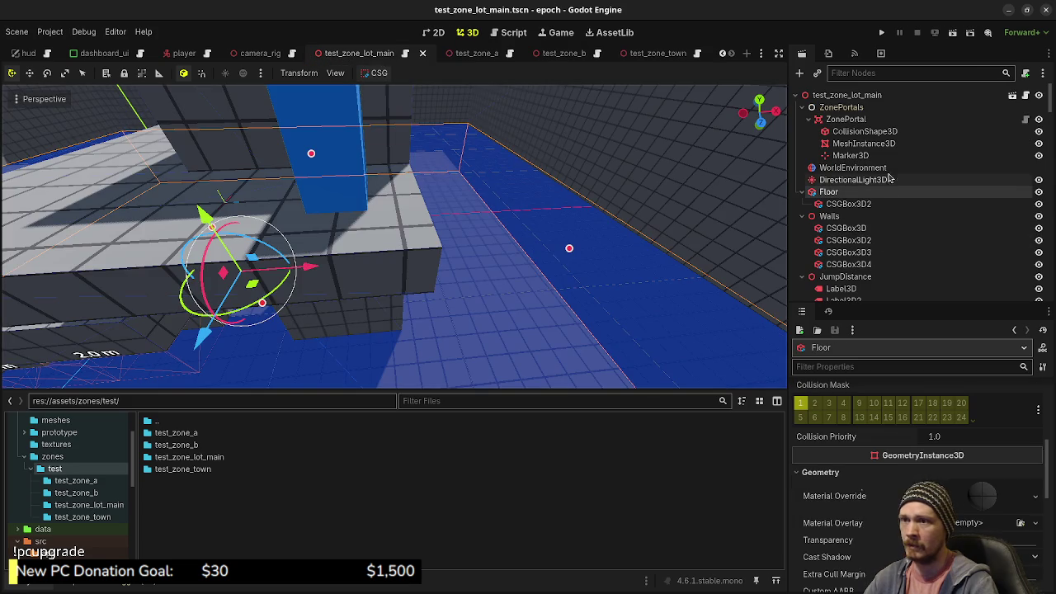
- Paste the lot portal's ID into the town portal's Destination Zone Portal ID and save
left_click(850, 119)
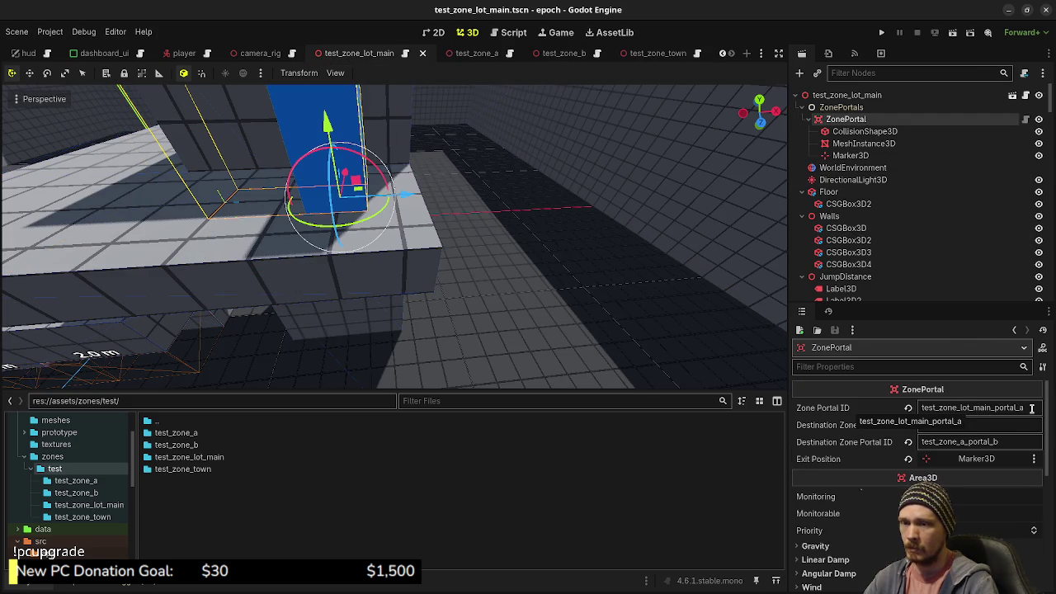
double_click(965, 410)
key("ctrl+c")
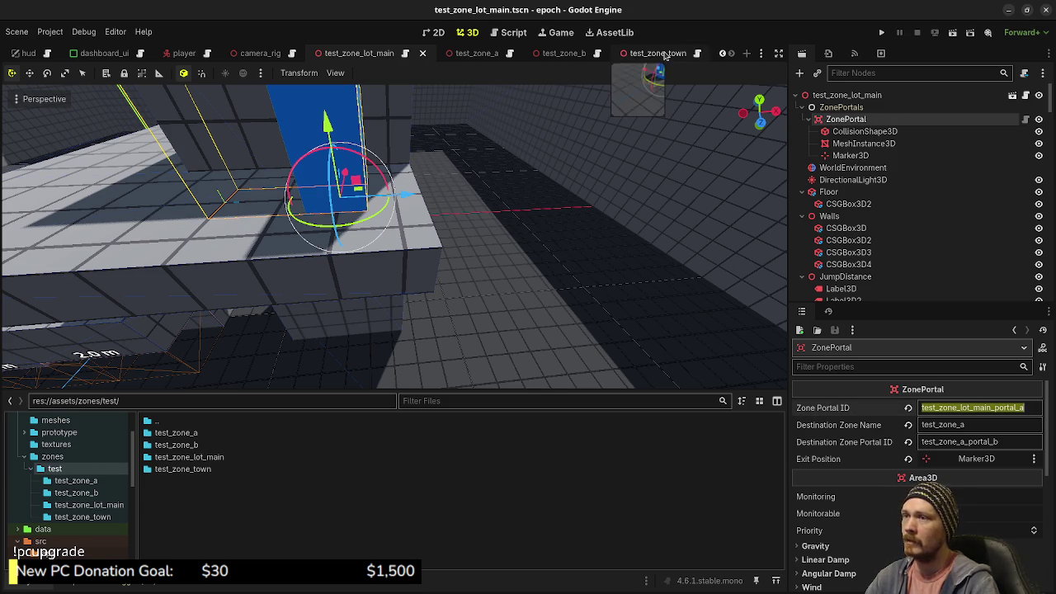
left_click(658, 53)
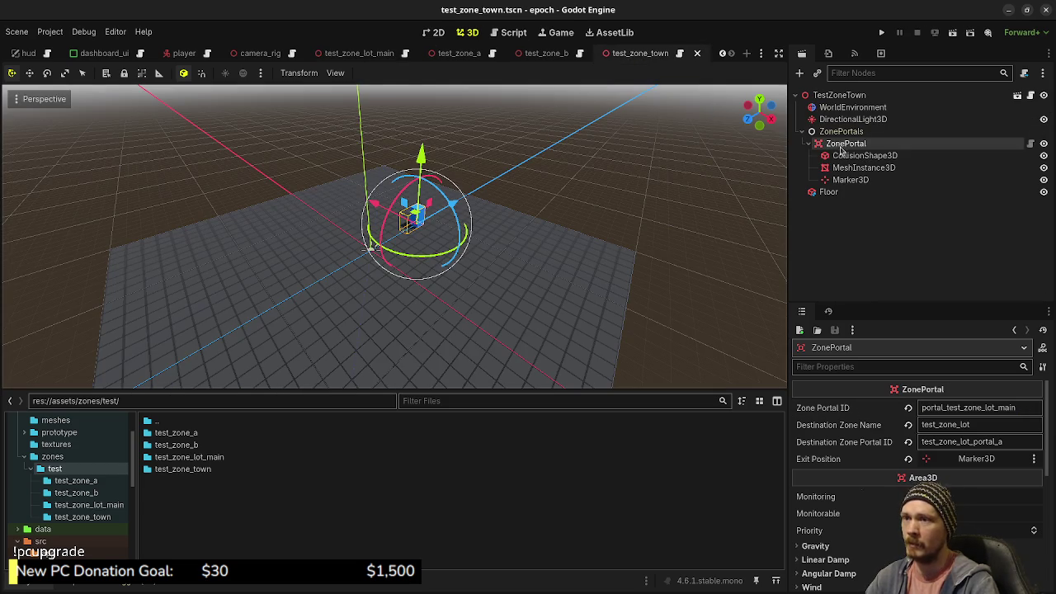
double_click(976, 443)
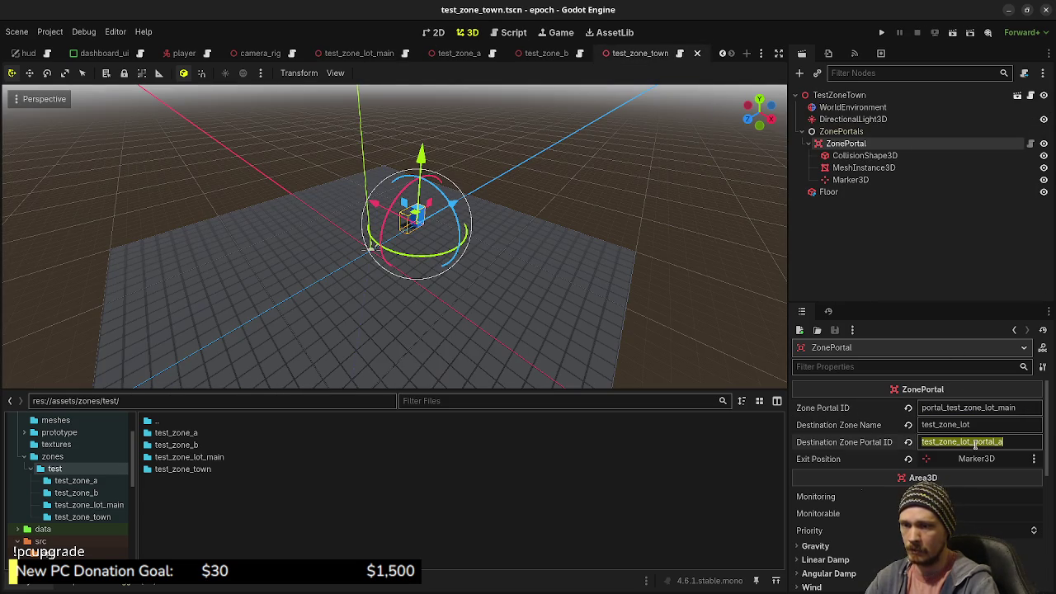
key("ctrl+v")
key("Return")
key("ctrl+s")
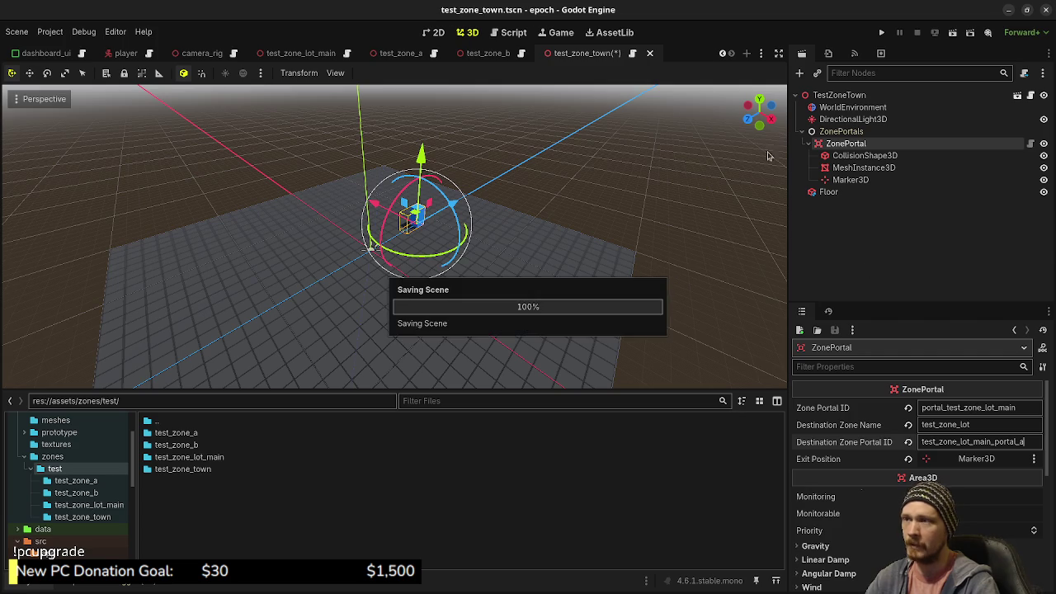
- Set the lot portal's destination to test_zone_town, portal portal_test_zone_lot_main, and save
left_click(367, 55)
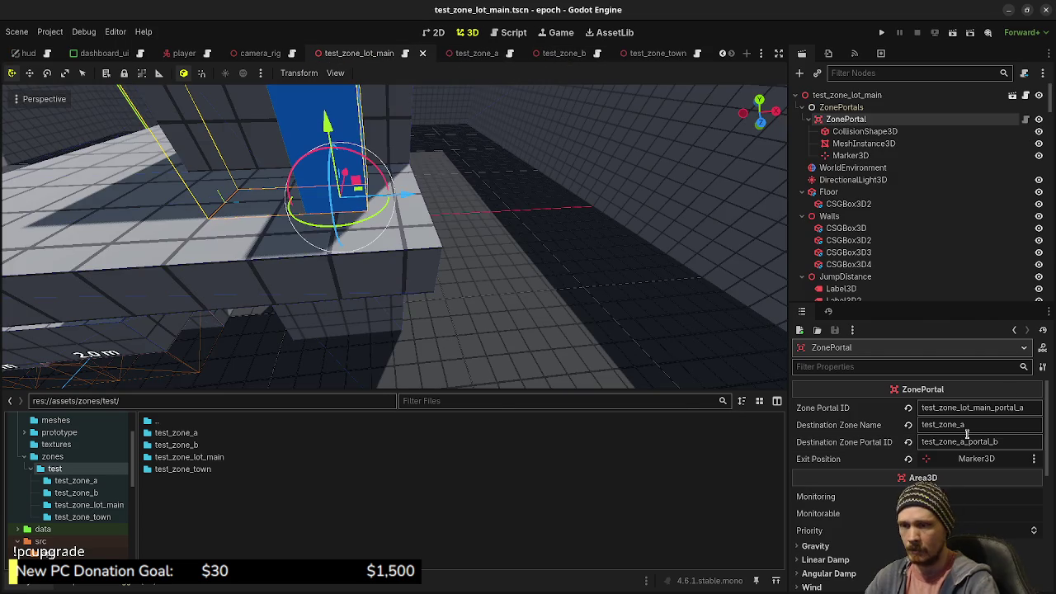
key("BackSpace")
type("town")
left_click(970, 441)
key("ctrl+a")
type("p")
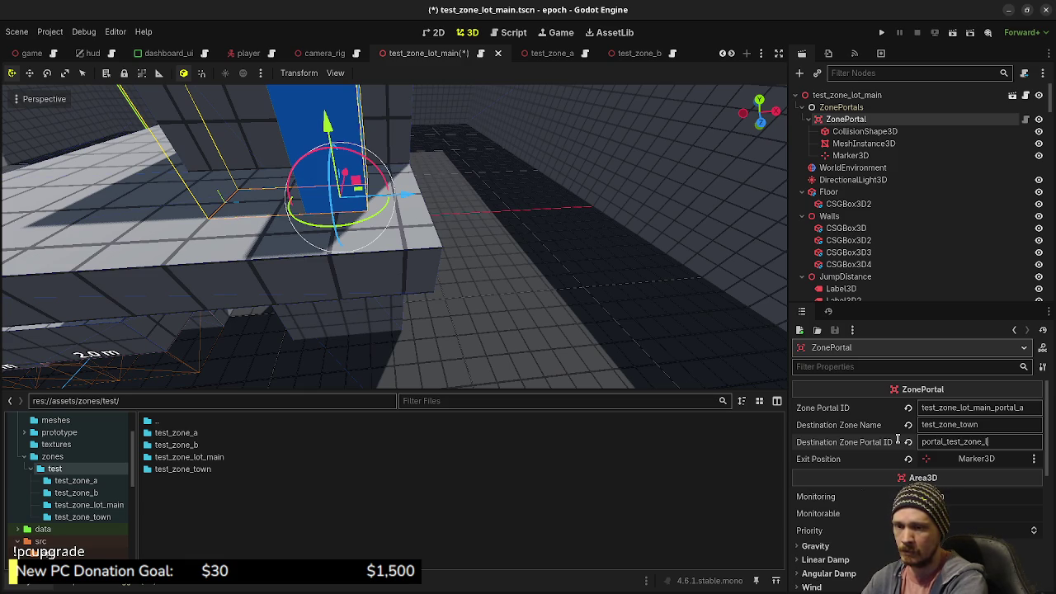
key("ctrl+s")
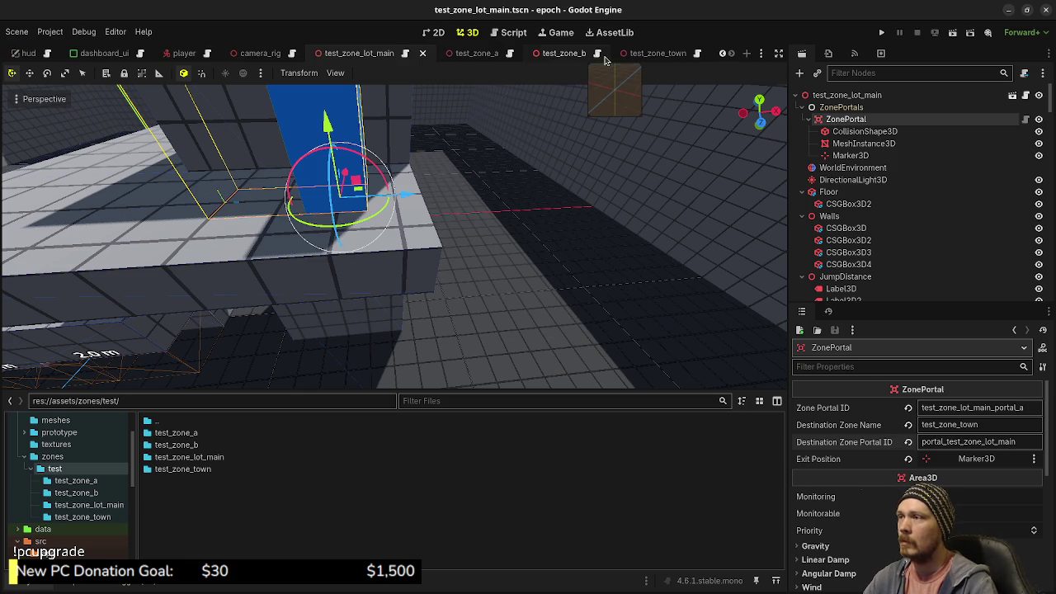
- Check the town scene, then run the game from the lot scene
left_click(635, 53)
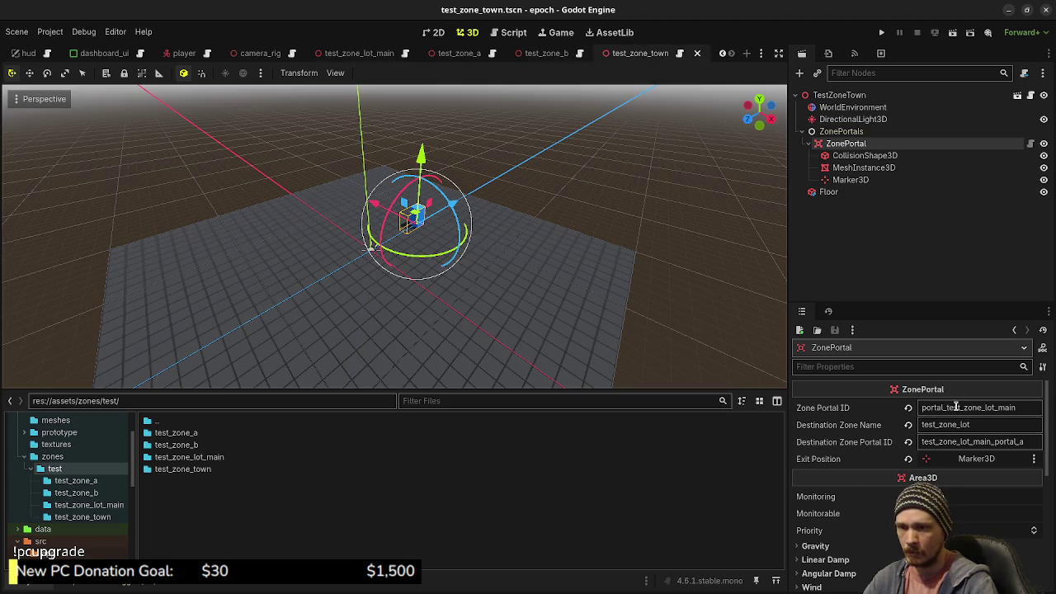
left_click(359, 52)
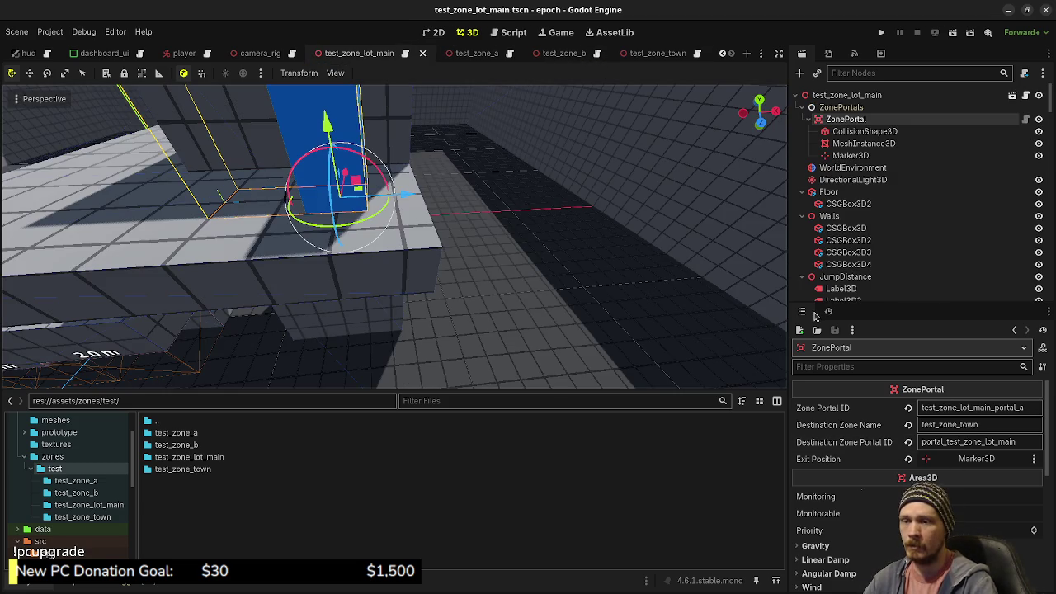
left_click(881, 32)
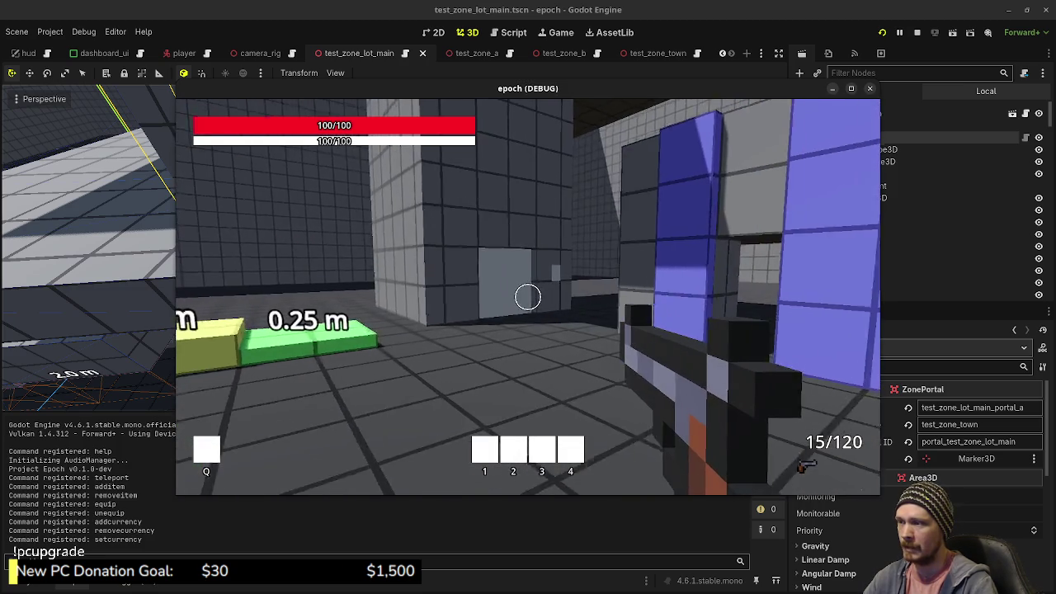
- Walk through the lot's rooms and doorways with WASD into the portal, then stop the game
key("w")
key("space")
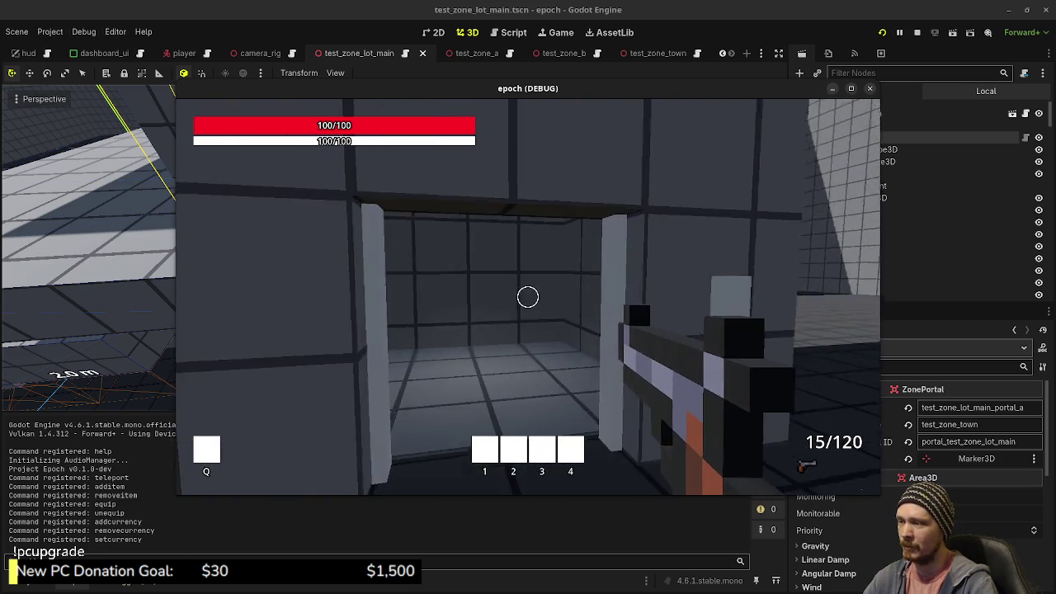
key("w")
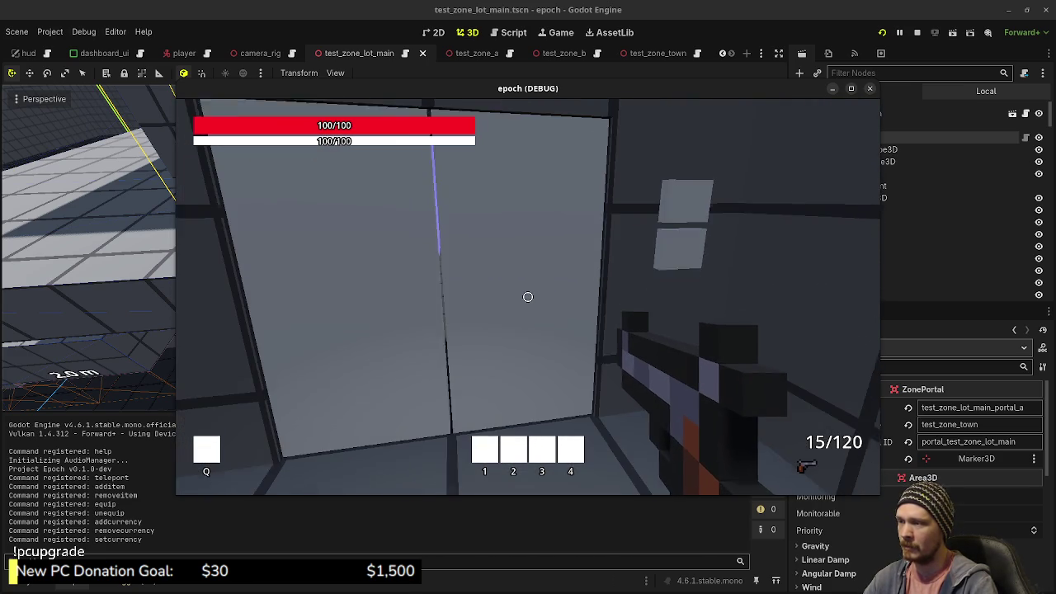
key("s")
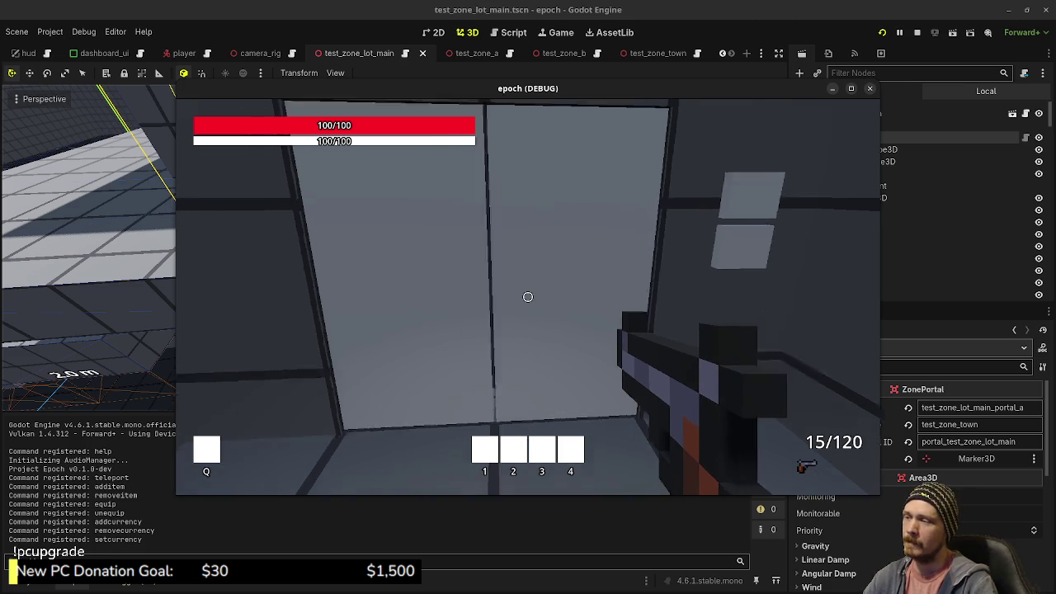
key("w")
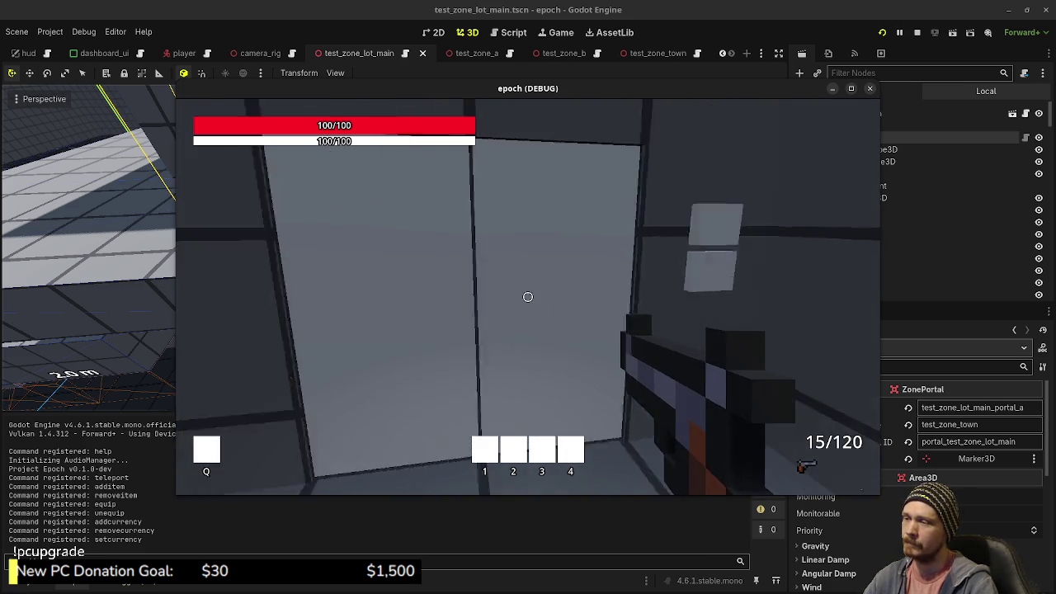
key("s")
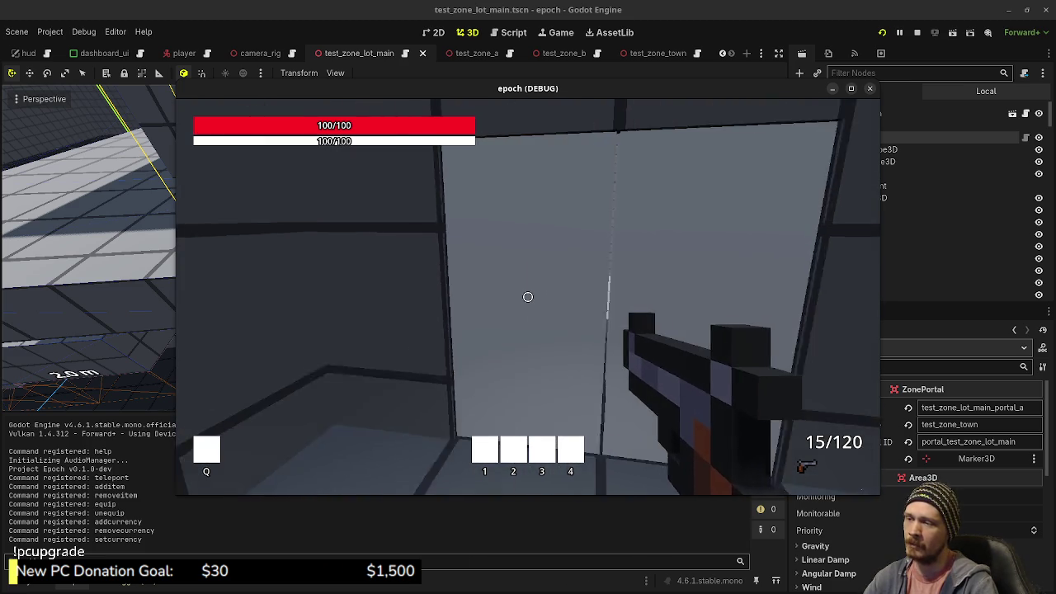
key("w")
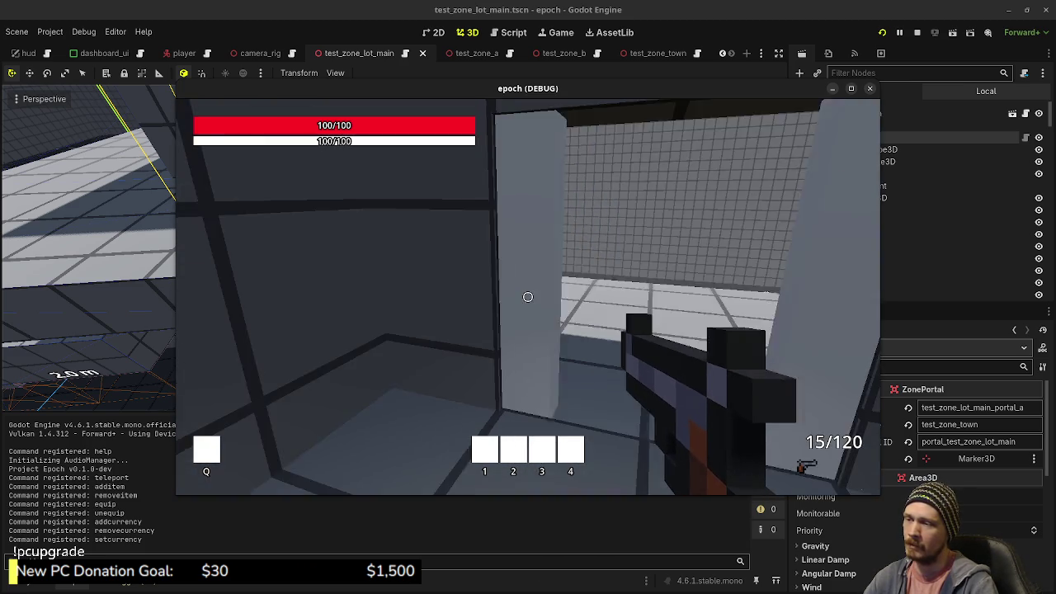
key("d")
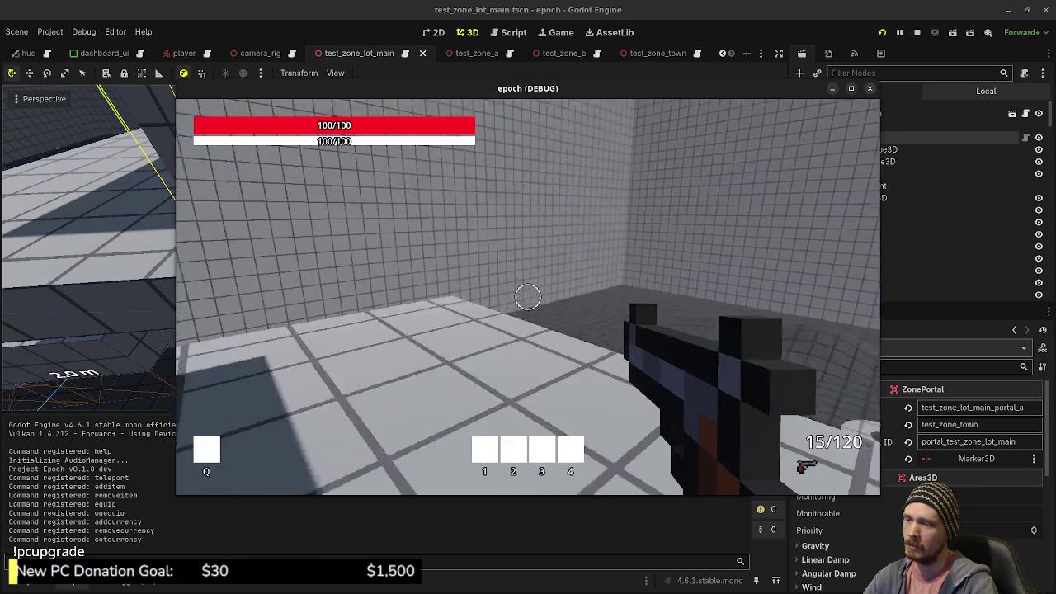
key("w")
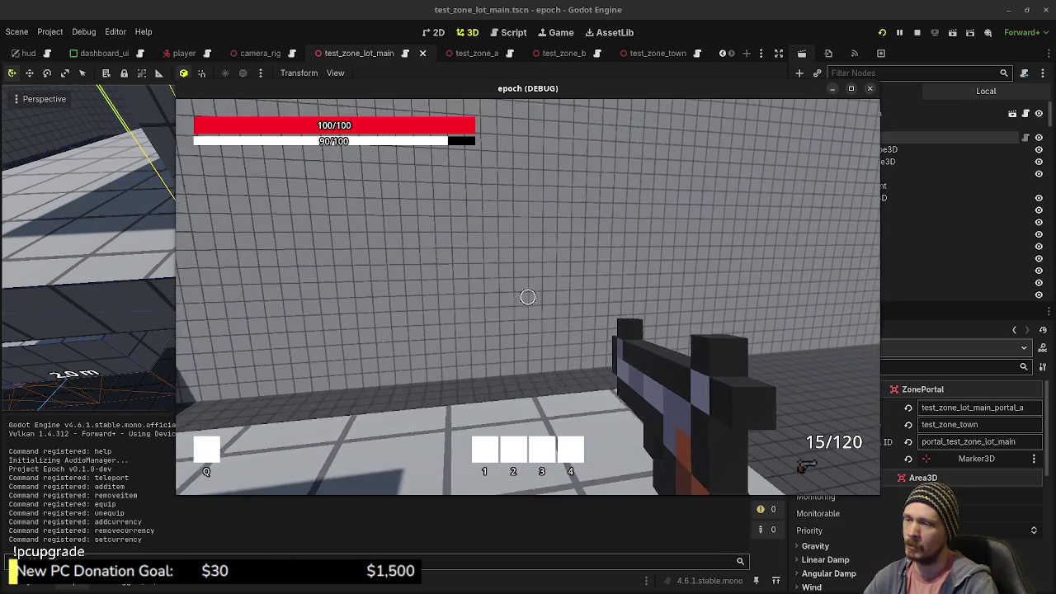
key("w")
key("w")
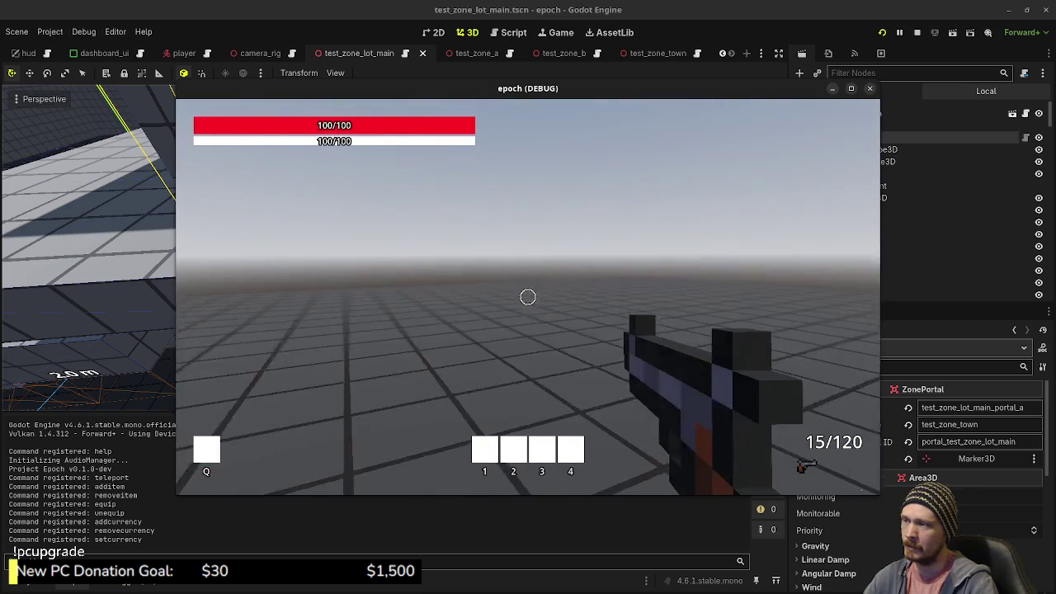
key("Escape")
left_click(916, 32)
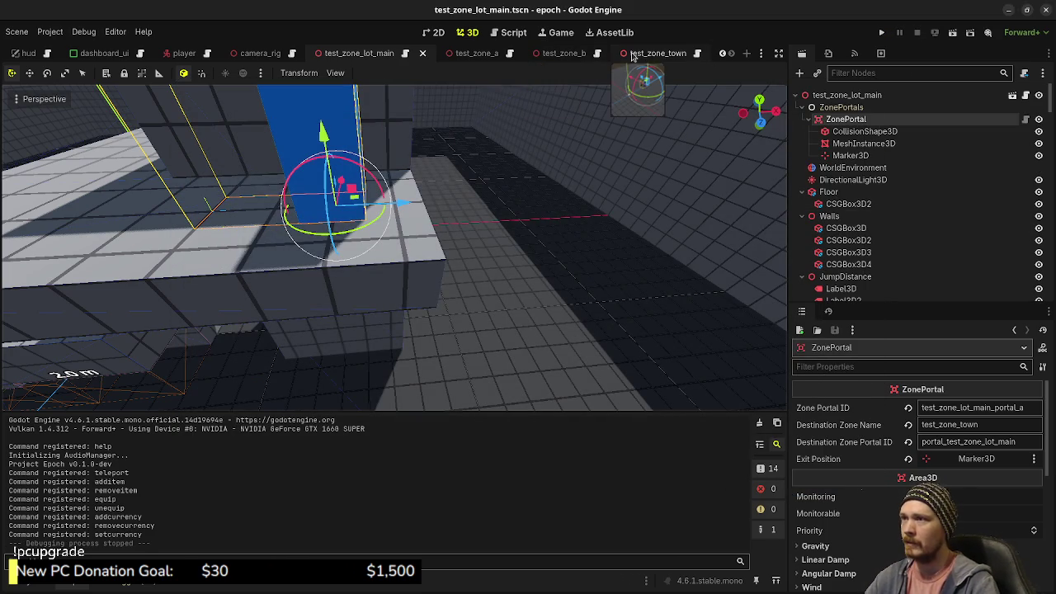
- Close the test_zone_a and test_zone_b scene tabs, then bring up the town scene
left_click(495, 56)
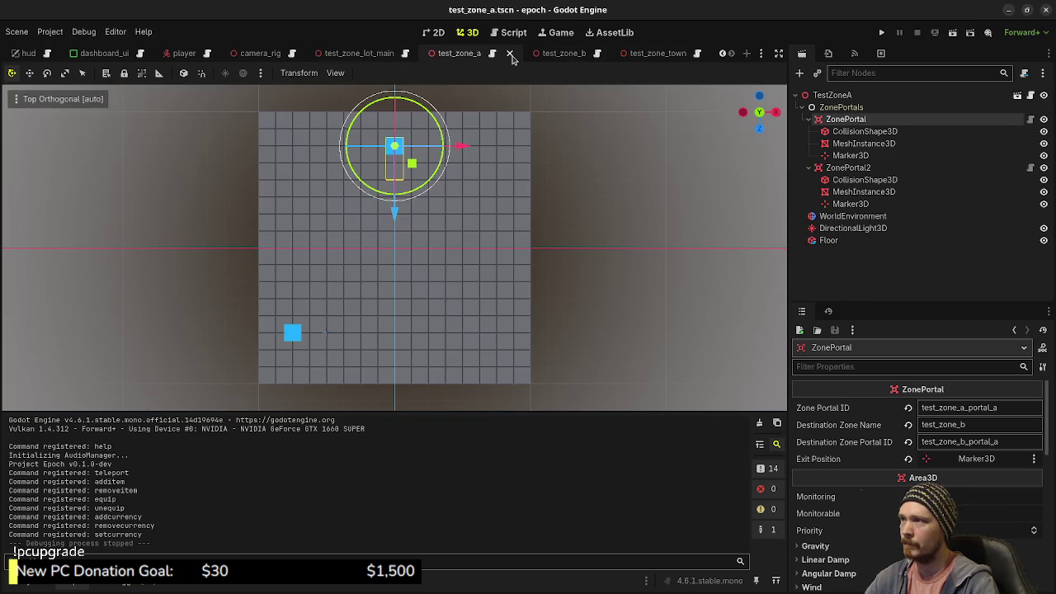
left_click(510, 55)
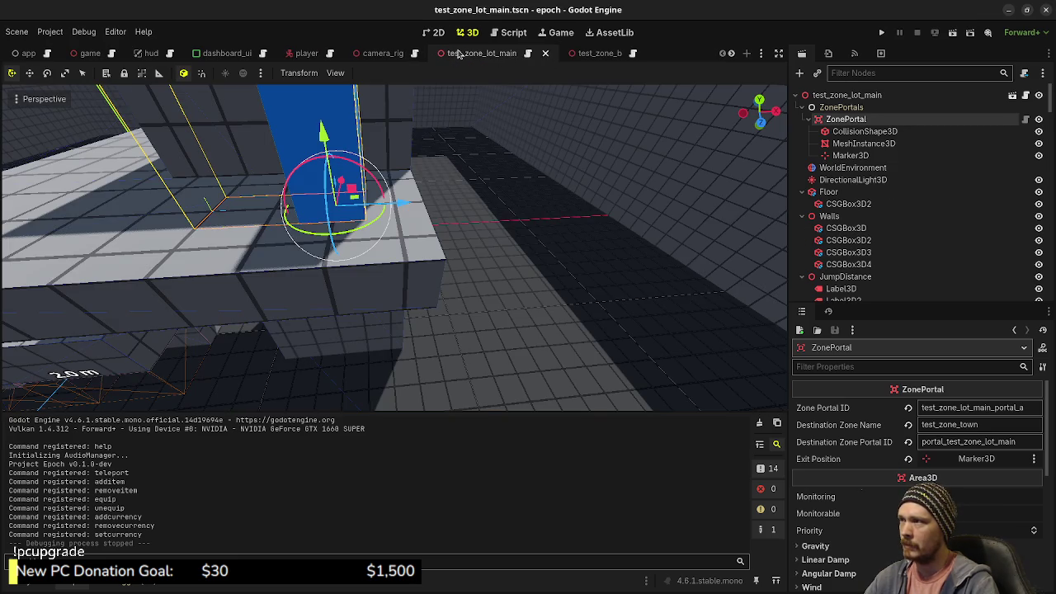
left_click(586, 54)
left_click(634, 53)
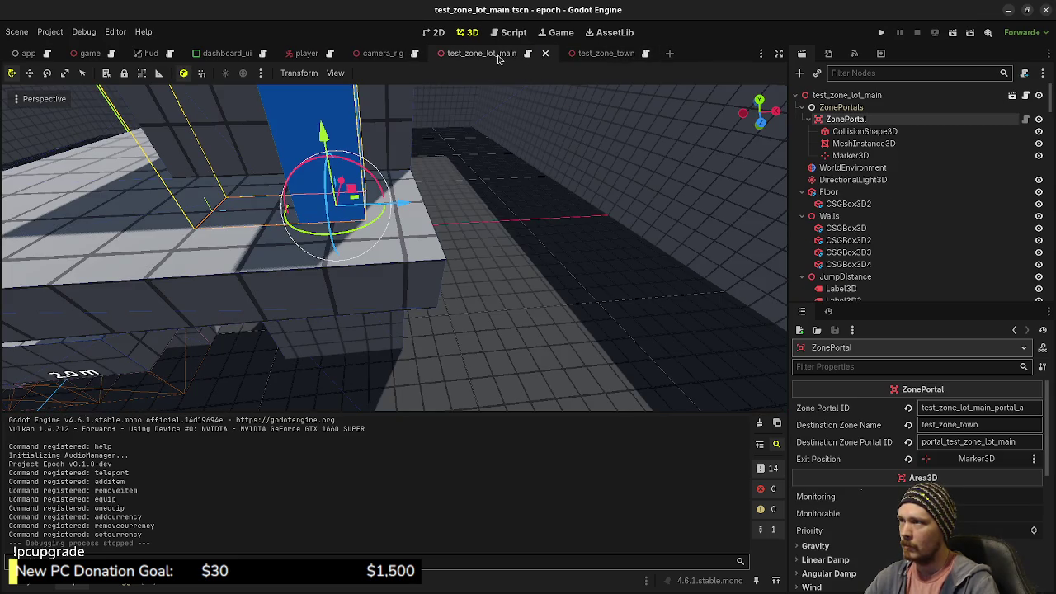
mouse_move(429, 215)
left_mouse_down()
mouse_move(387, 274)
mouse_move(546, 286)
left_mouse_up()
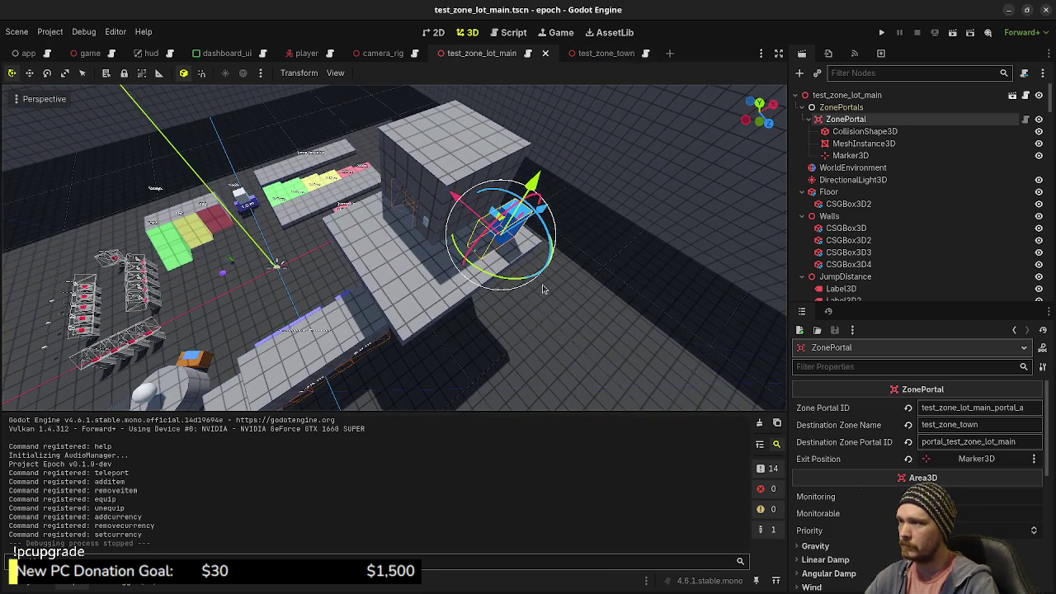
left_click(582, 53)
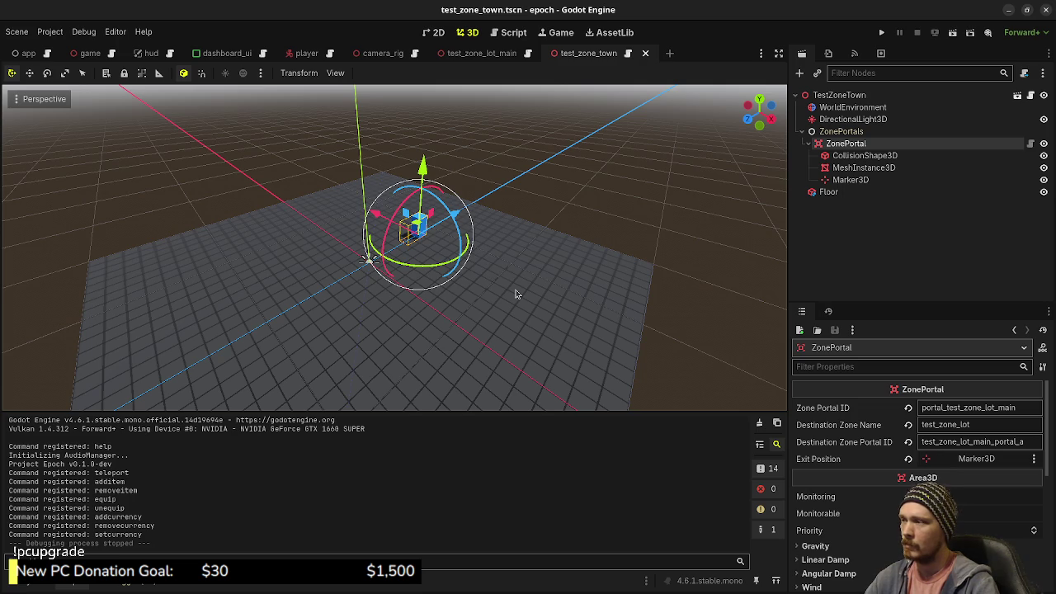
- Inspect the lot level from a top-down orthographic view, then switch to test_zone_town
left_click(490, 55)
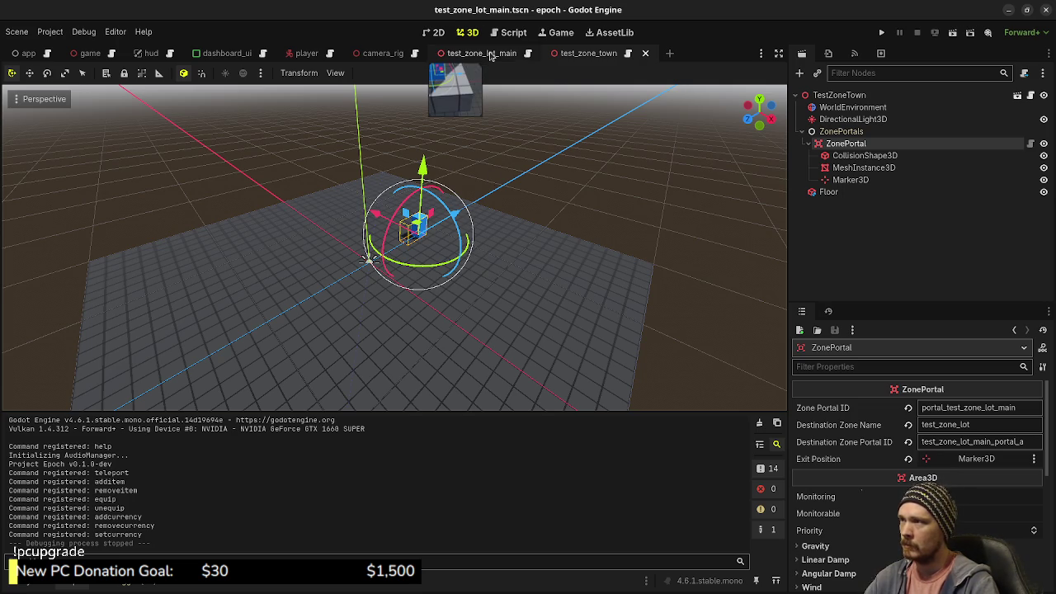
left_click_drag(462, 268, 497, 271)
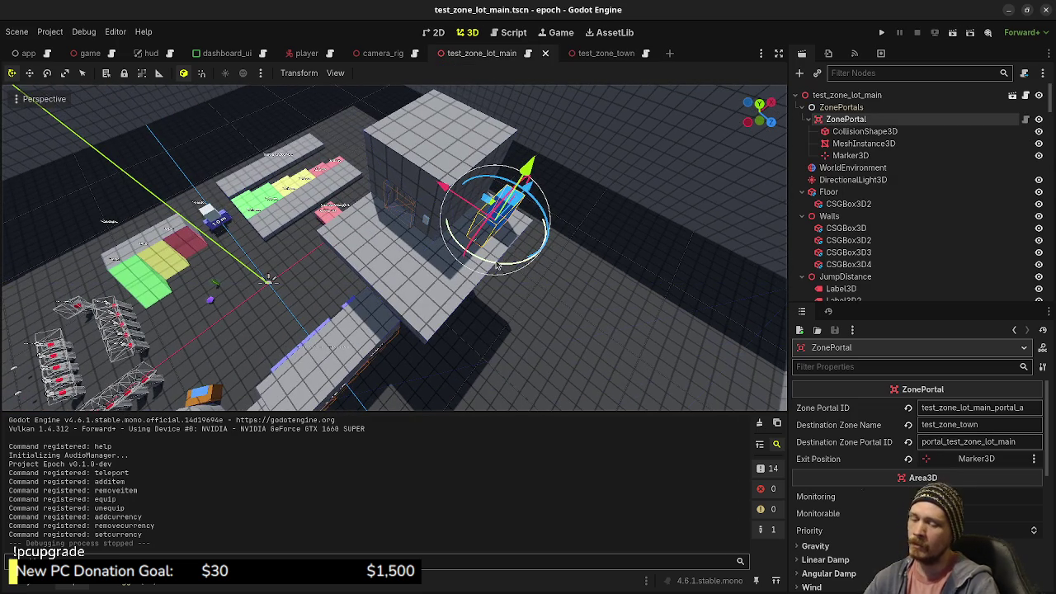
key("KP_7")
scroll(493, 297, "down", 2)
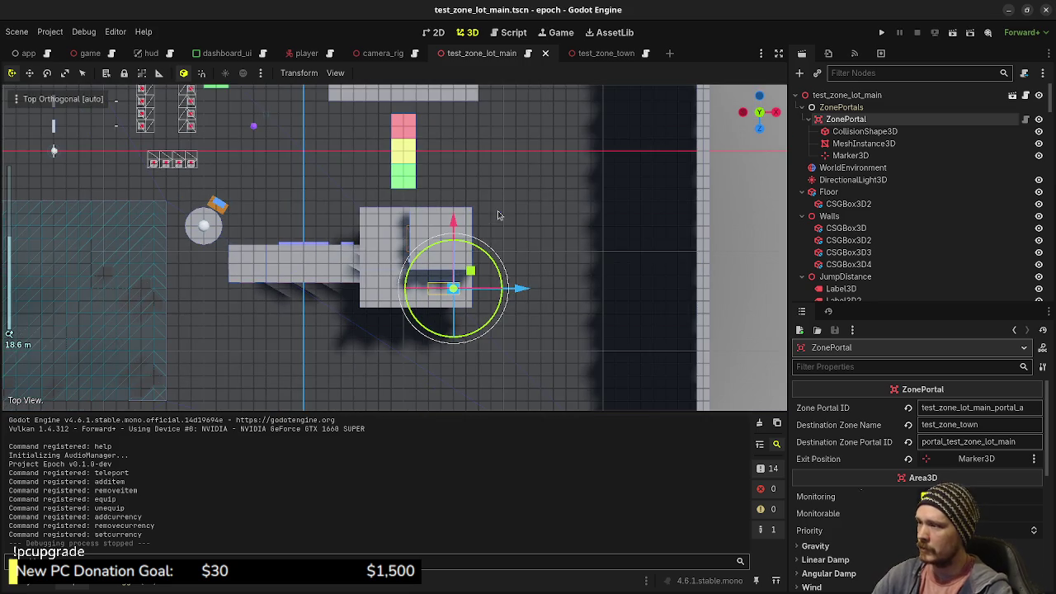
scroll(490, 302, "down", 2)
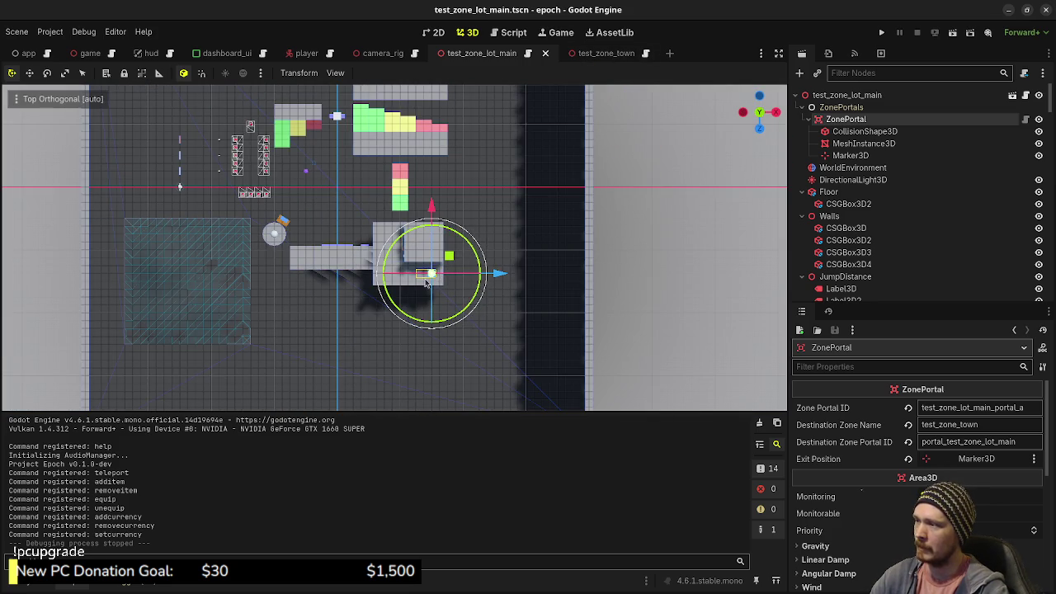
left_click(605, 53)
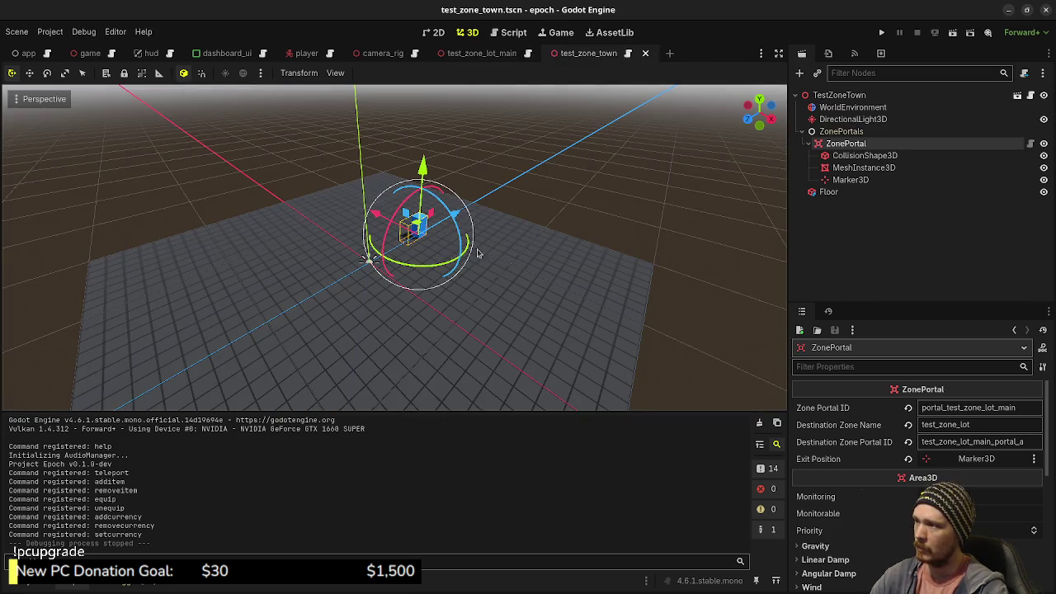
- From top view, rotate the town's ZonePortal 90°, save test_zone_town, and compare with test_zone_lot_main
key("KP_7")
mouse_move(427, 224)
left_mouse_down()
mouse_move(443, 151)
mouse_move(431, 113)
mouse_move(390, 196)
mouse_move(313, 264)
mouse_move(191, 288)
left_mouse_up()
left_click_drag(372, 279, 460, 272)
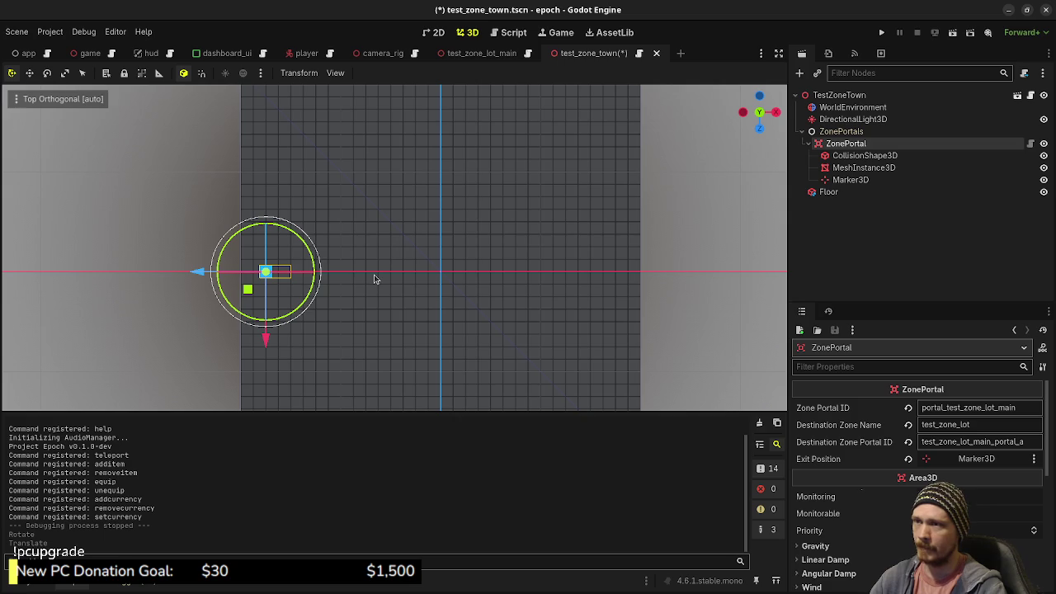
key("ctrl+s")
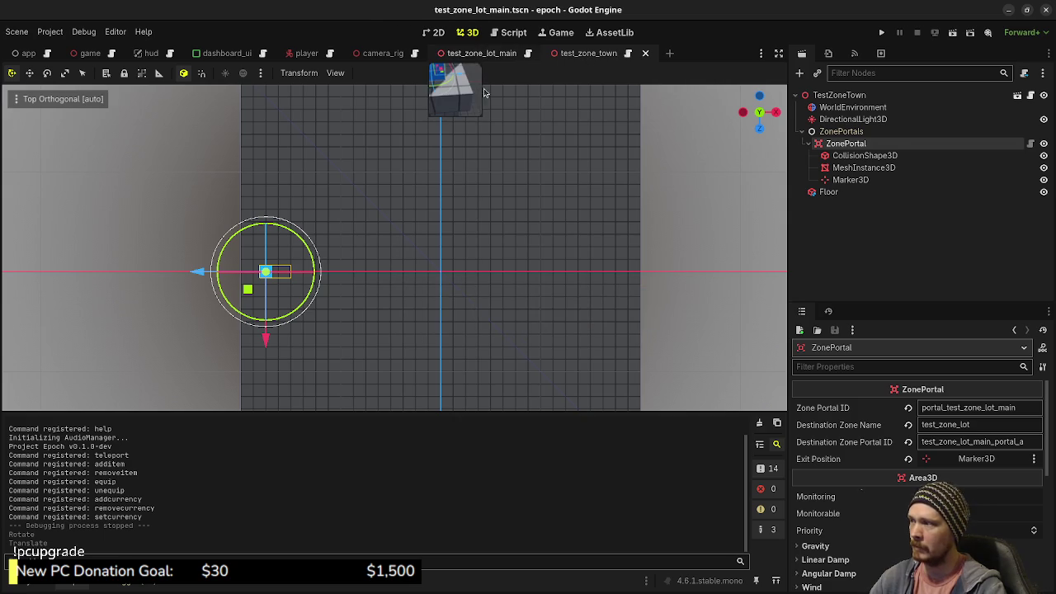
left_click(482, 53)
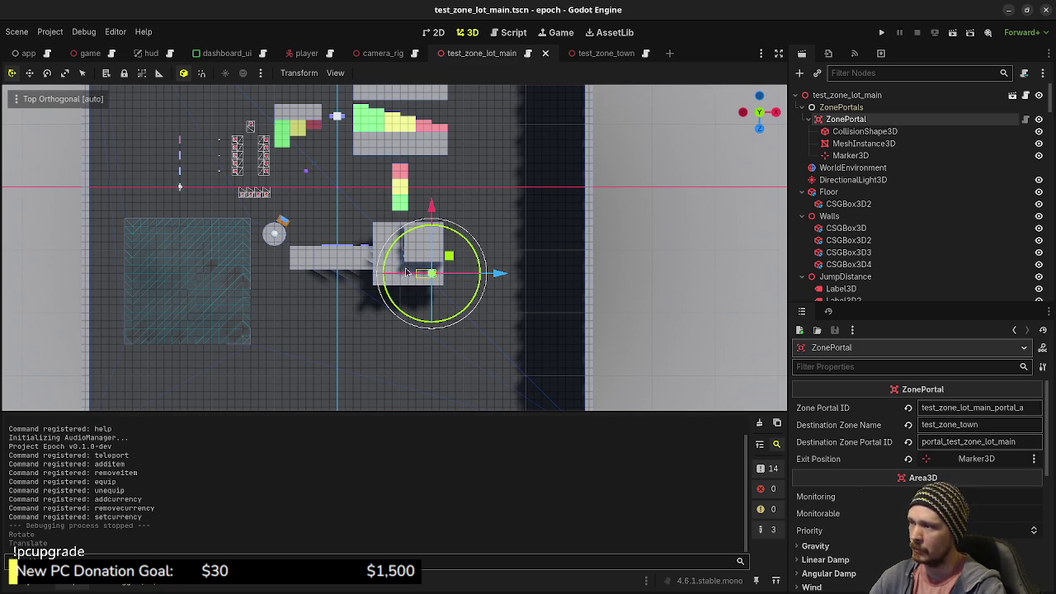
left_click(588, 53)
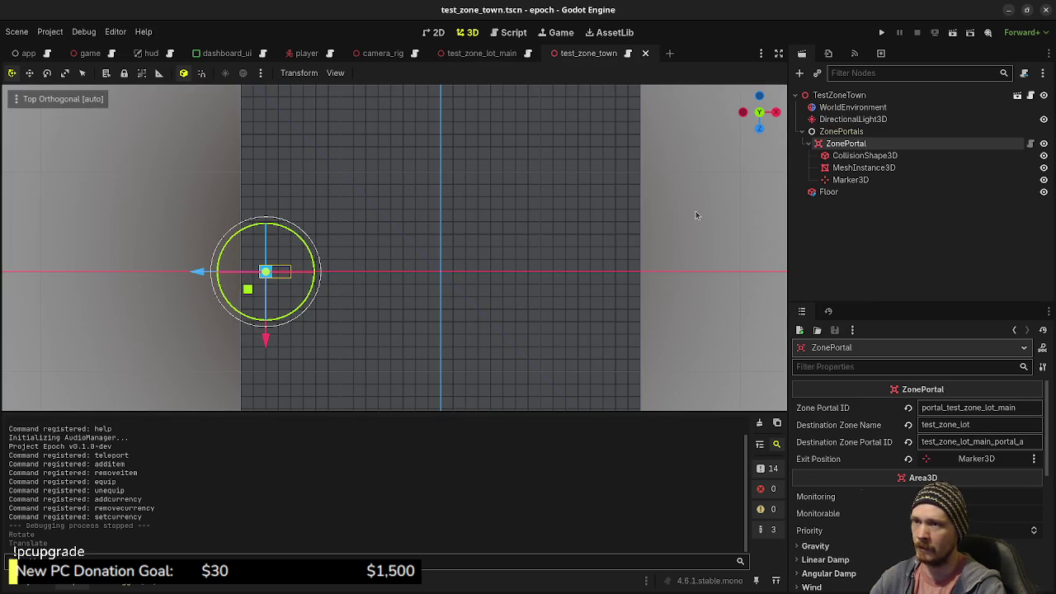
- Select and then deselect the town's Floor node in the Scene dock
left_click(828, 191)
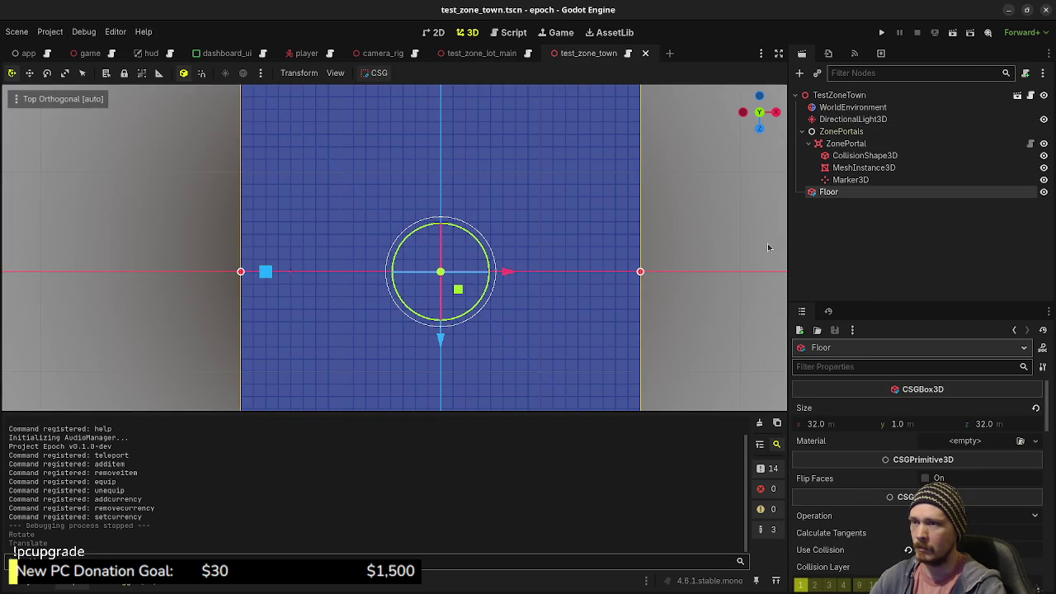
left_click(832, 224)
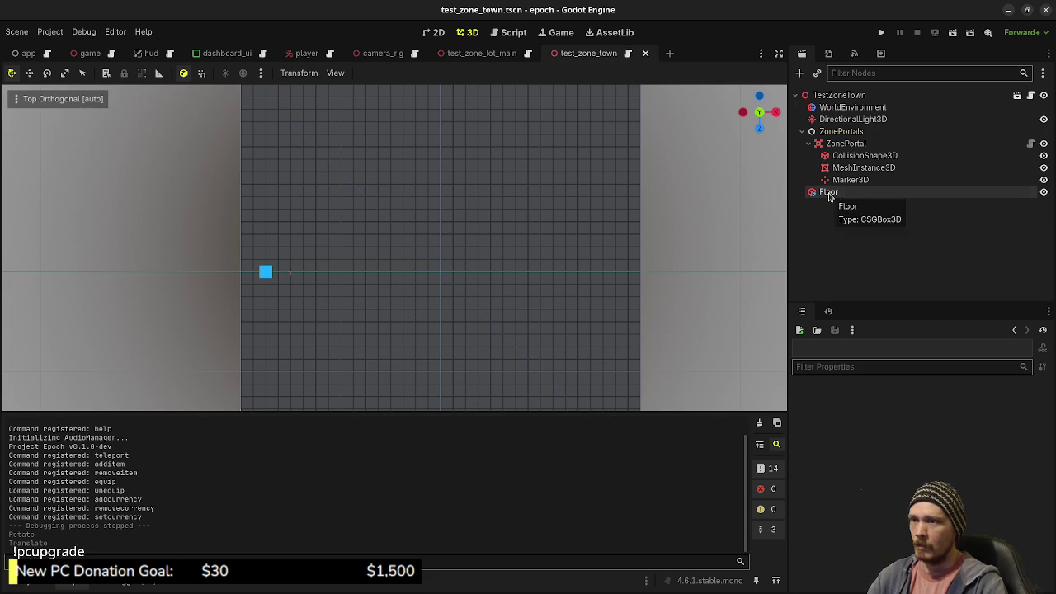
left_click(828, 193)
left_click(840, 234)
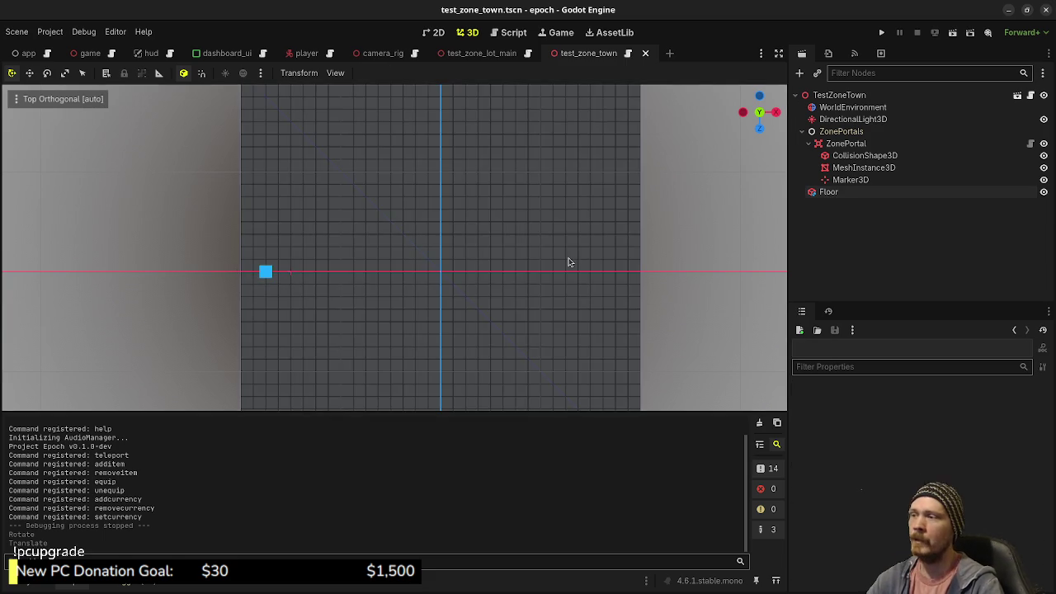
- Collapse ZonePortal and ZonePortals, and show the FileSystem dock at res://assets/zones/test/
scroll(568, 262, "down", 3)
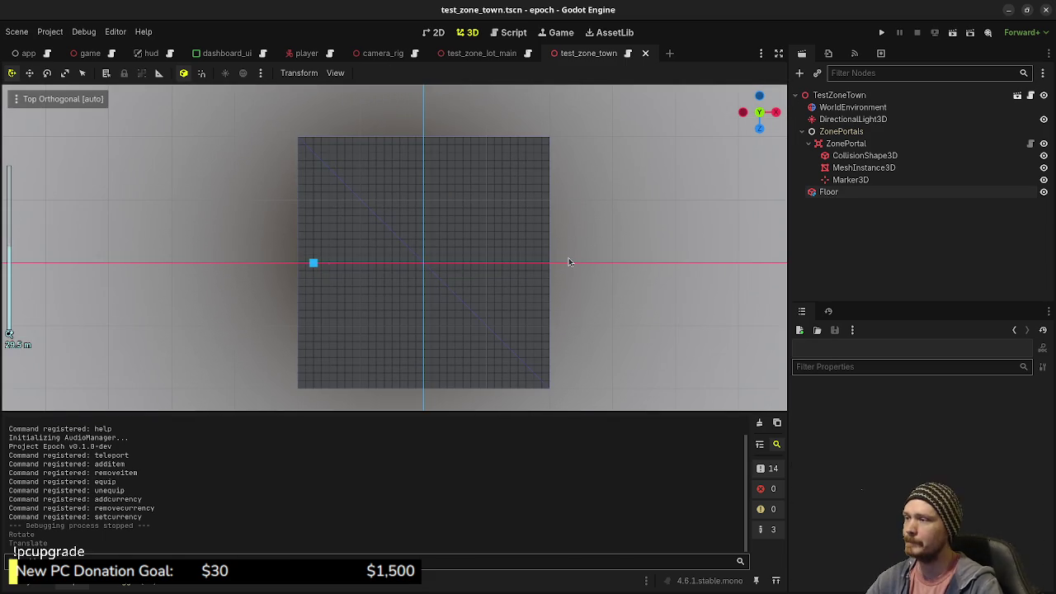
left_click(809, 145)
left_click(801, 131)
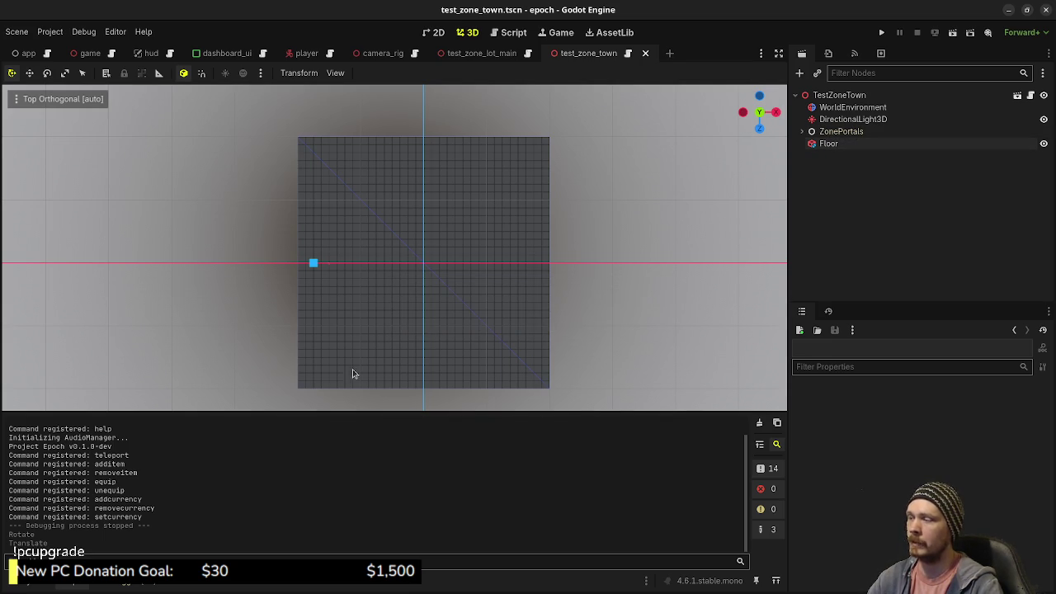
key("alt+f")
scroll(74, 511, "down", 10)
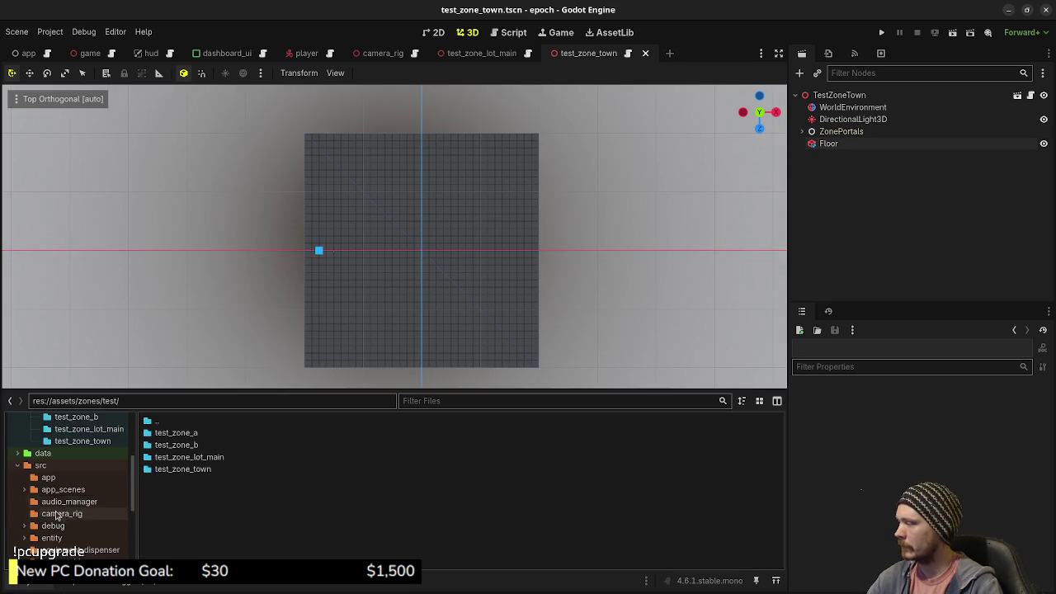
- Create a new scene inherited from res://src/zone/zone.tscn
left_click(57, 560)
right_click(183, 446)
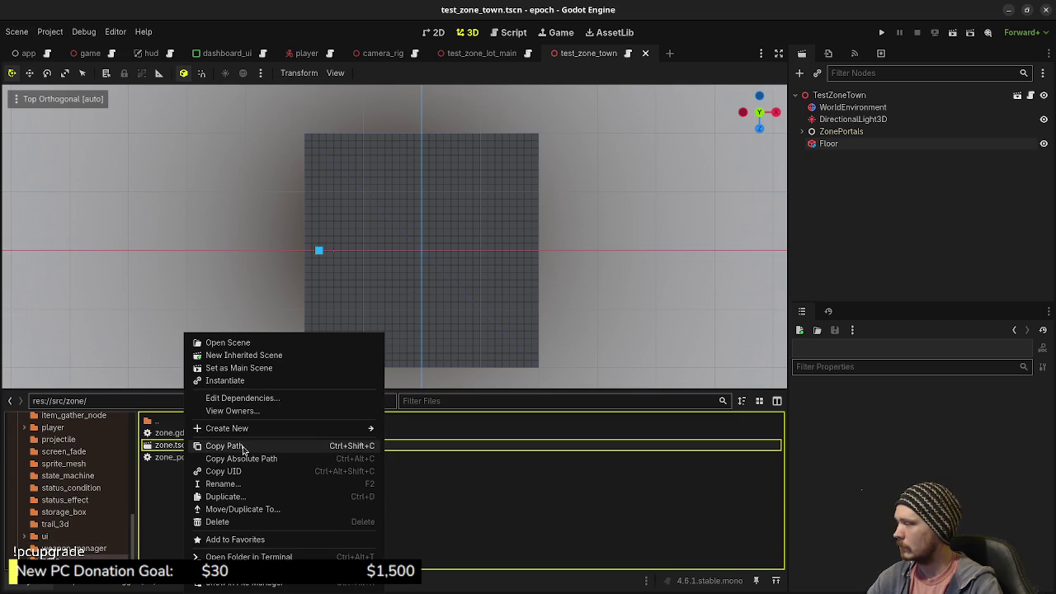
left_click(243, 355)
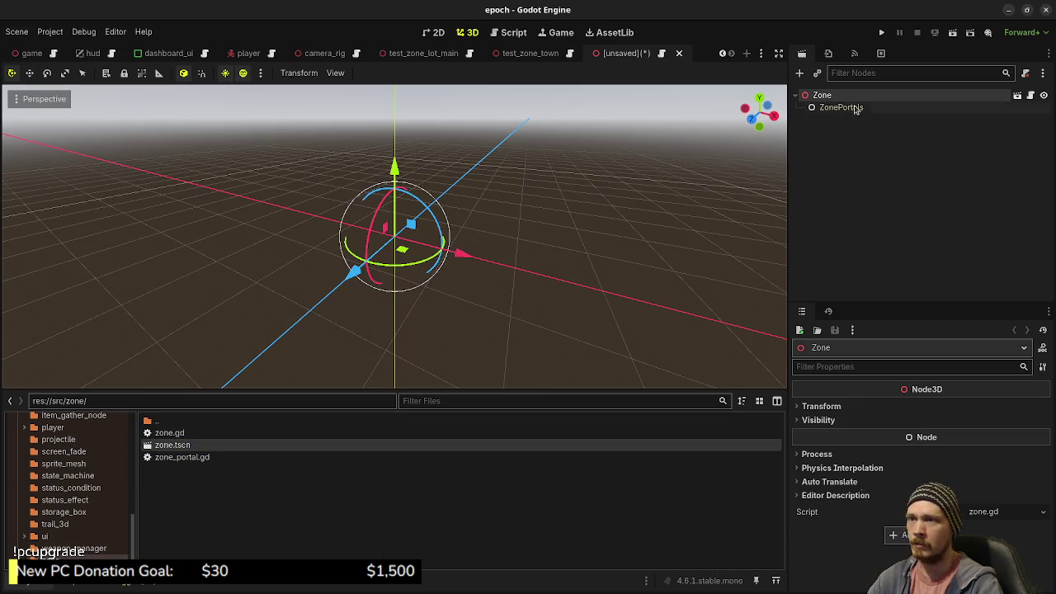
- Rename the inherited scene's root node to TestZoneWilderness and begin saving it
double_click(852, 97)
type("TestZoneWilderness")
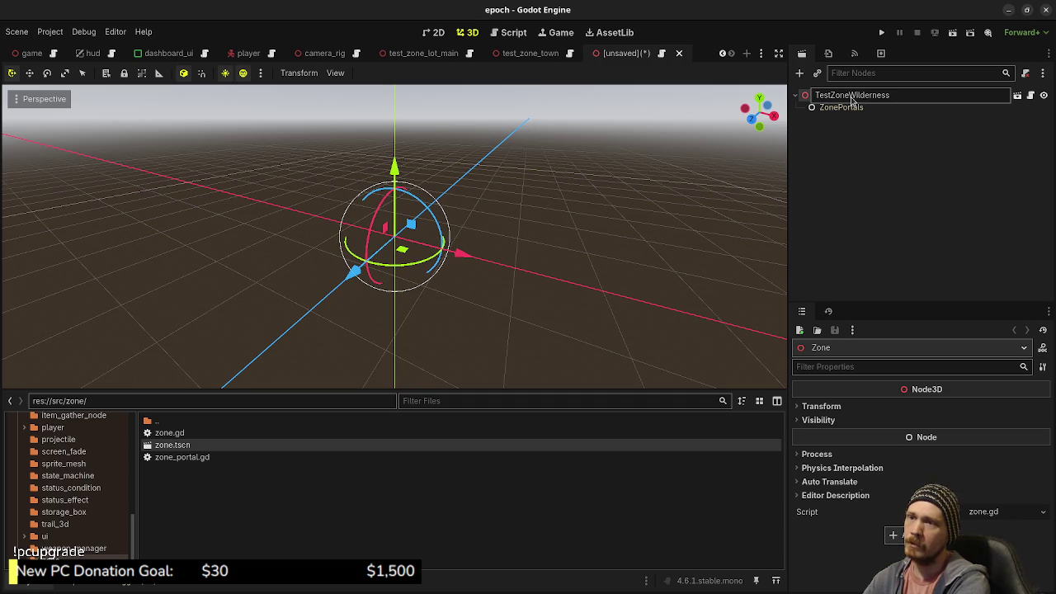
key("Return")
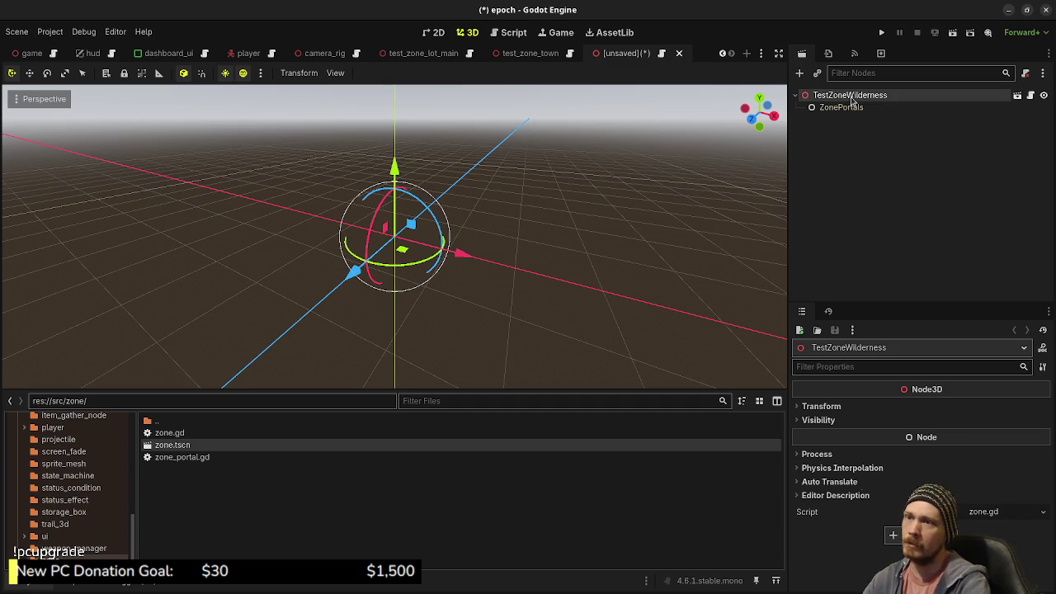
key("ctrl+s")
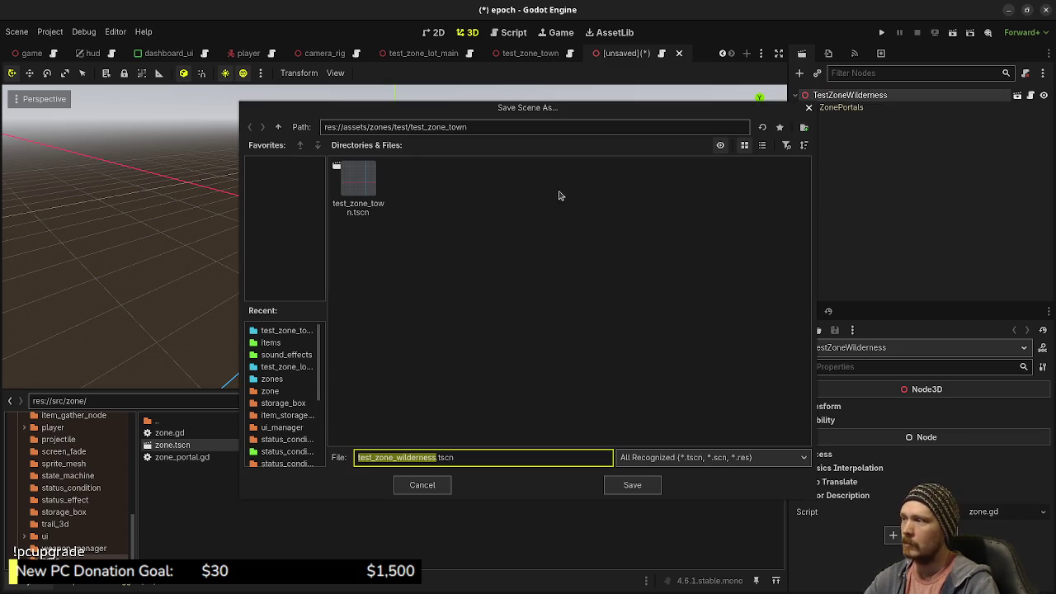
- Save test_zone_wilderness.tscn into a new res://assets/zones/test/test_zone_wilderness folder
left_click(278, 126)
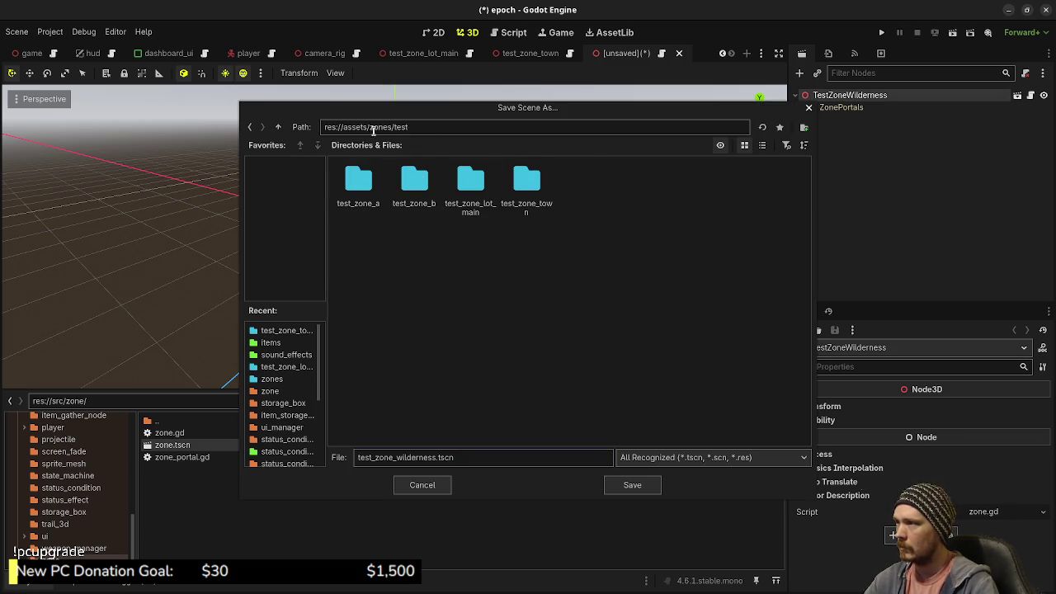
left_click(805, 129)
type("test_zone_wilderness")
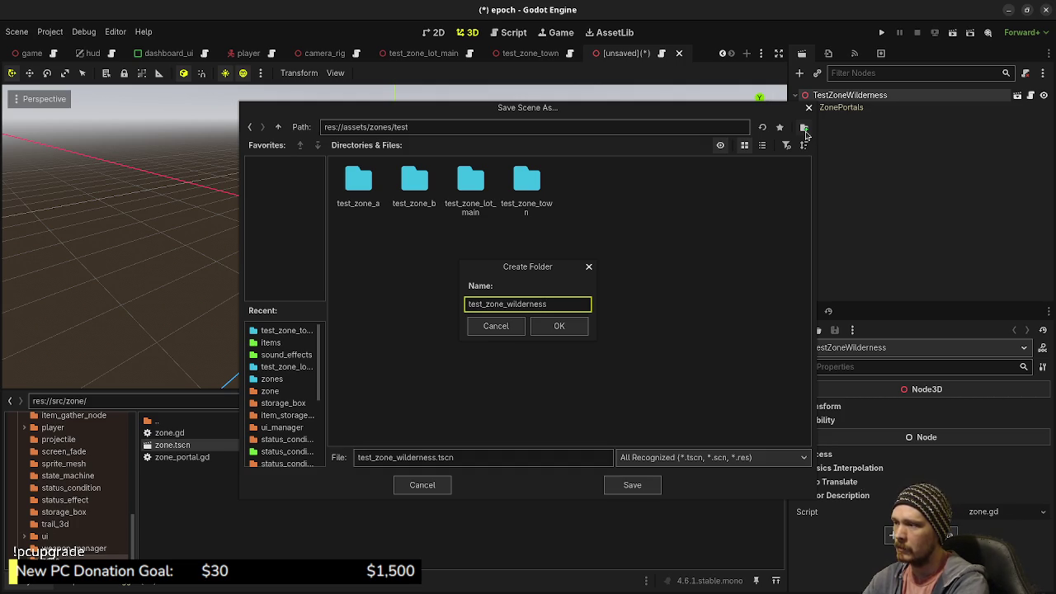
key("Return")
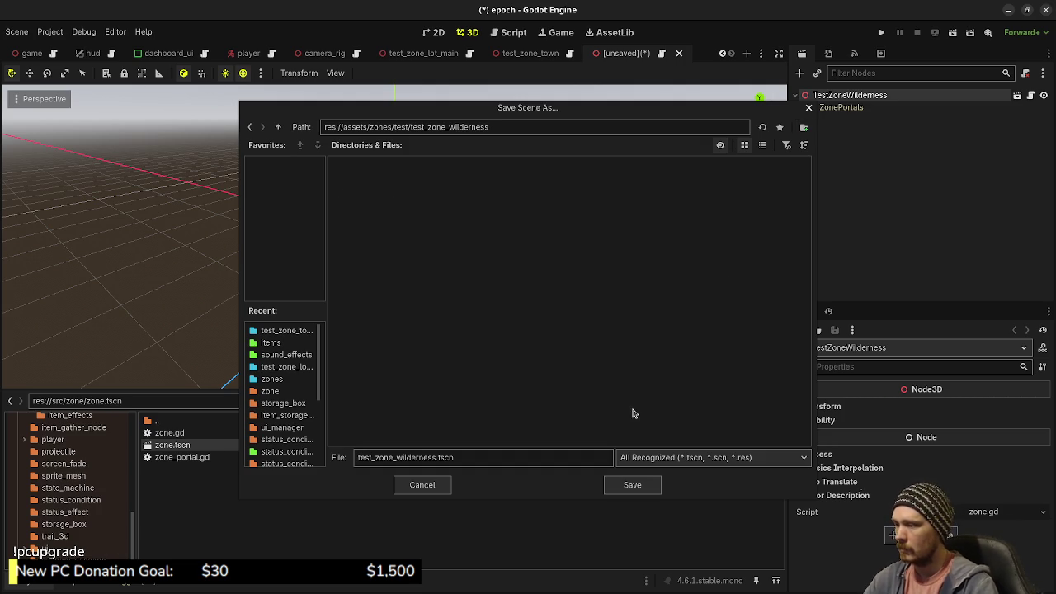
left_click(630, 484)
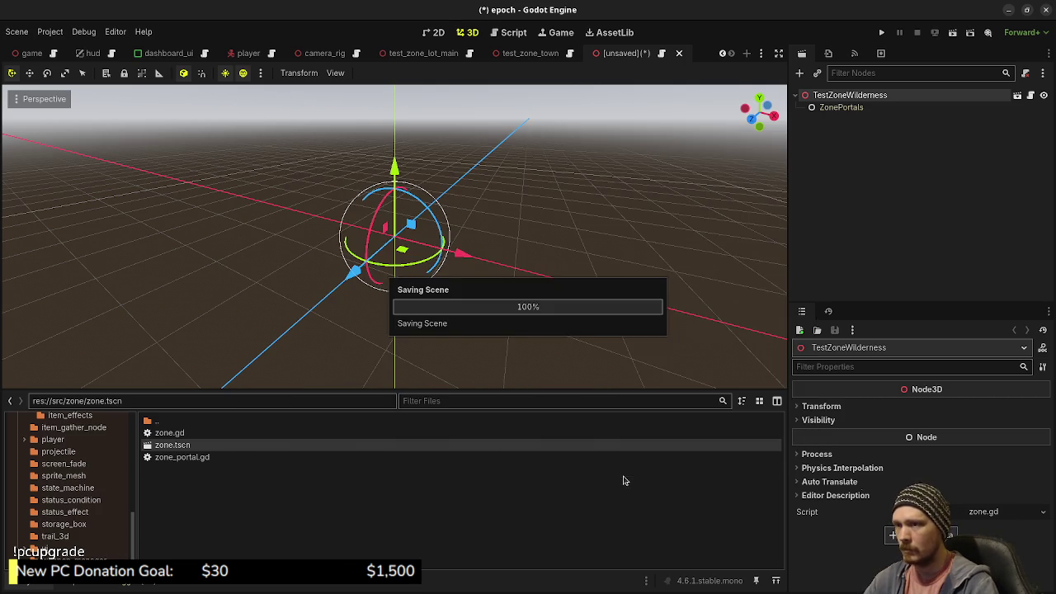
- Add the preview sun and preview environment to the wilderness scene and save it
left_click(261, 73)
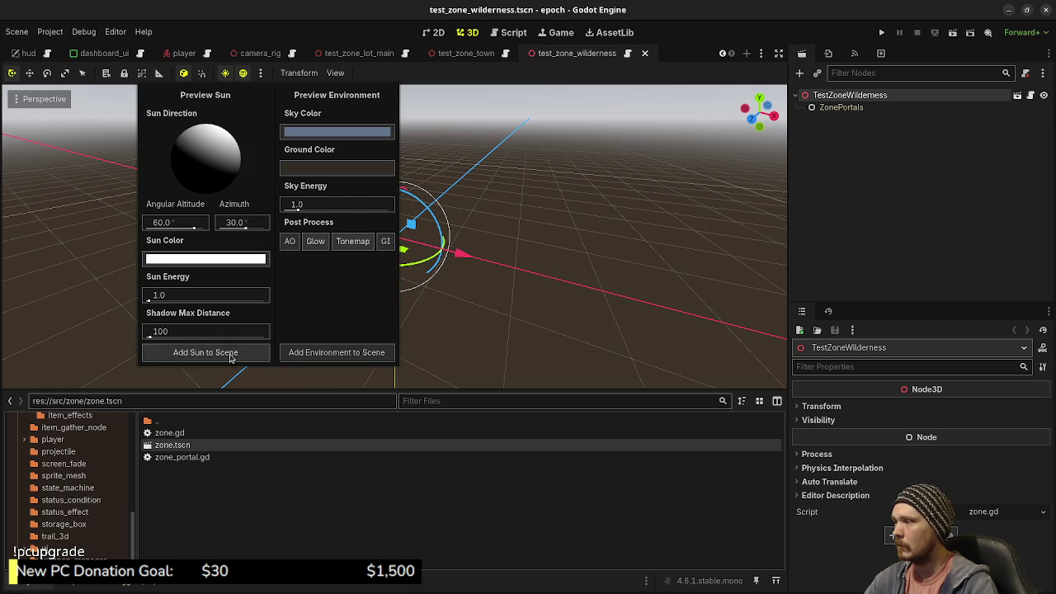
left_click(205, 353)
left_click(260, 72)
left_click(336, 352)
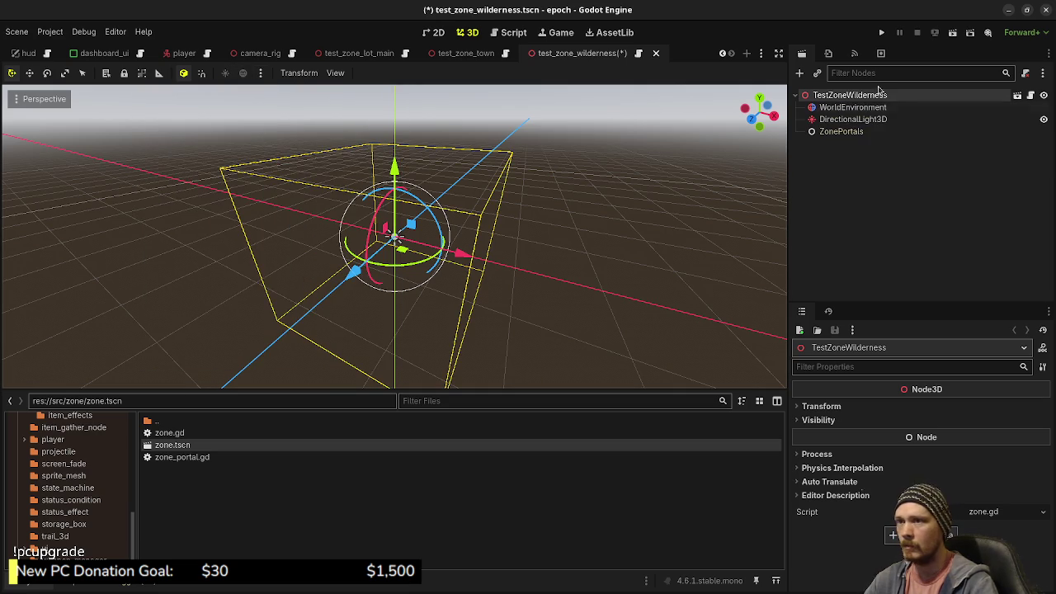
key("ctrl+s")
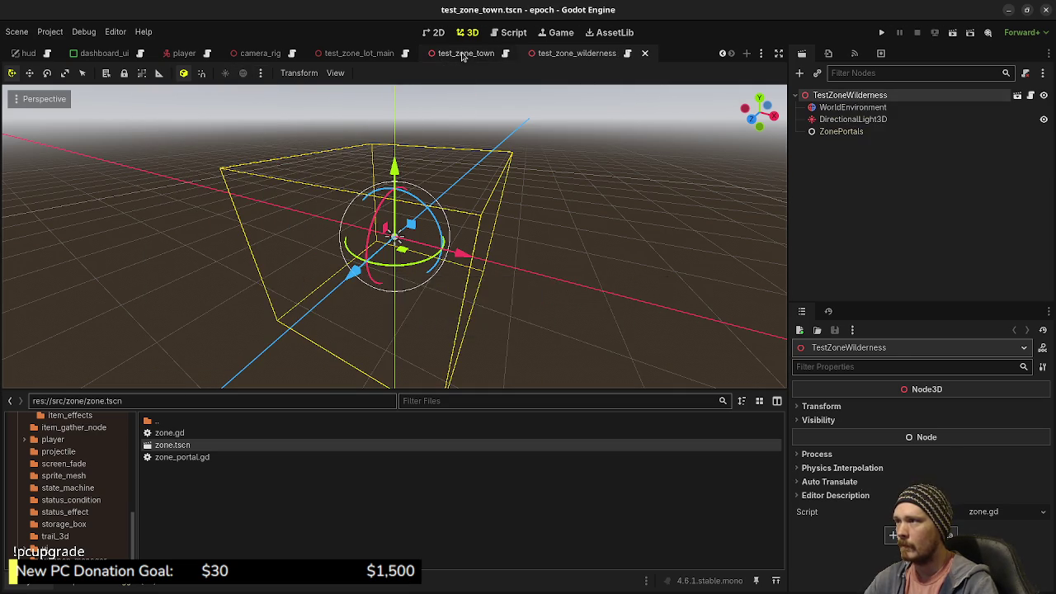
- Copy test_zone_town's Floor node and paste it under TestZoneWilderness
left_click(463, 54)
left_click(841, 131)
right_click(829, 144)
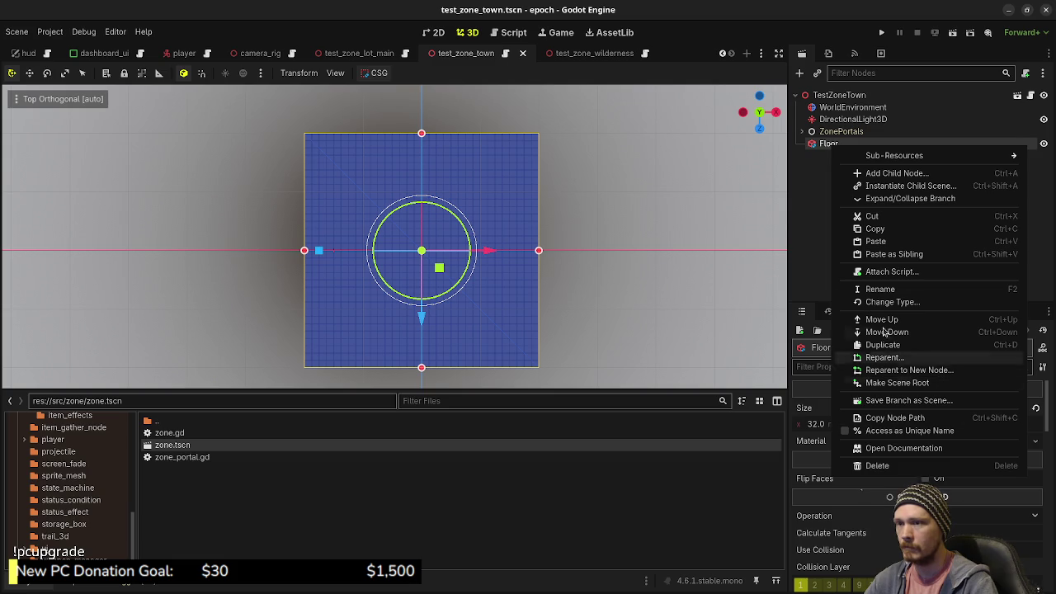
left_click(876, 229)
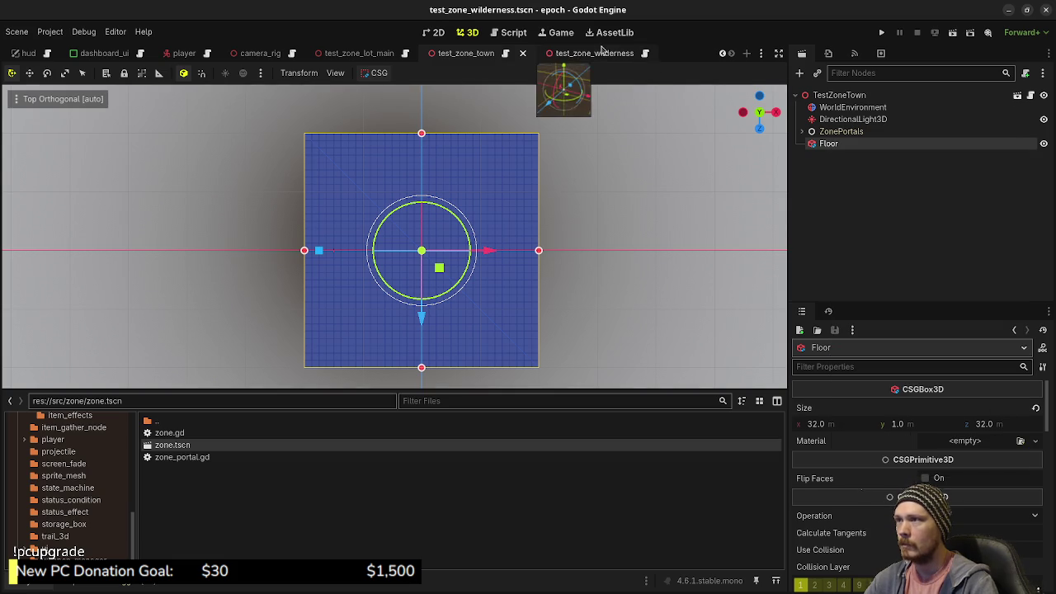
left_click(602, 53)
right_click(829, 101)
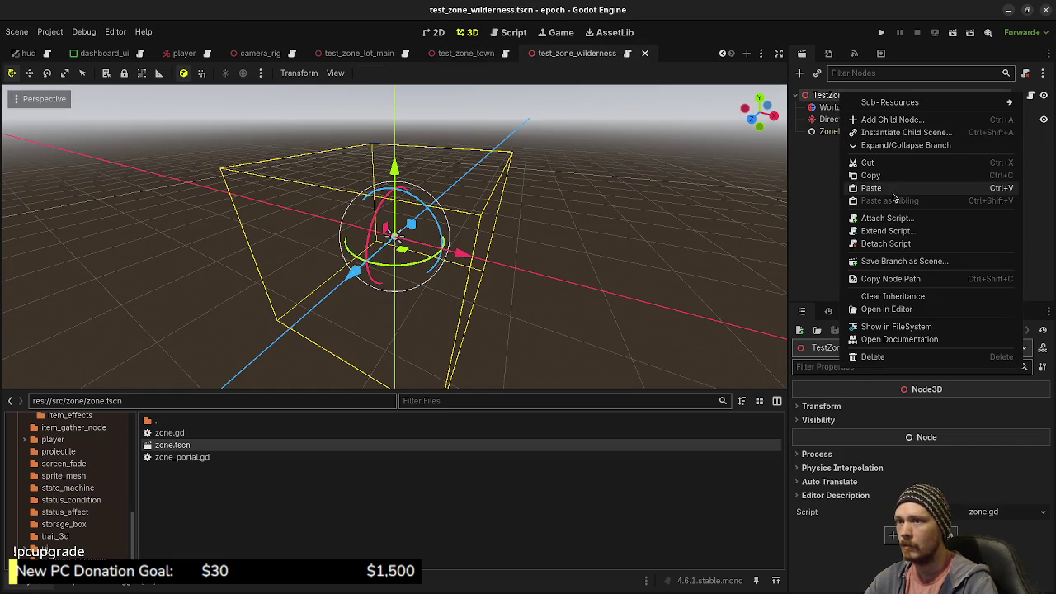
left_click(891, 193)
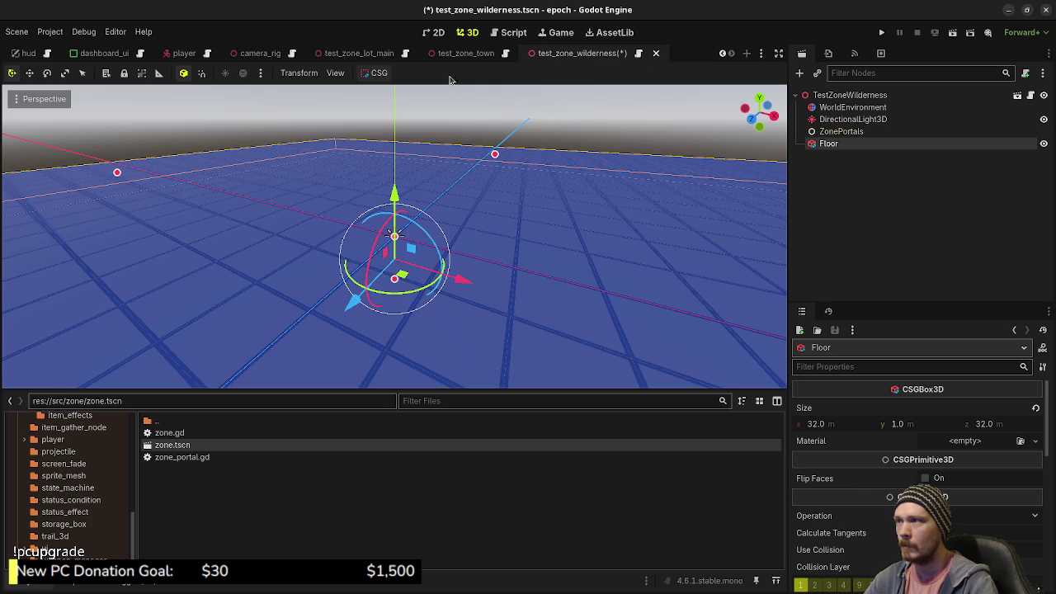
left_click(462, 52)
left_click(801, 131)
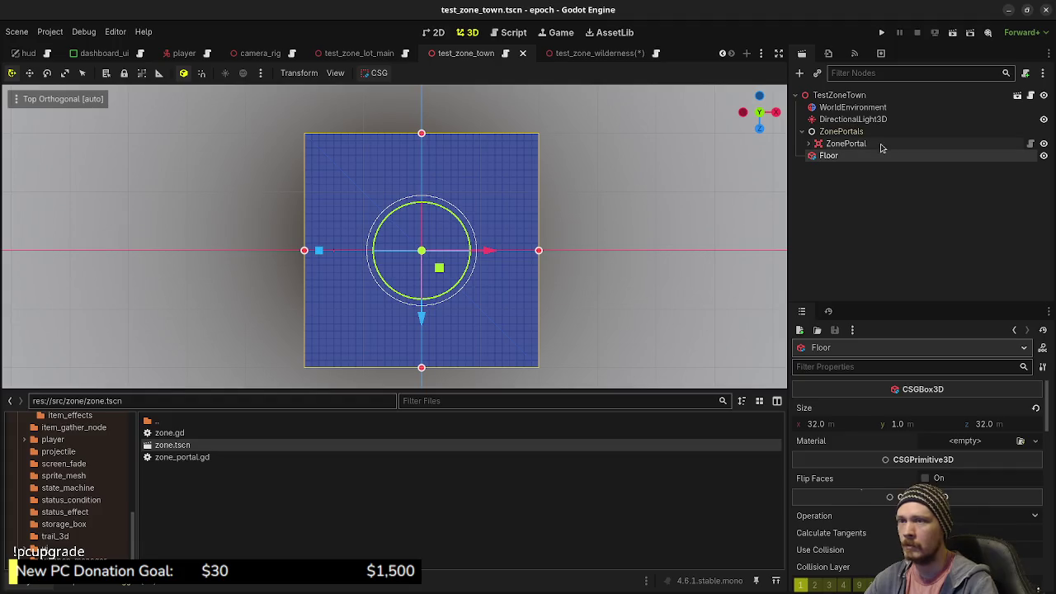
- Duplicate the town's ZonePortal into ZonePortal2 and rotate the copy 90°
left_click(845, 145)
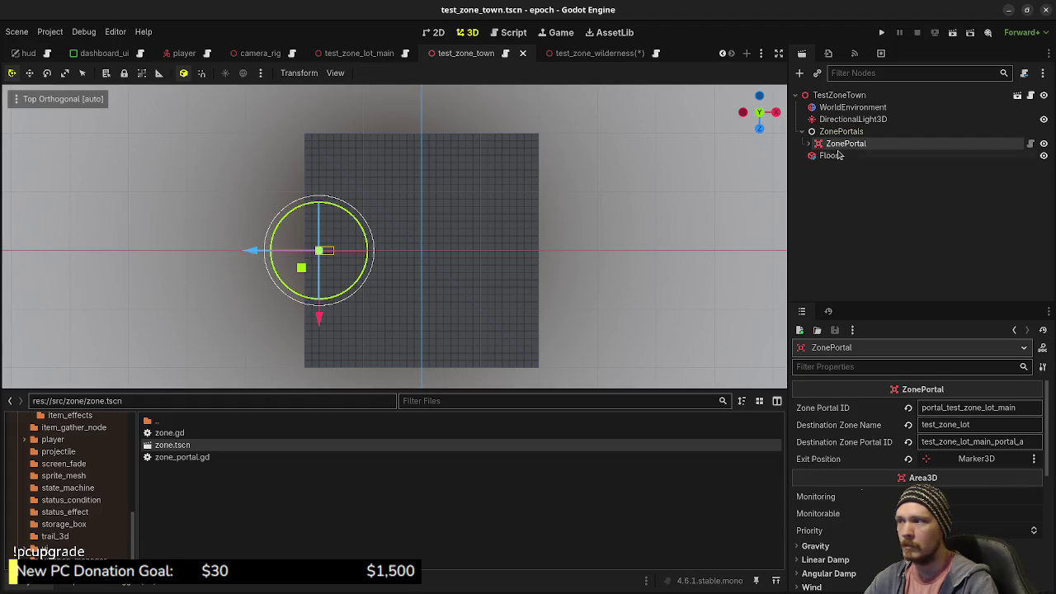
key("ctrl+d")
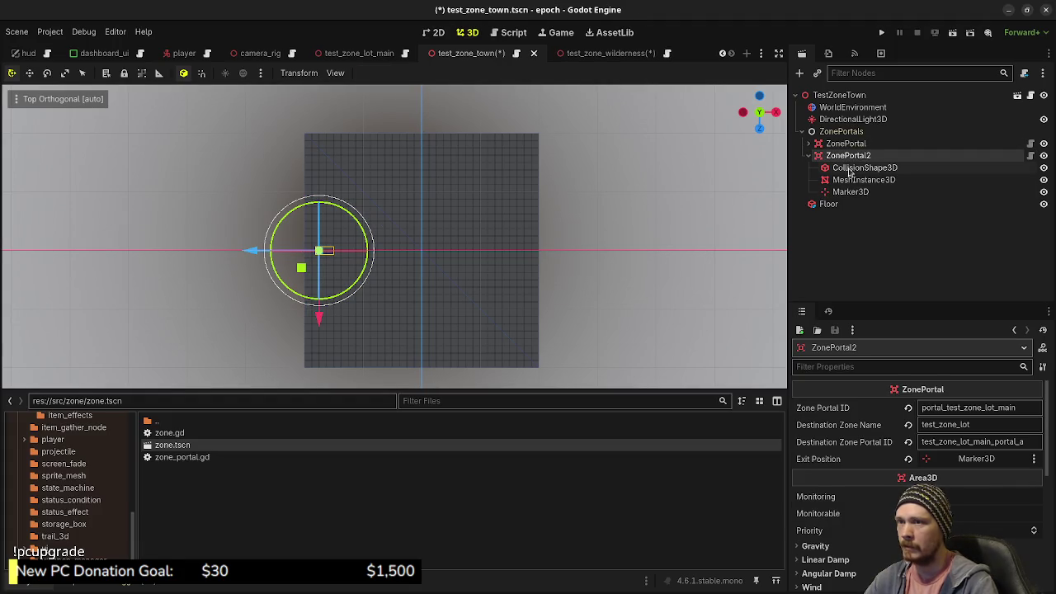
mouse_move(362, 264)
left_mouse_down()
mouse_move(318, 306)
mouse_move(301, 250)
mouse_move(414, 169)
mouse_move(437, 117)
mouse_move(484, 122)
mouse_move(477, 130)
left_mouse_up()
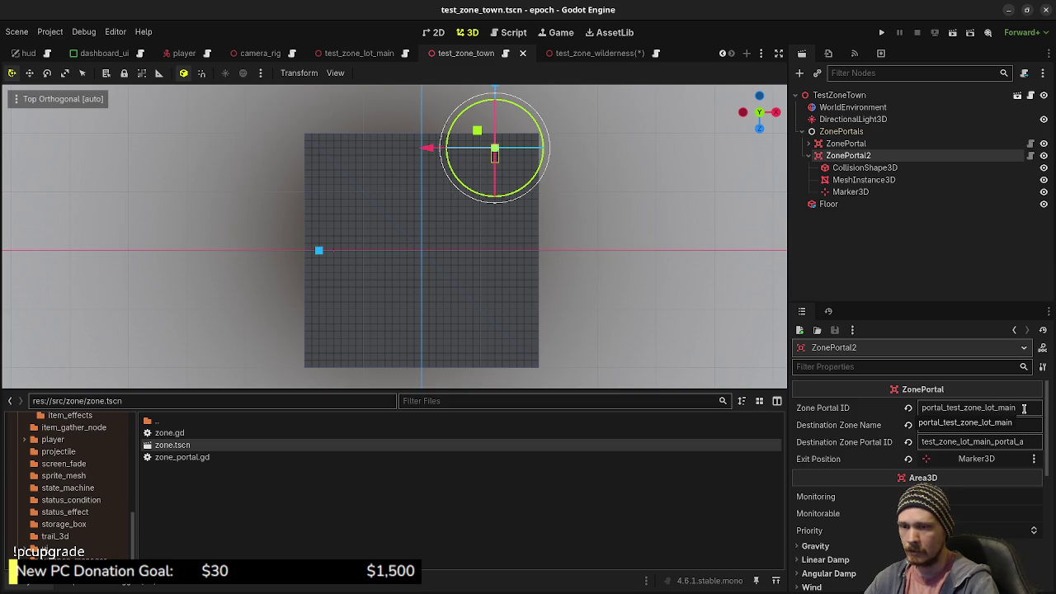
- Change ZonePortal2's ID to portal_test_zone_wilderness and its destination zone to test_zone_wilderness
mouse_move(1024, 408)
left_mouse_down()
mouse_move(961, 406)
mouse_move(983, 405)
left_mouse_up()
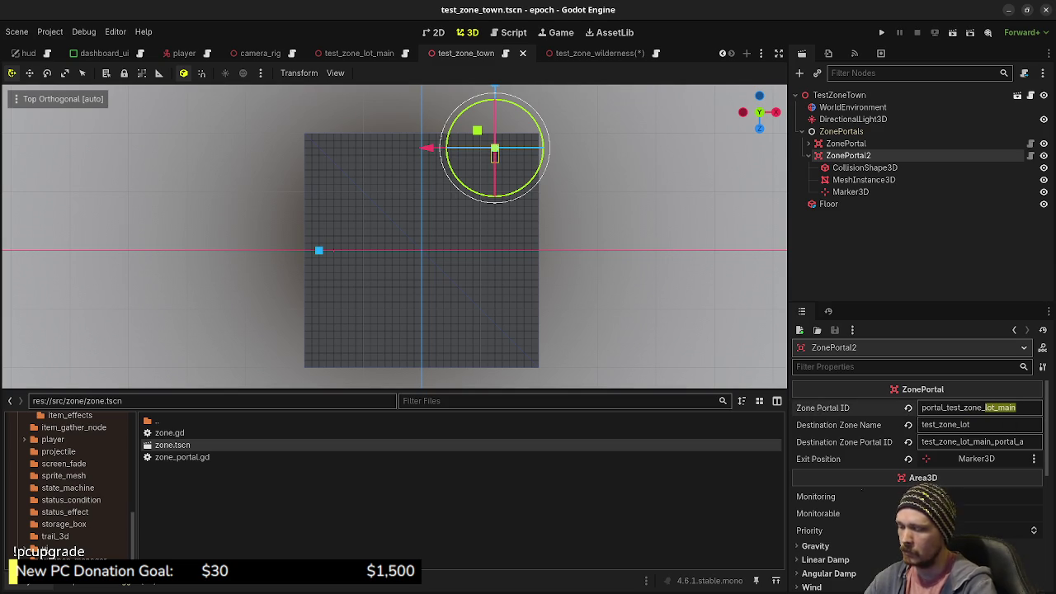
type("wilderness")
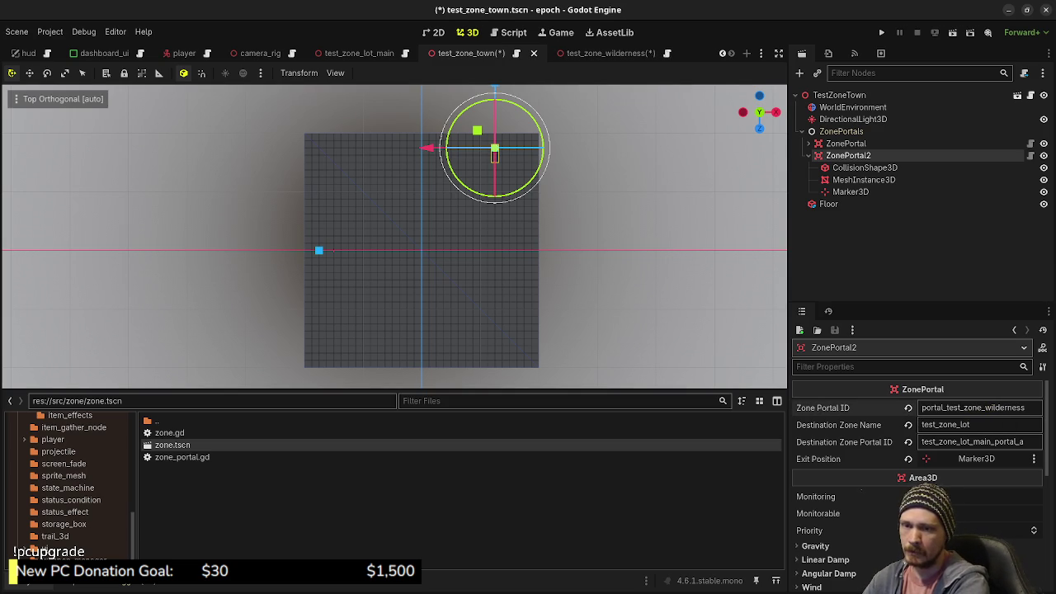
left_click(978, 425)
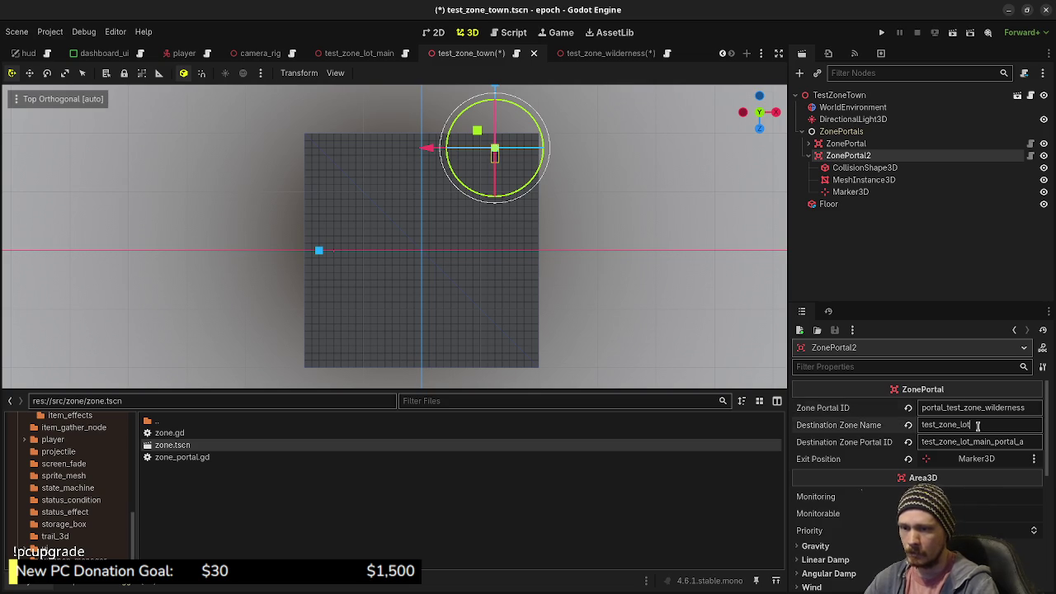
key("BackSpace")
key("BackSpace")
key("BackSpace")
type("wilderness")
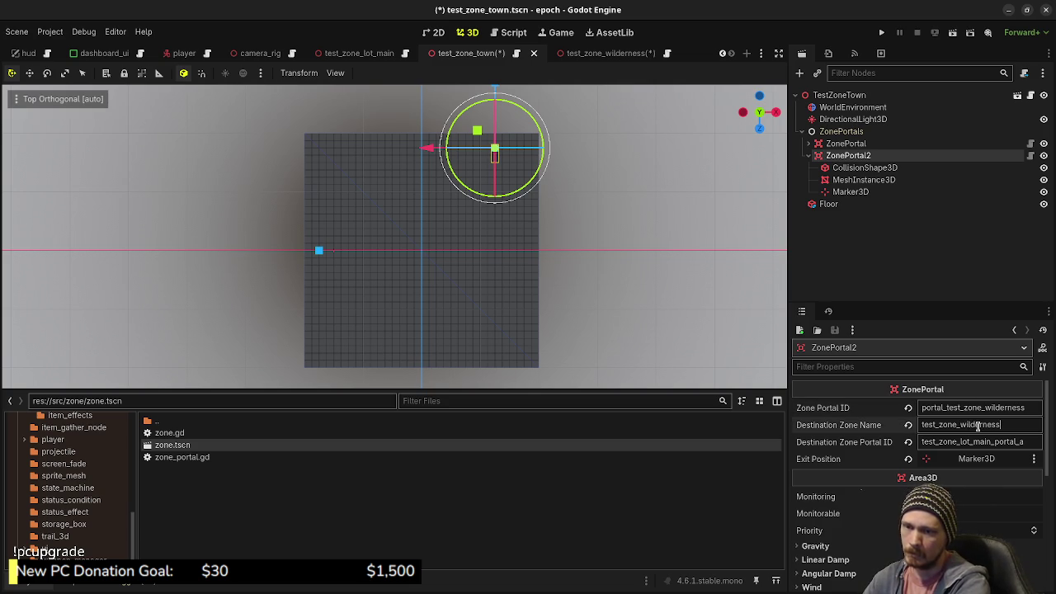
key("Return")
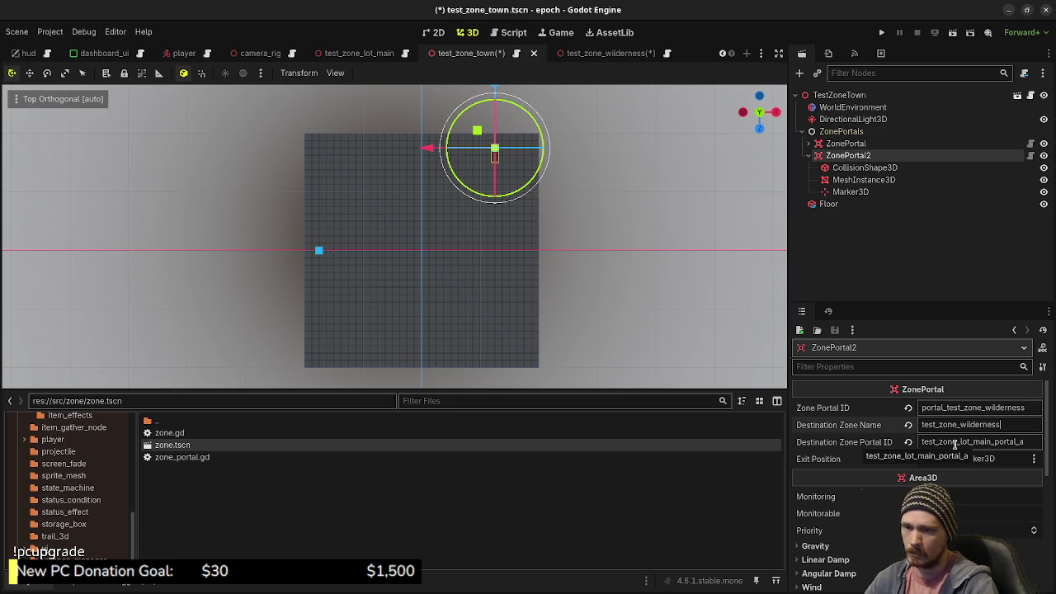
- Set ZonePortal2's destination portal ID to portal_test_zone_town and save the town scene
left_click(964, 443)
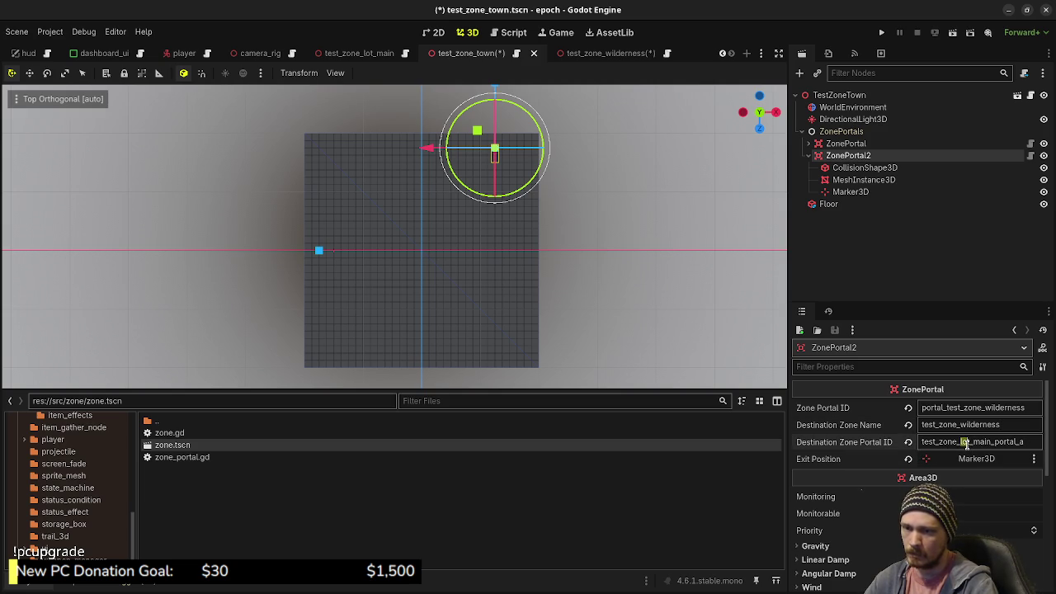
type("wilderness")
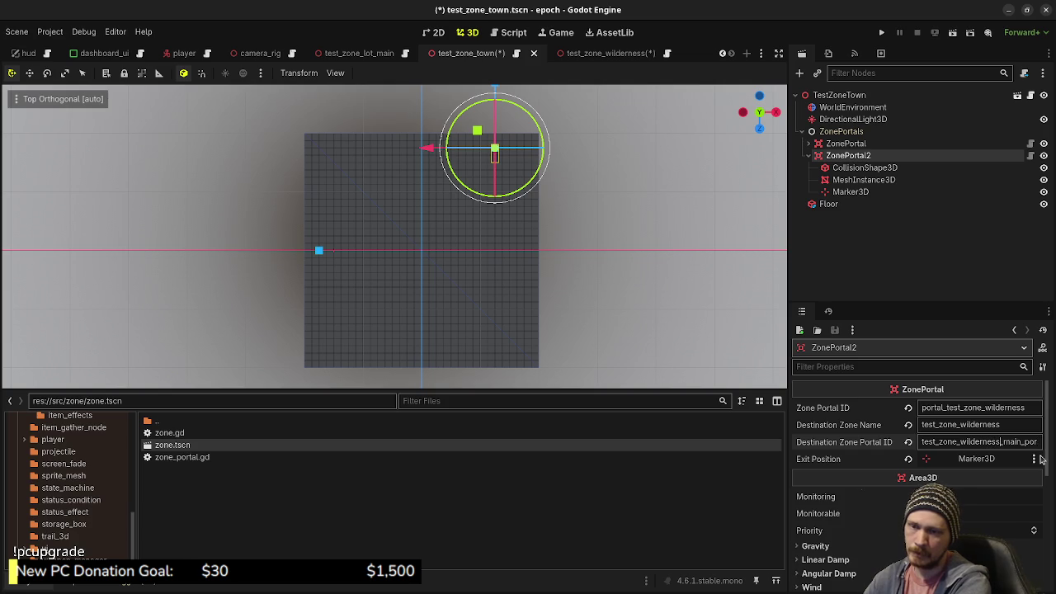
left_click_drag(1016, 443, 1038, 442)
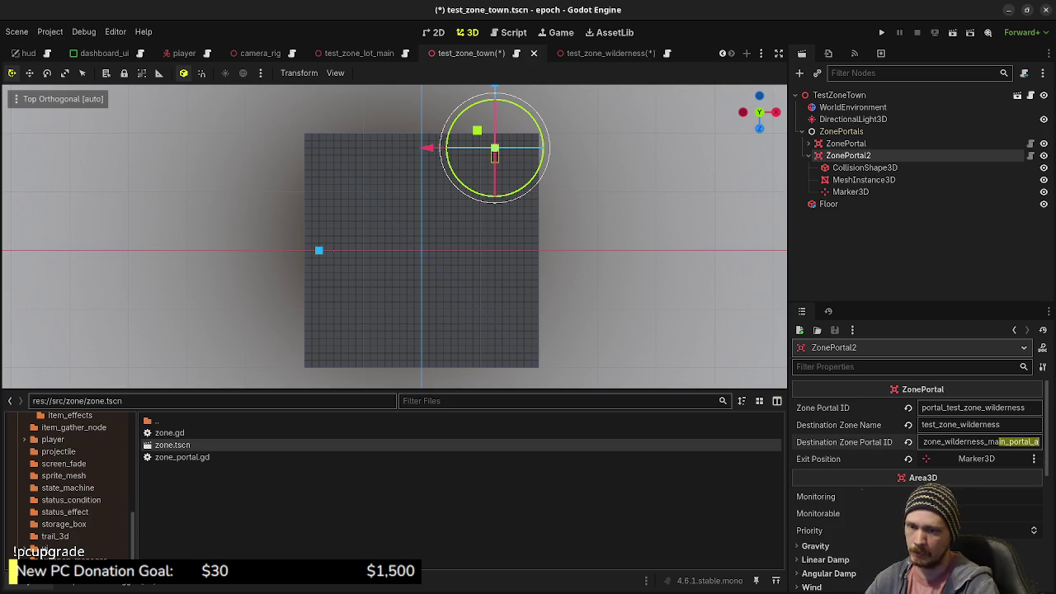
double_click(964, 444)
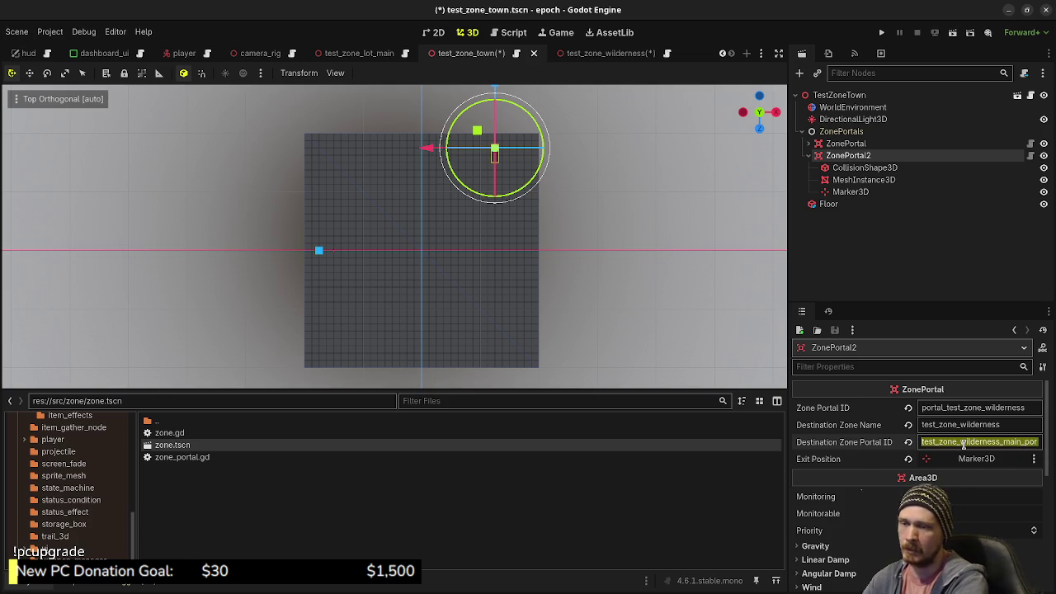
type("portal_test_zone_town")
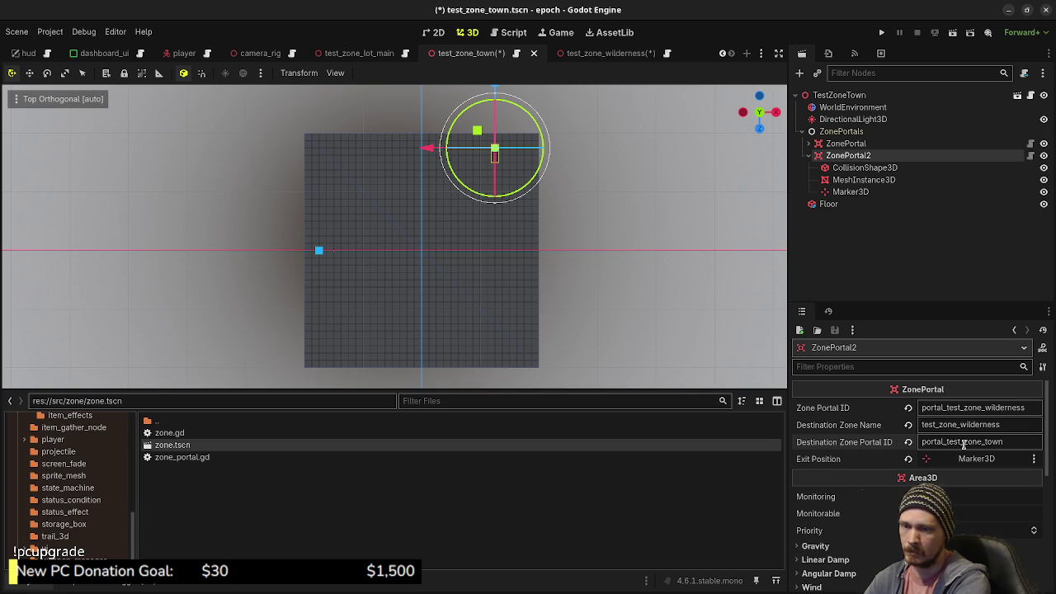
key("ctrl+s")
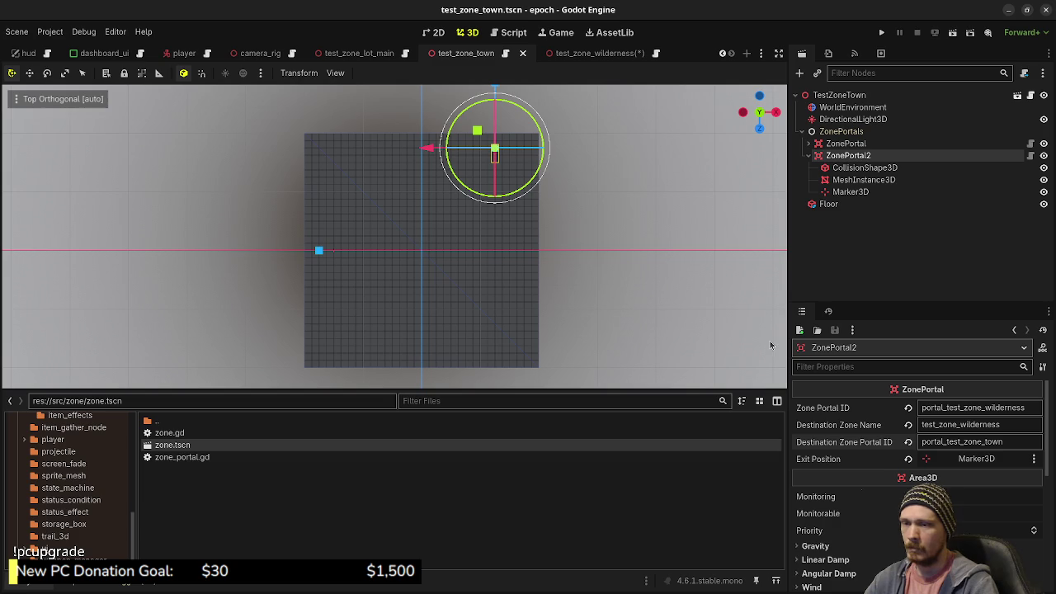
left_click(845, 144)
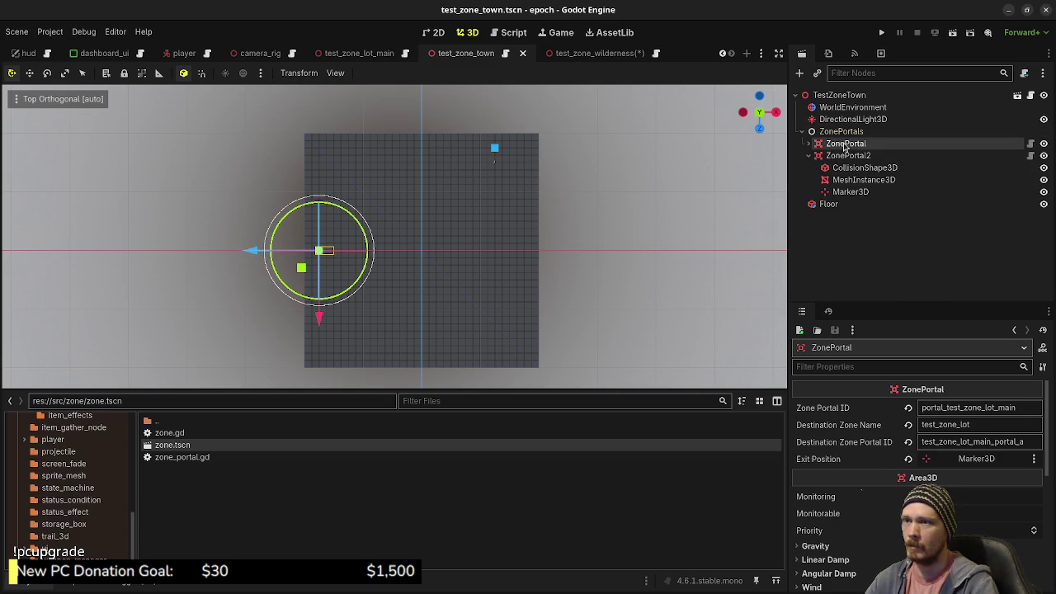
- Copy the town's ZonePortal and paste it under ZonePortals in test_zone_wilderness
right_click(845, 146)
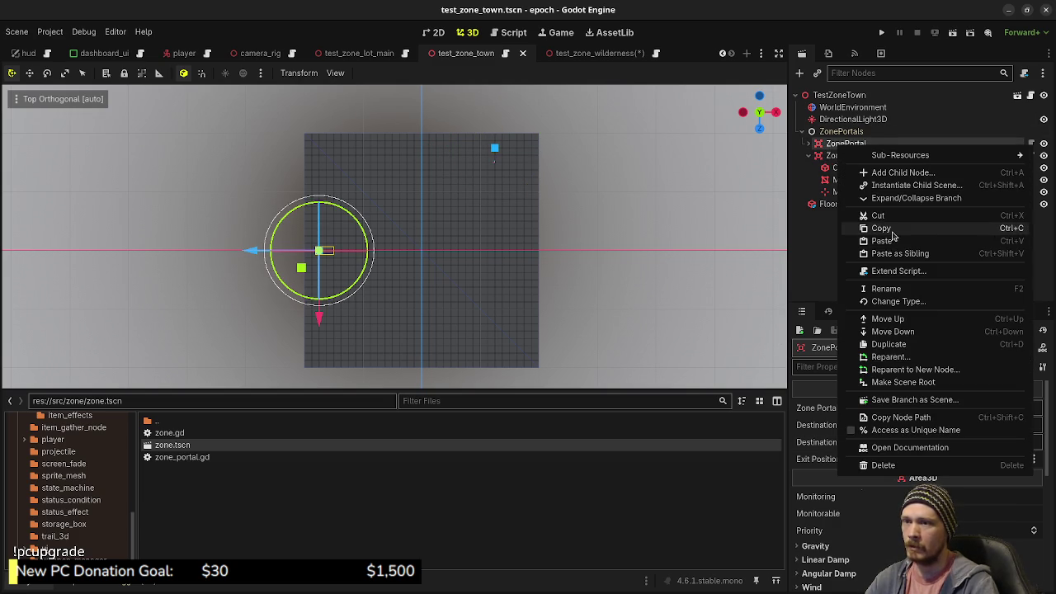
left_click(872, 226)
left_click(595, 53)
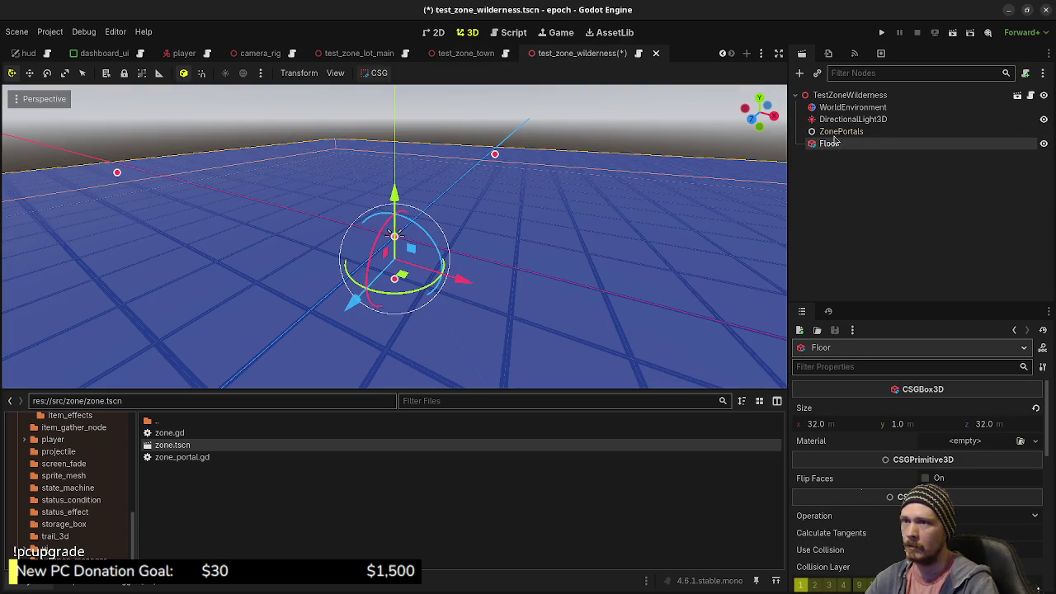
left_click(834, 135)
right_click(836, 133)
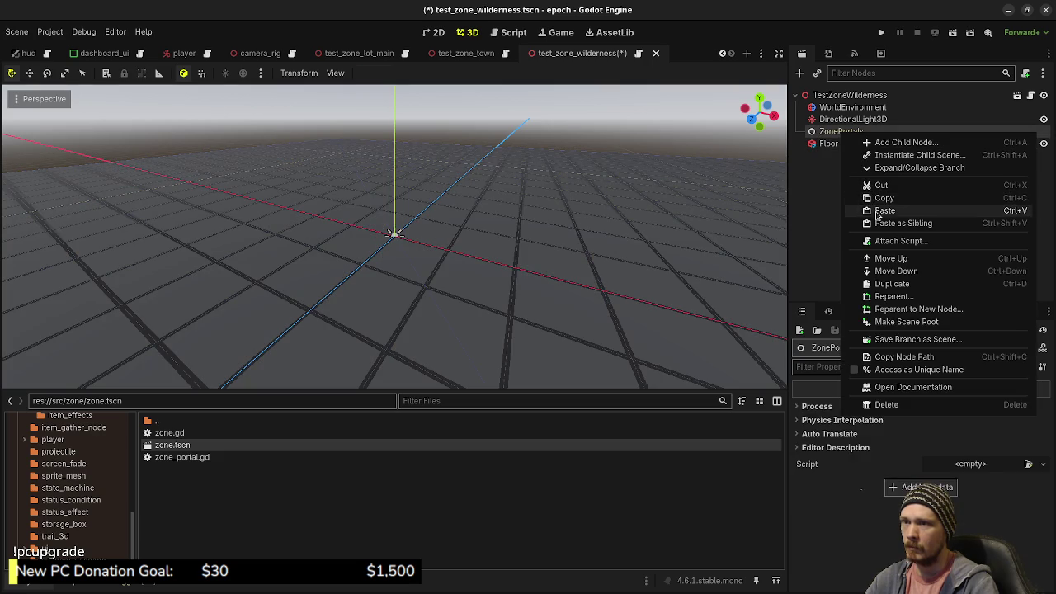
left_click(873, 208)
- Rotate the pasted portal 90°, move it to the floor's lower edge, and save
key("KP_7")
key("f")
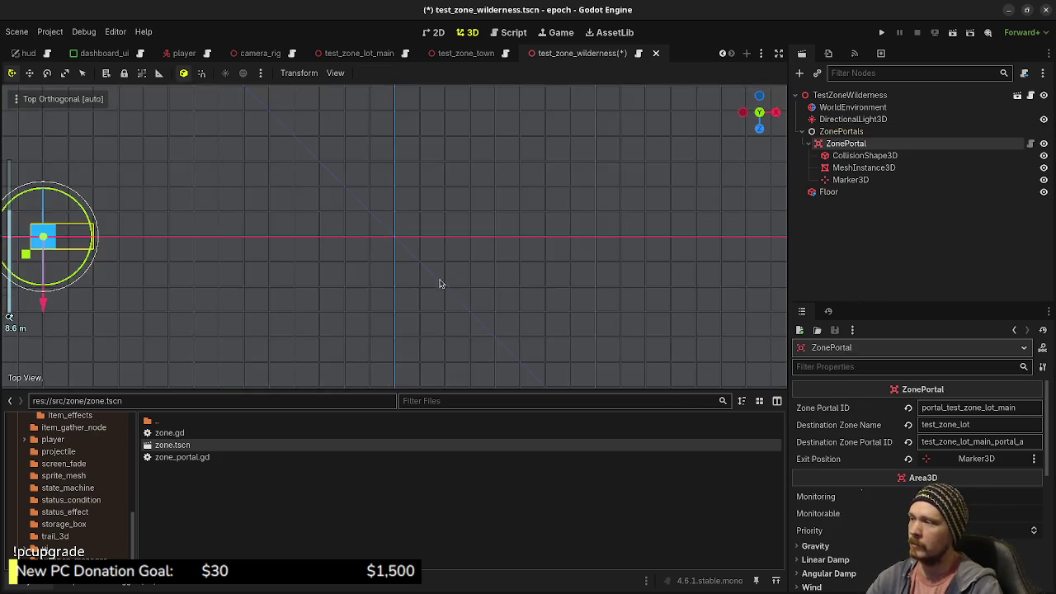
mouse_move(264, 275)
left_mouse_down()
mouse_move(277, 225)
mouse_move(269, 210)
left_mouse_up()
scroll(413, 278, "down", 3)
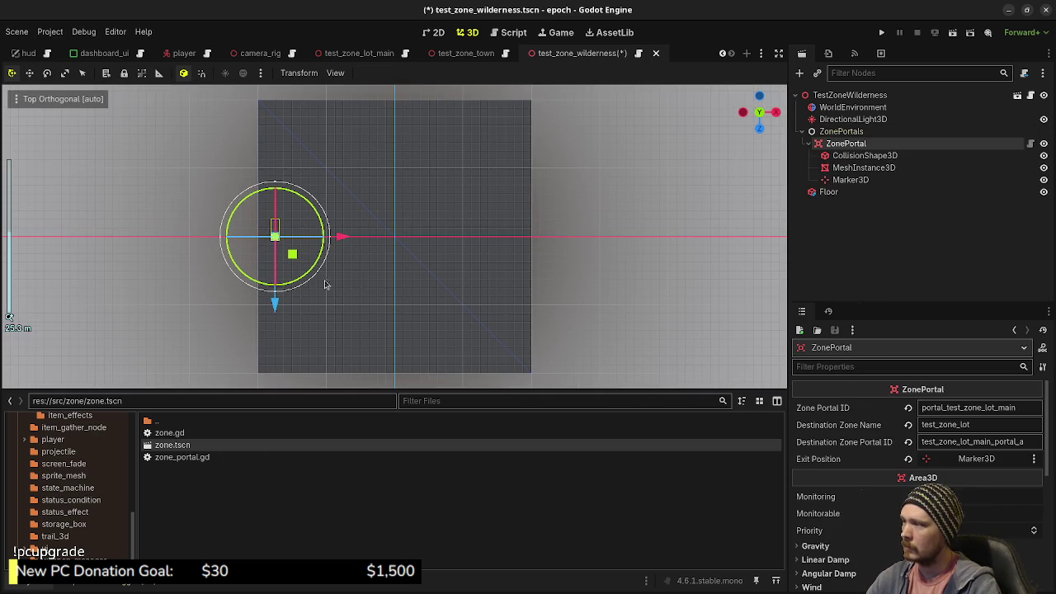
left_click_drag(292, 256, 497, 371)
key("ctrl+s")
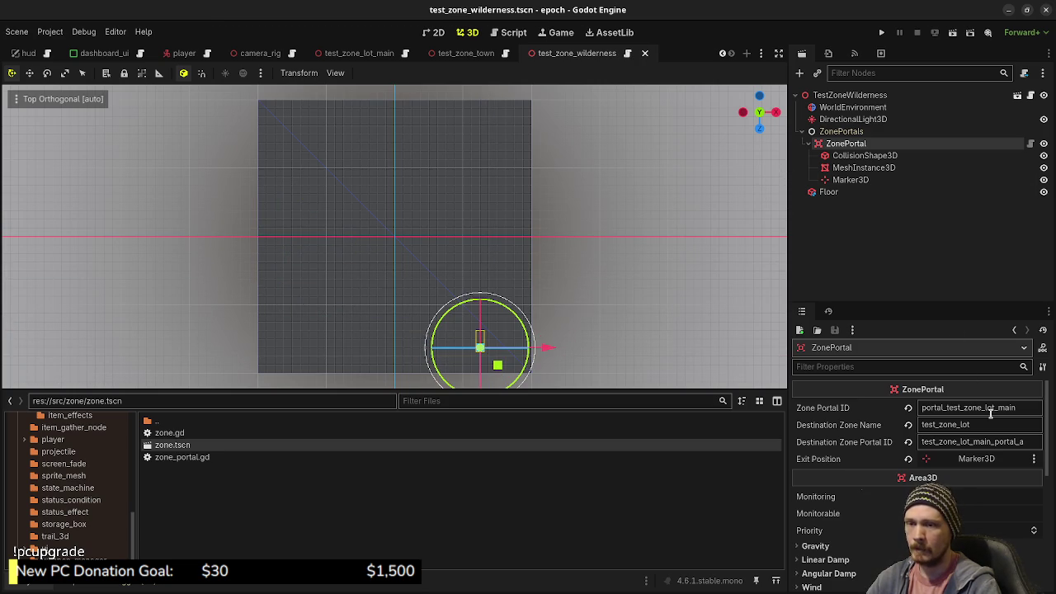
left_click_drag(1021, 407, 984, 413)
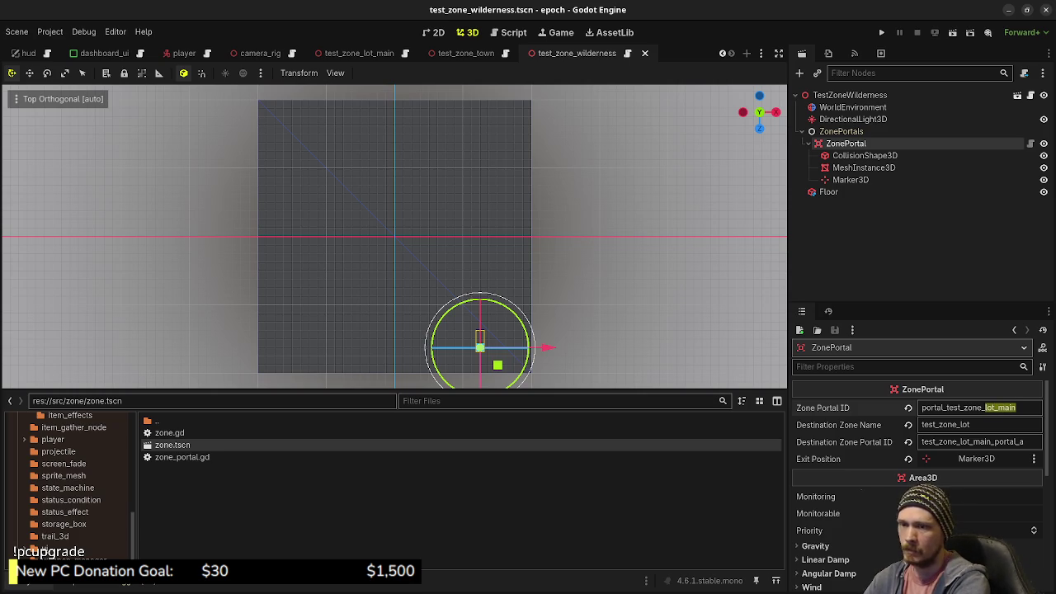
- Rename the wilderness portal's ID to portal_test_zone_town, save, and check the town's ZonePortal2
type("tow")
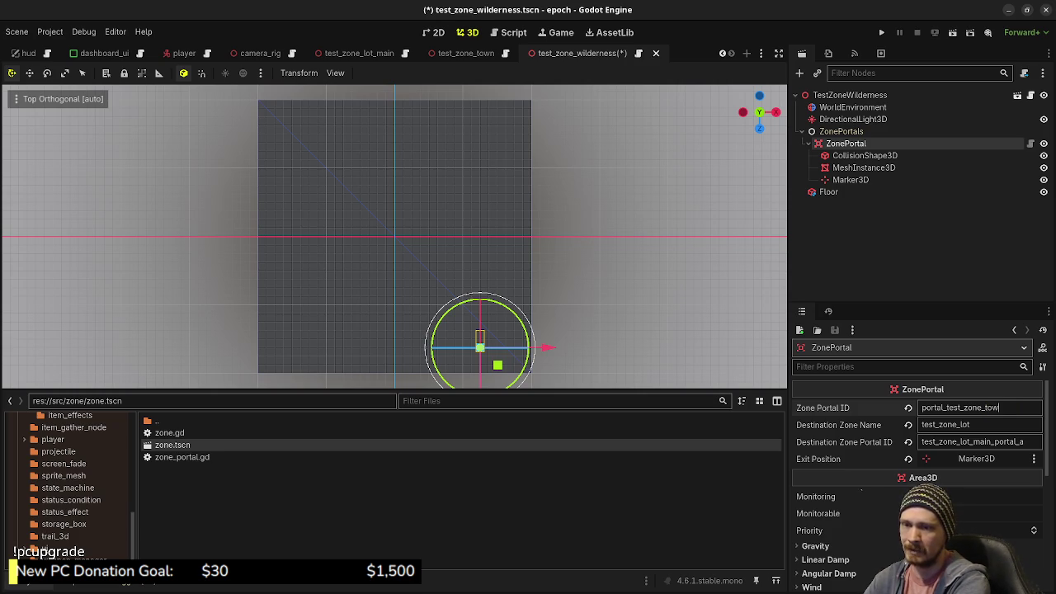
key("ctrl+s")
left_click(475, 54)
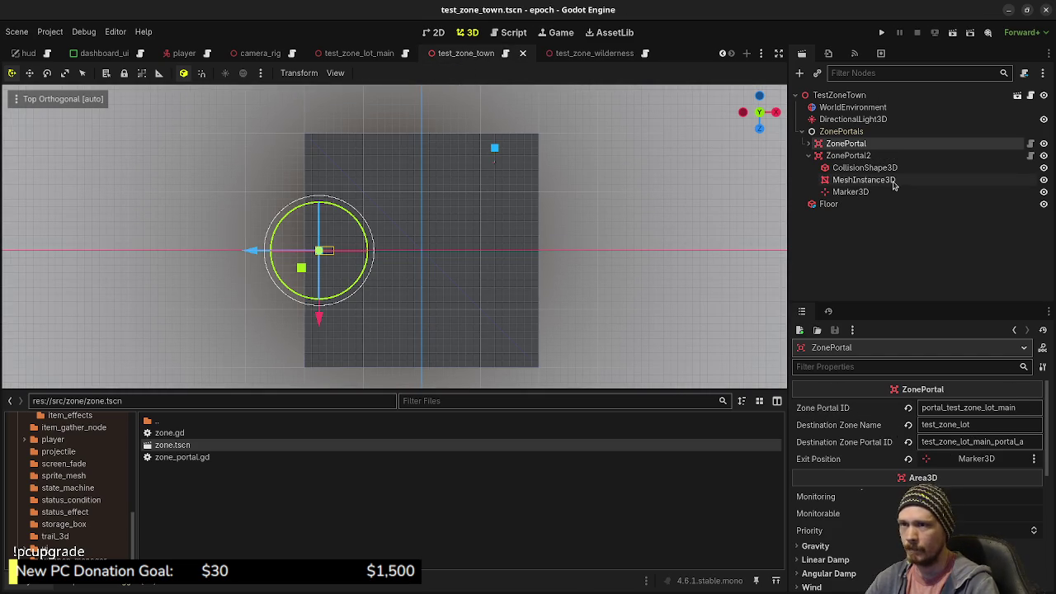
left_click(862, 157)
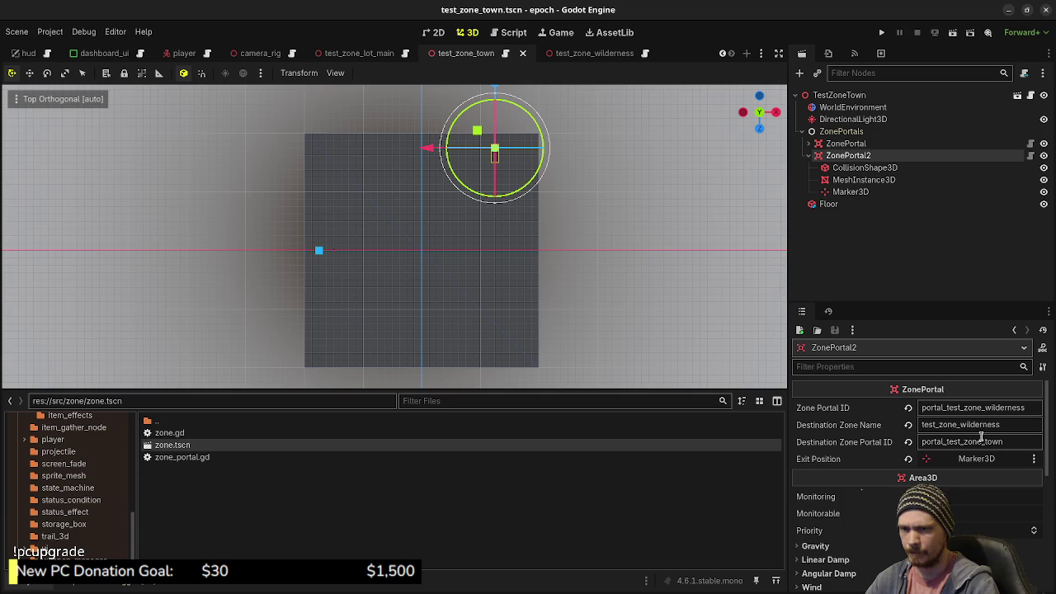
double_click(981, 437)
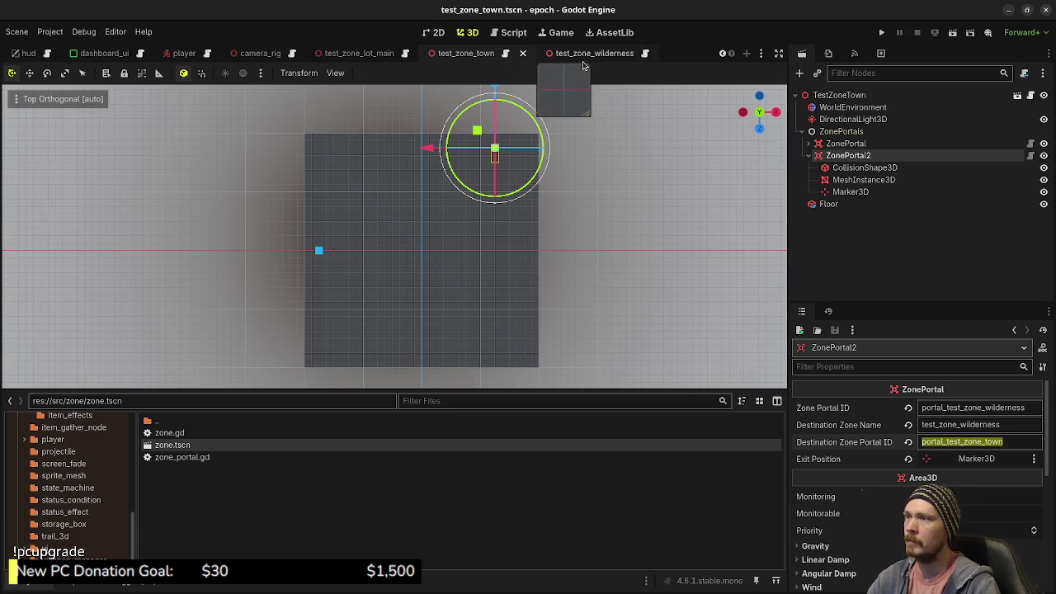
left_click(584, 58)
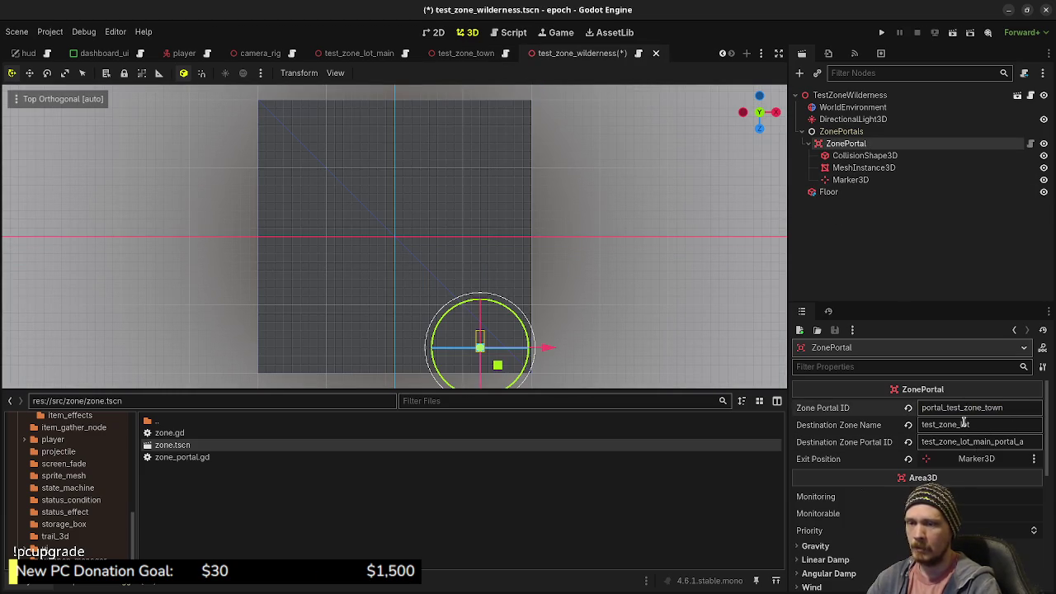
- Point the wilderness portal at test_zone_town's portal_test_zone_wilderness and save the scene
key("BackSpace")
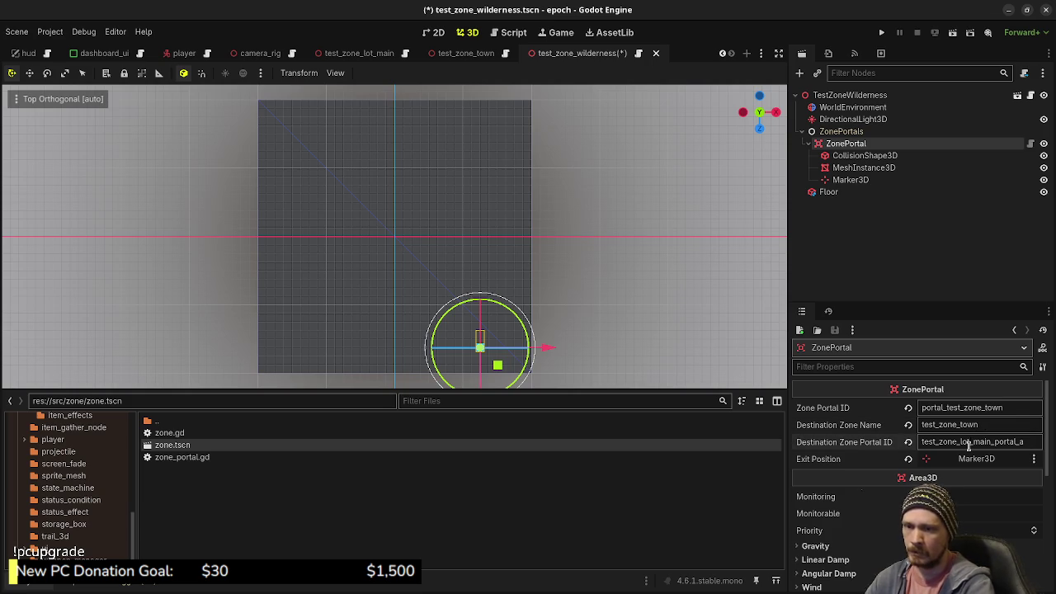
key("BackSpace")
key("BackSpace")
key("BackSpace")
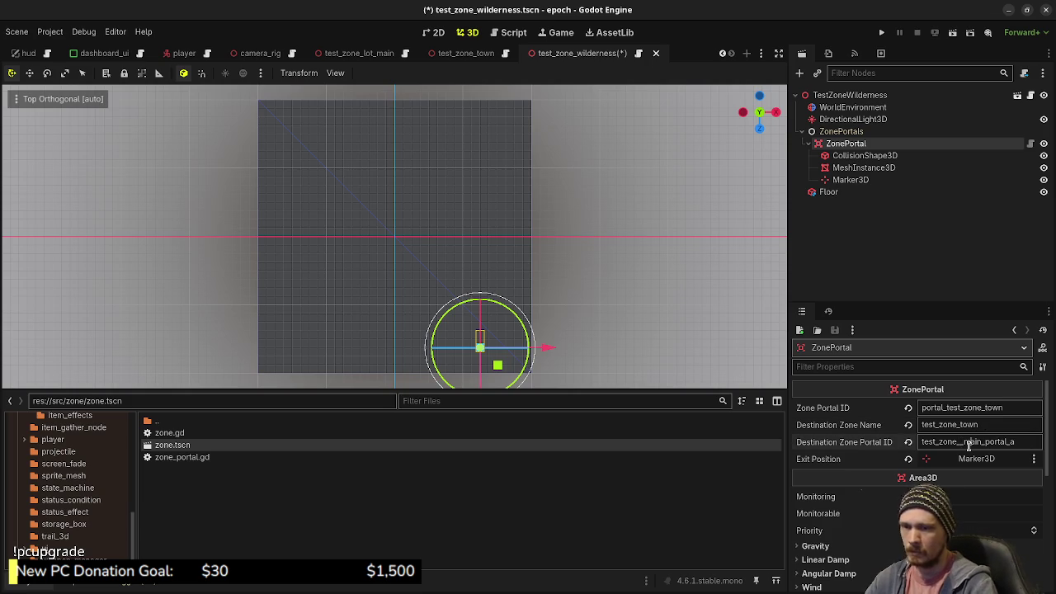
key("ctrl+a")
type("por")
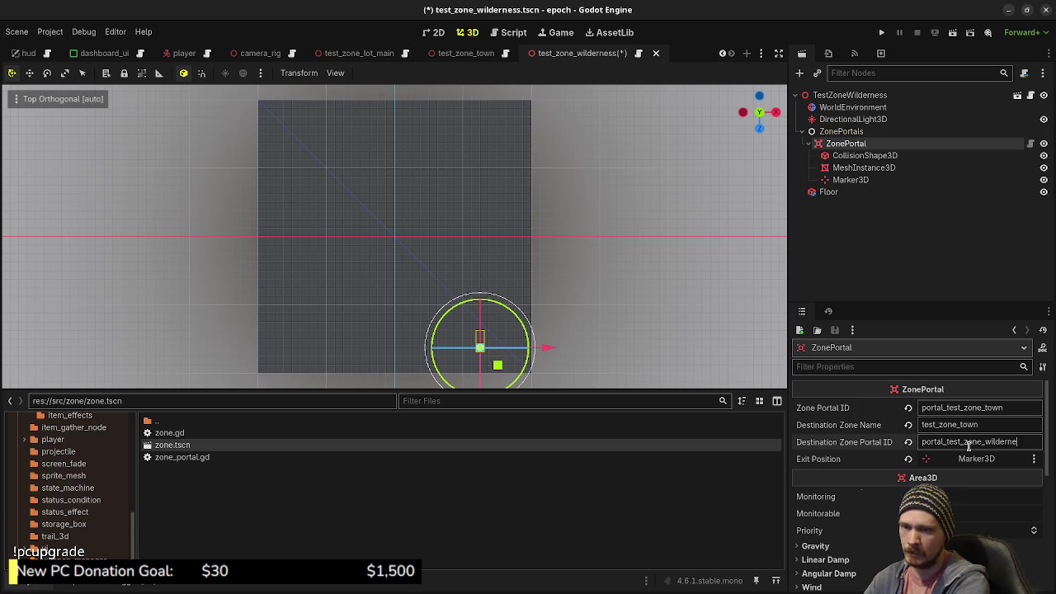
key("ctrl+s")
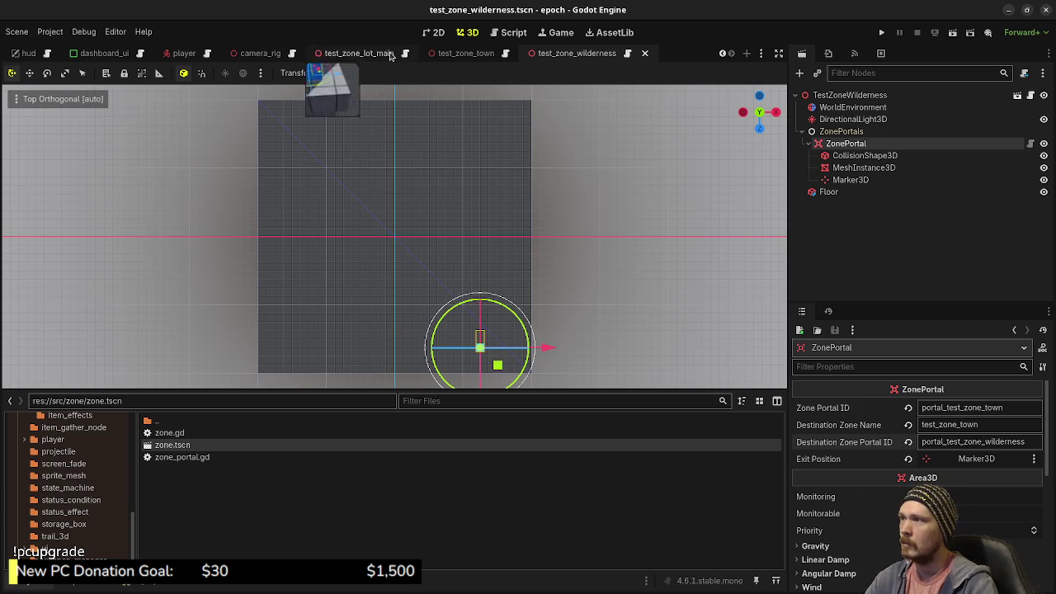
left_click(464, 53)
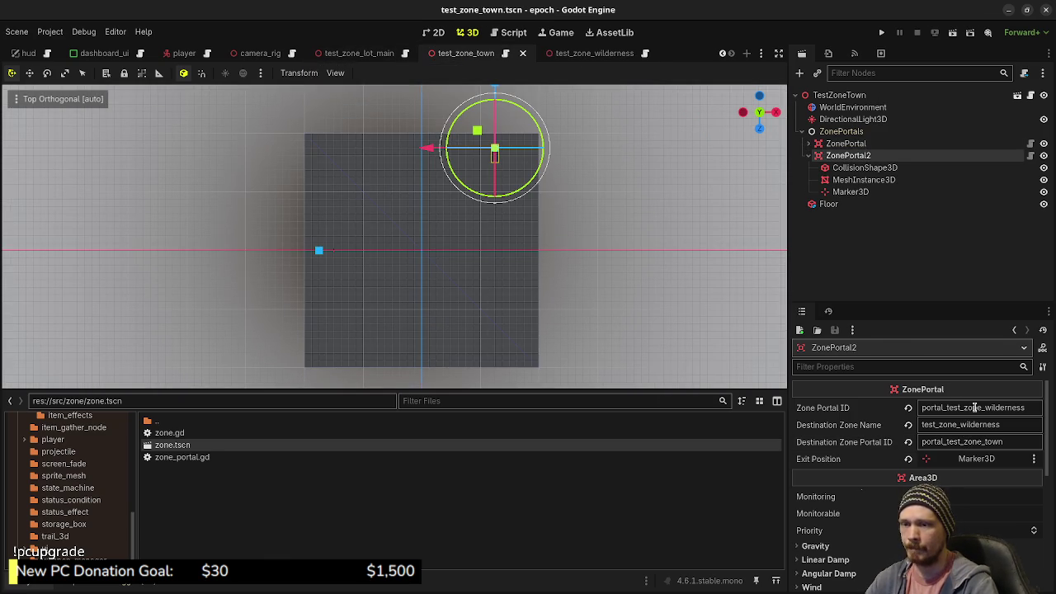
left_click(591, 55)
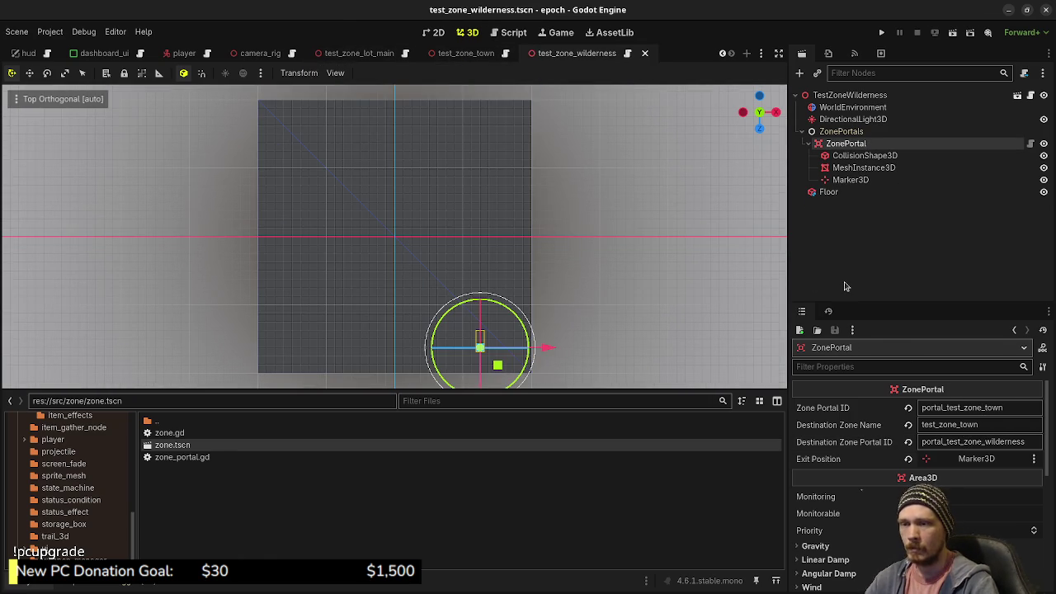
left_click(841, 133)
- Duplicate the wilderness ZonePortal into ZonePortal2 and move it to the floor's top edge
left_click(841, 145)
key("ctrl+d")
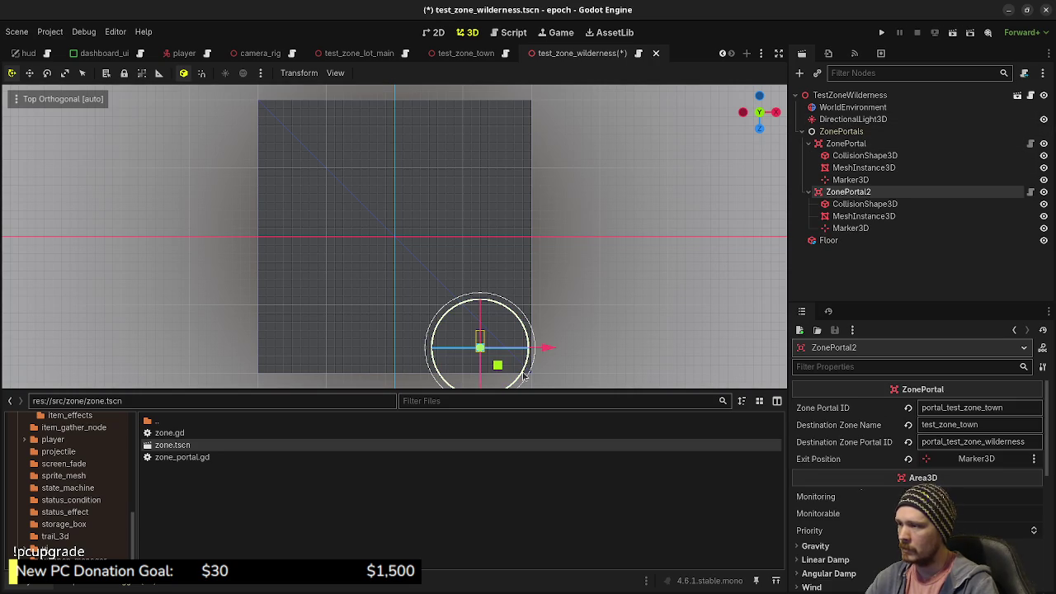
mouse_move(500, 365)
left_mouse_down()
mouse_move(517, 148)
mouse_move(546, 140)
mouse_move(540, 109)
left_mouse_up()
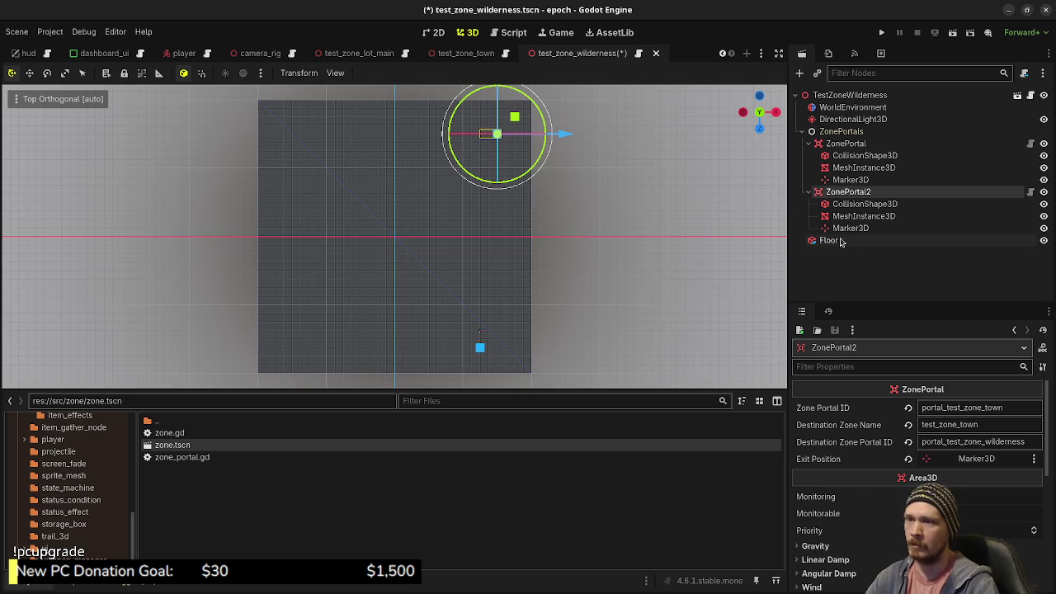
- Give ZonePortal2 ID portal_test_zone_dungeon and destination zone test_zone_dungeon, then save
left_click(1016, 410)
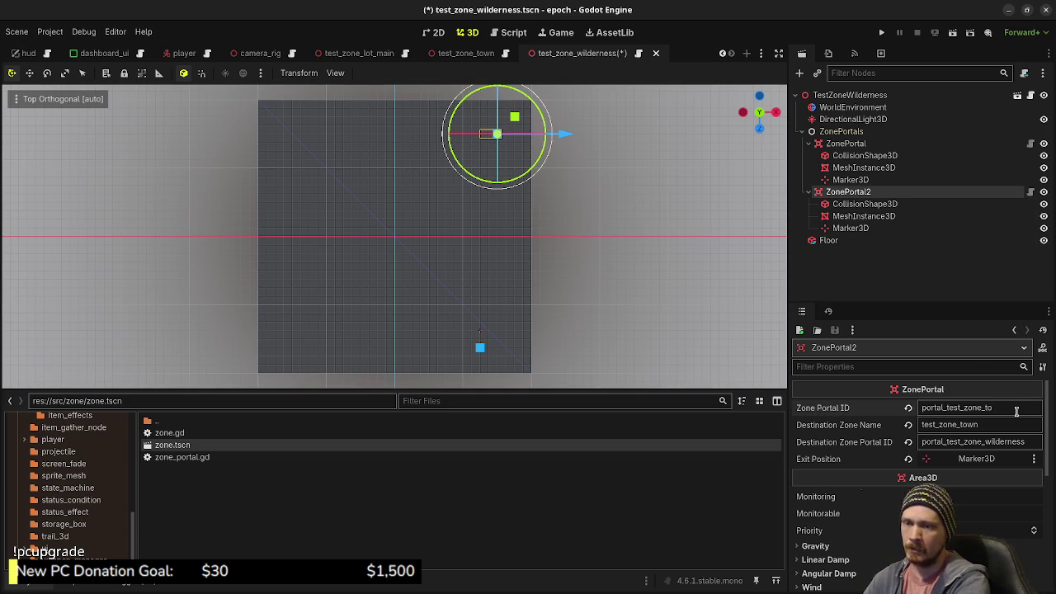
type("dungeon")
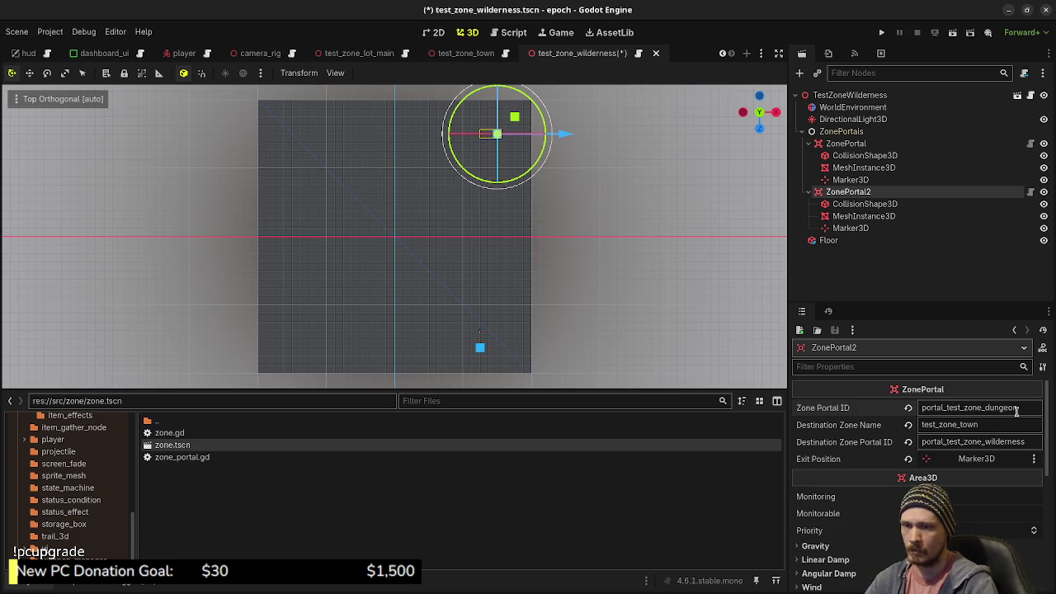
left_click(992, 424)
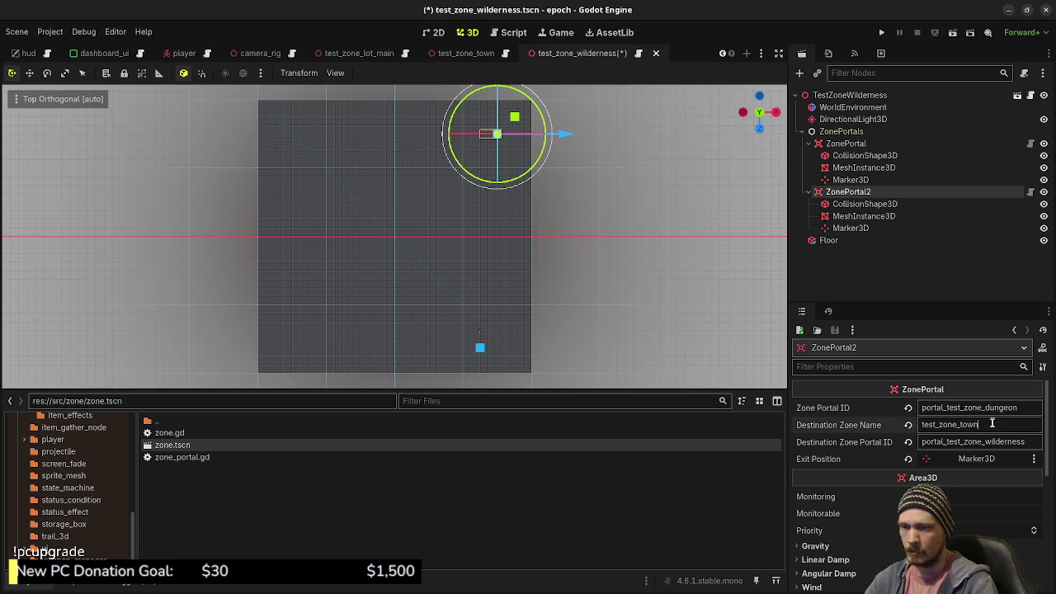
key("ctrl+v")
key("ctrl+z")
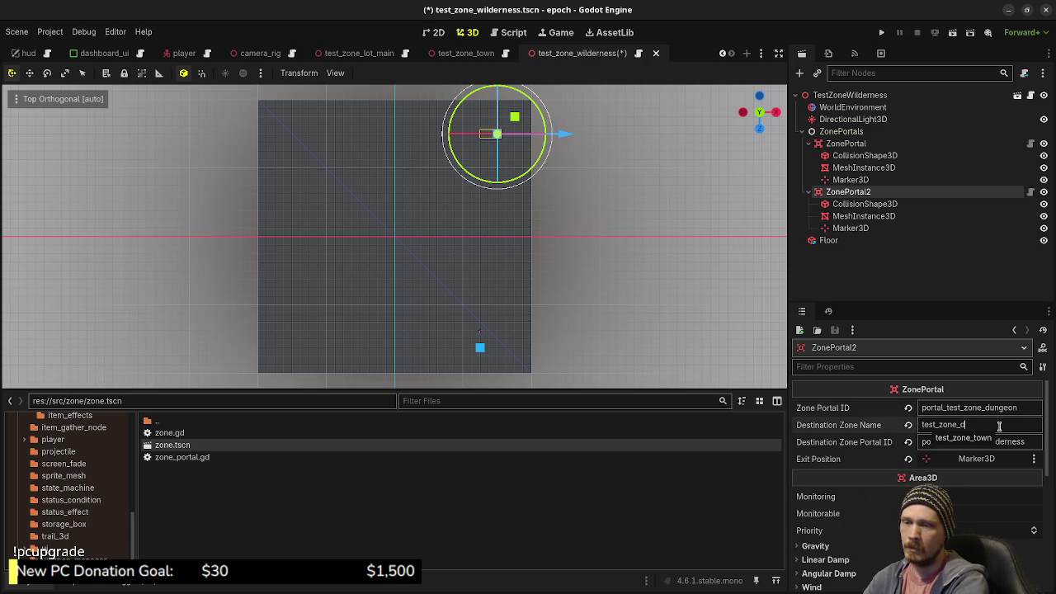
type("ungeon")
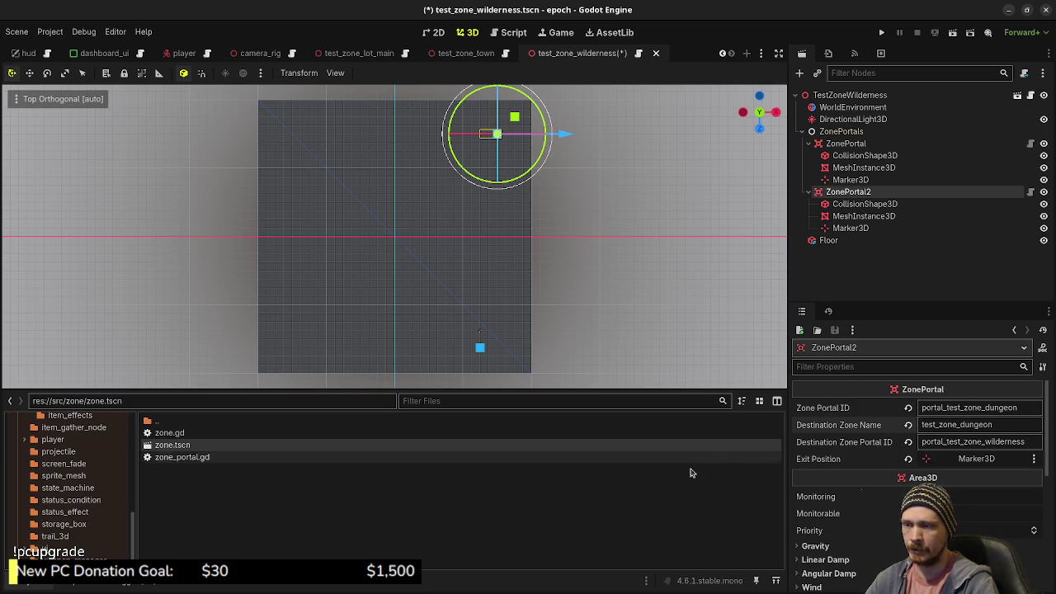
left_click(907, 291)
key("ctrl+s")
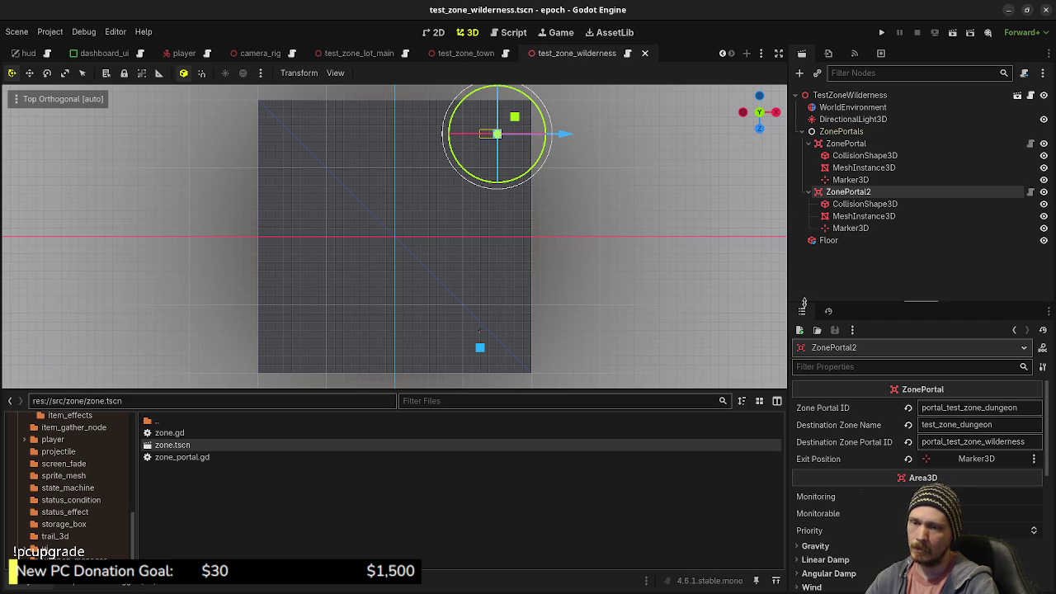
key("ctrl+s")
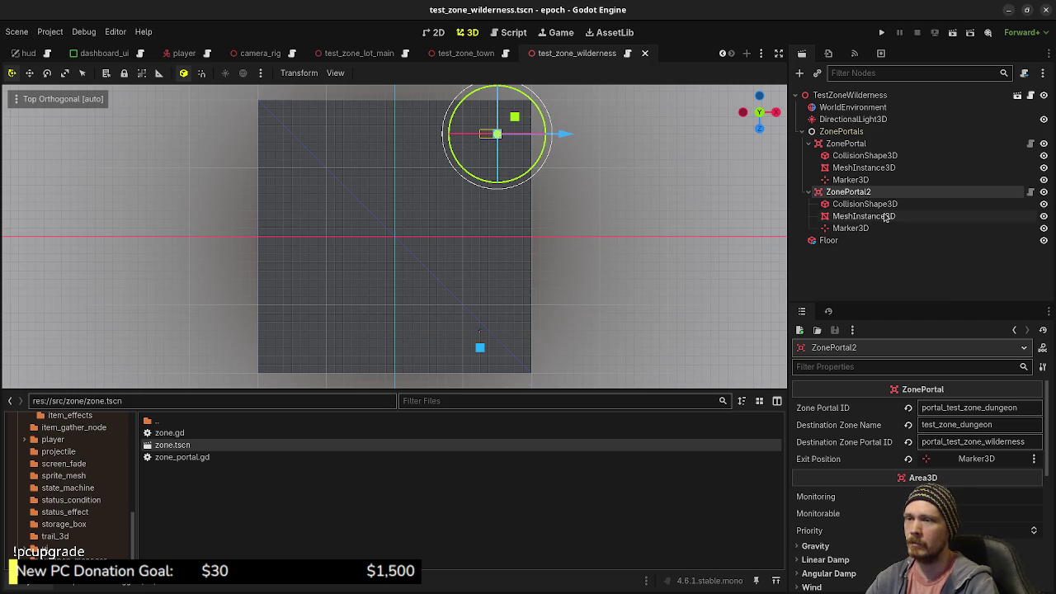
- Collapse the portal nodes, select Floor and give it a new StandardMaterial3D material override
left_click(813, 193)
left_click(809, 144)
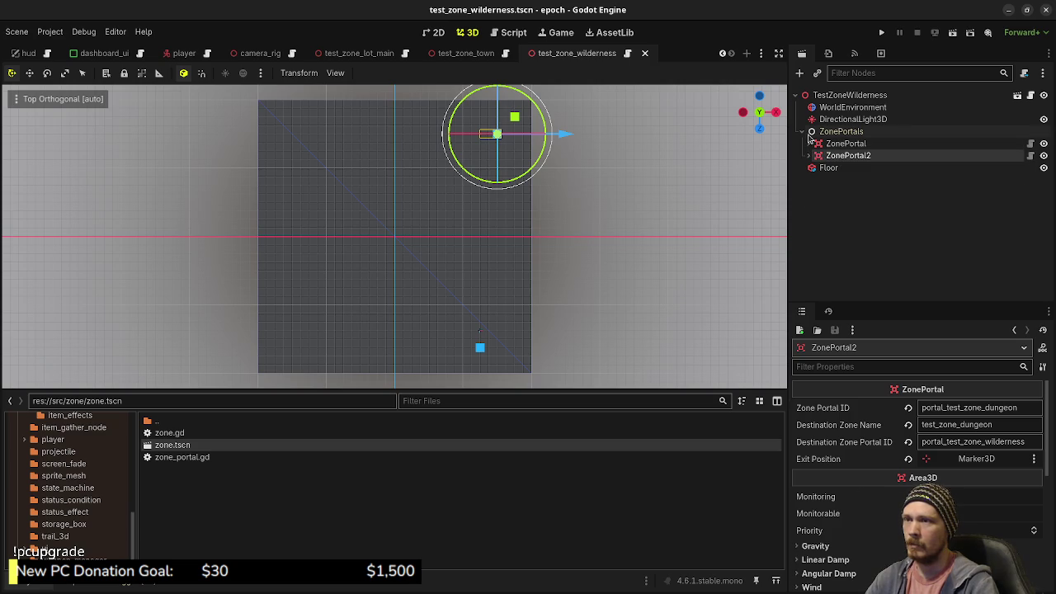
left_click(828, 168)
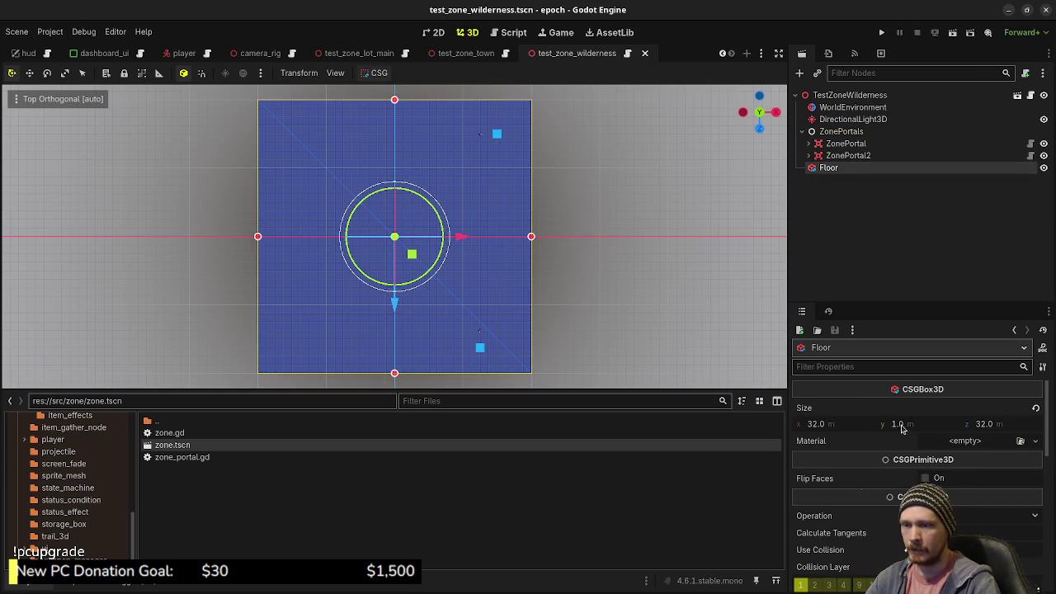
scroll(887, 466, "down", 2)
scroll(886, 466, "down", 5)
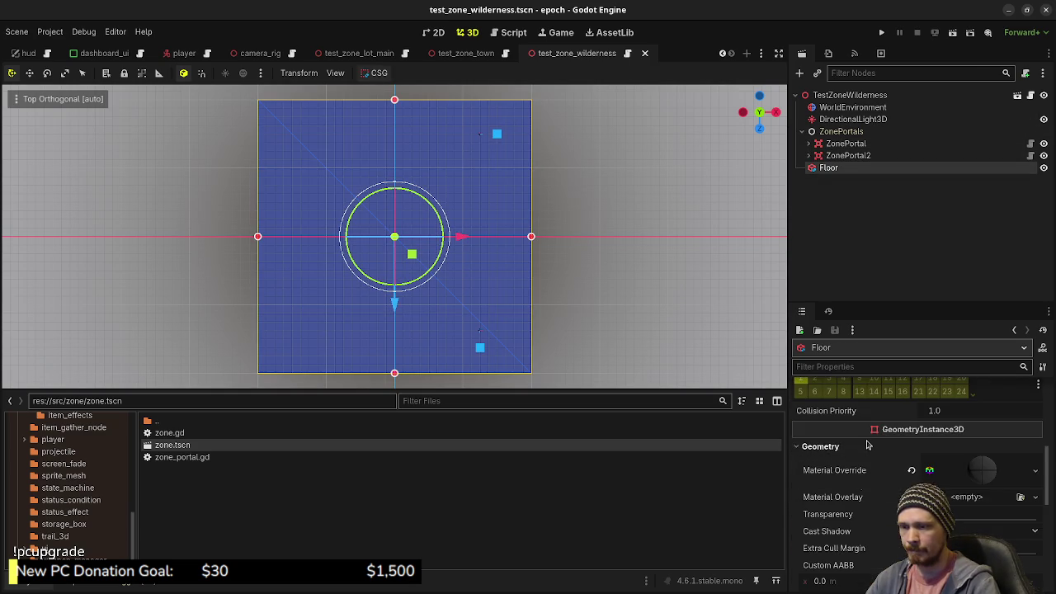
left_click(1024, 472)
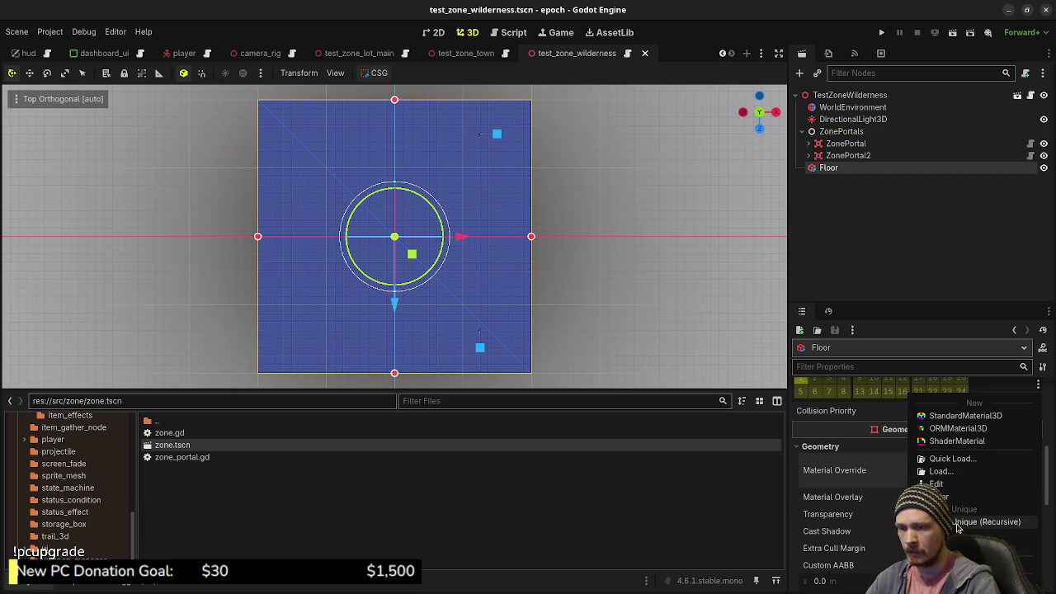
left_click(960, 515)
left_click(935, 470)
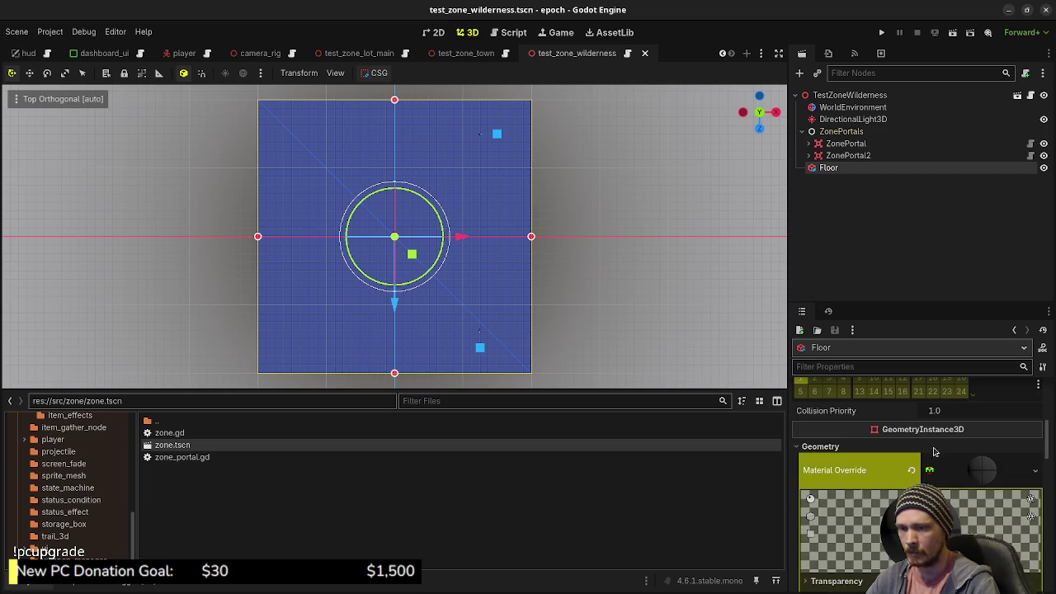
scroll(933, 452, "down", 3)
- Paste a green albedo colour for the floor, then lighten it, add red and reduce blue
left_click(828, 415)
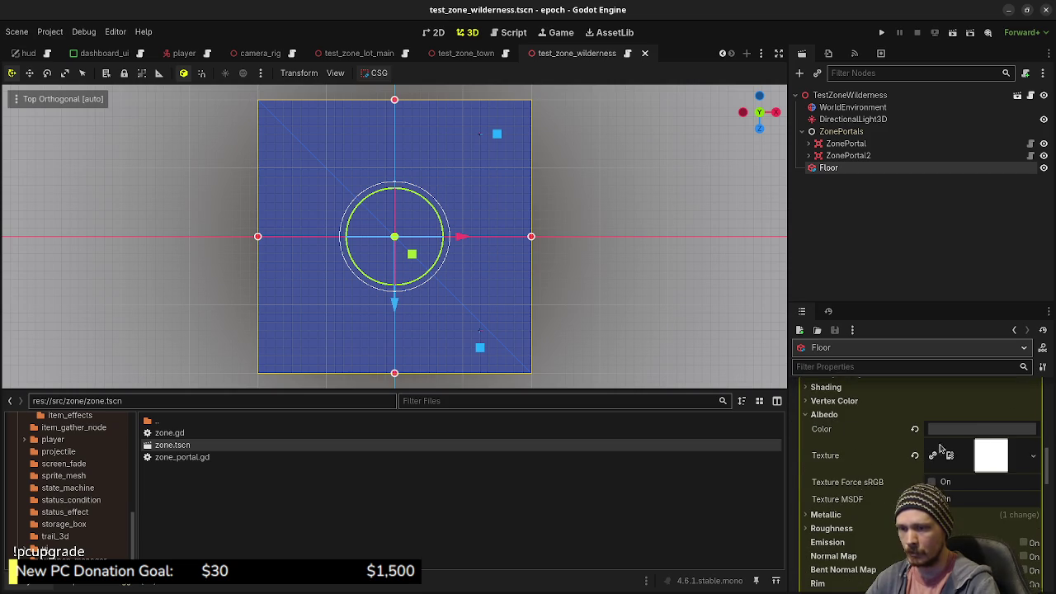
left_click(971, 431)
type("3b873b")
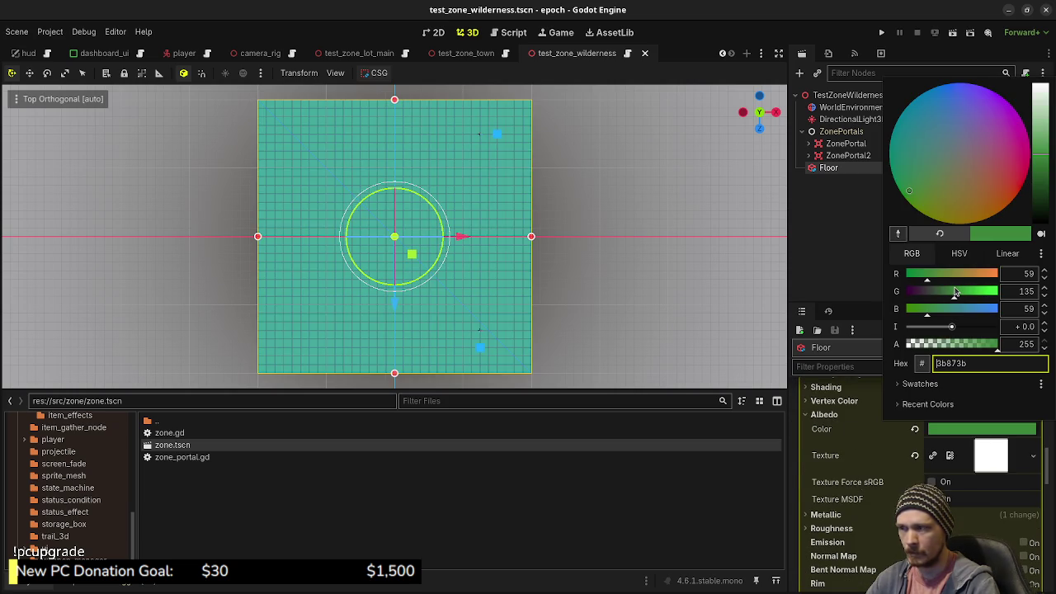
left_click(962, 292)
left_click(941, 275)
left_click_drag(929, 313, 913, 315)
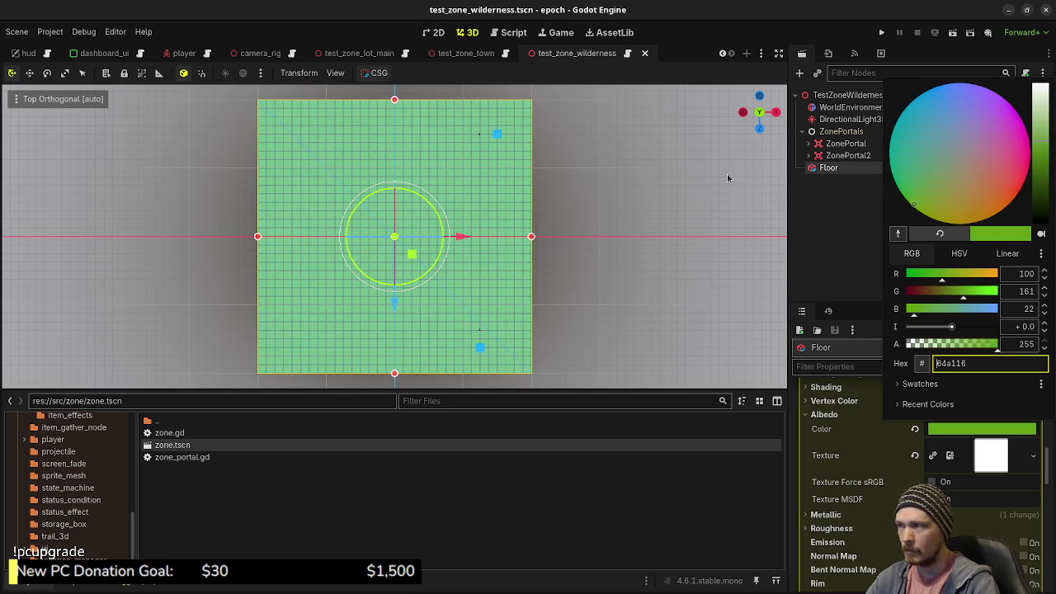
left_click(632, 283)
left_click(620, 325)
- Lower the red in the floor's albedo for a purer green
left_click(833, 169)
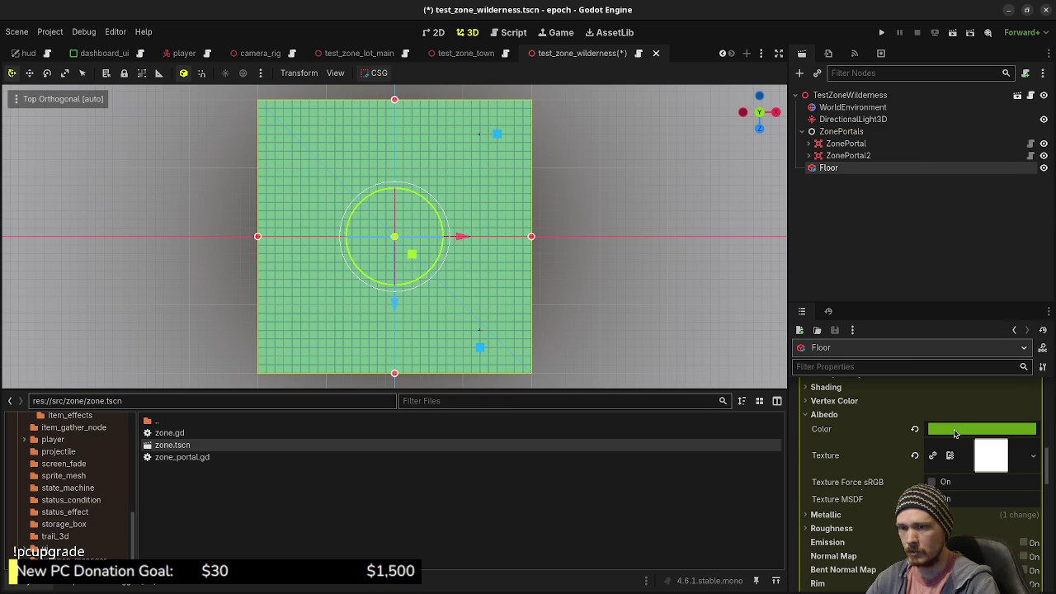
left_click(955, 430)
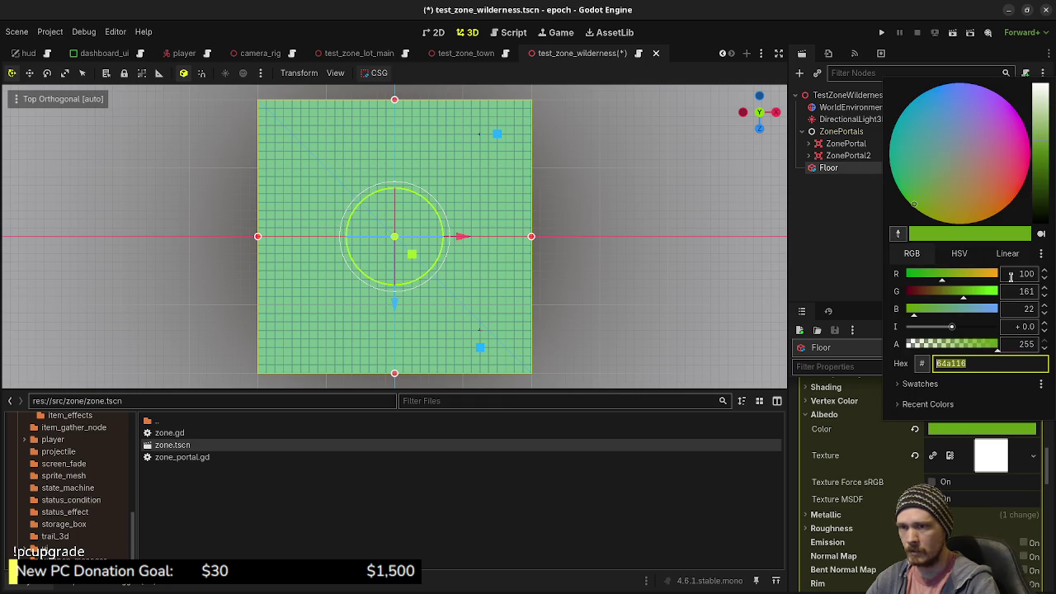
left_click(935, 279)
left_click_drag(934, 278, 931, 278)
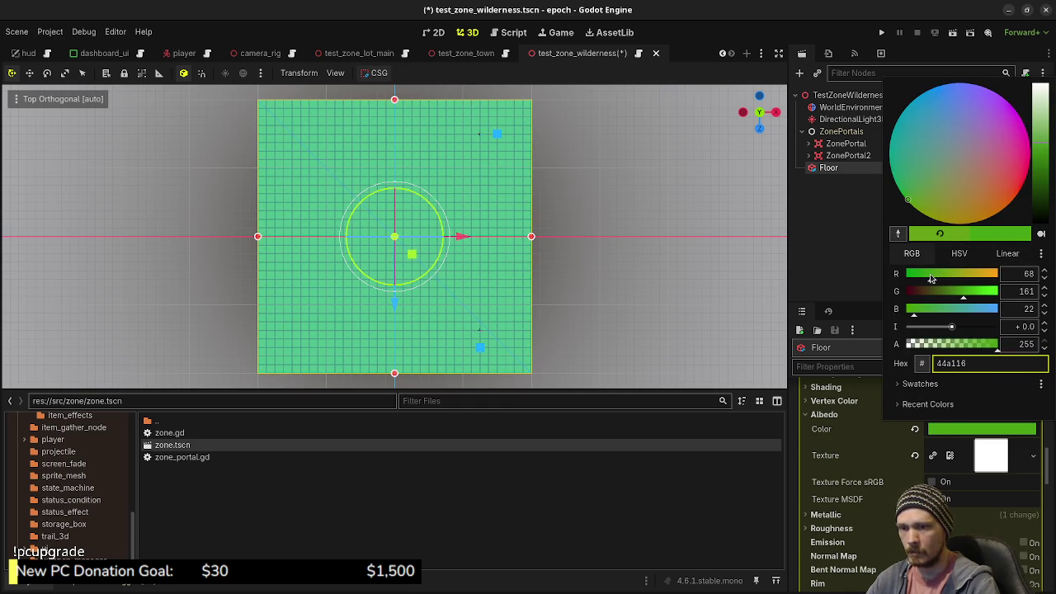
left_click(689, 513)
left_click(623, 335)
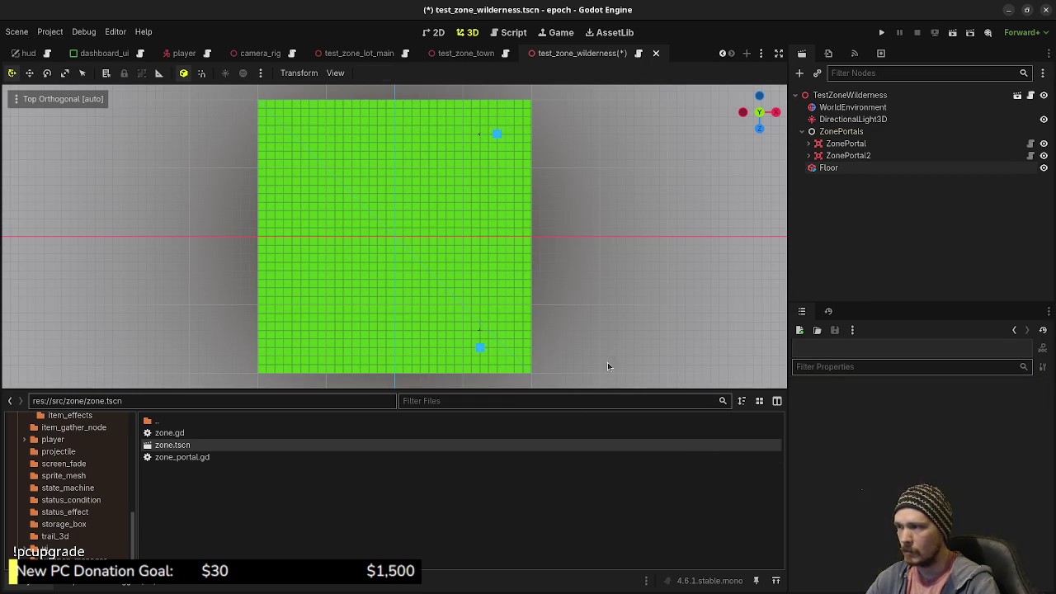
- Reduce the green's saturation to reach 44a116 and save the wilderness scene
left_click(828, 168)
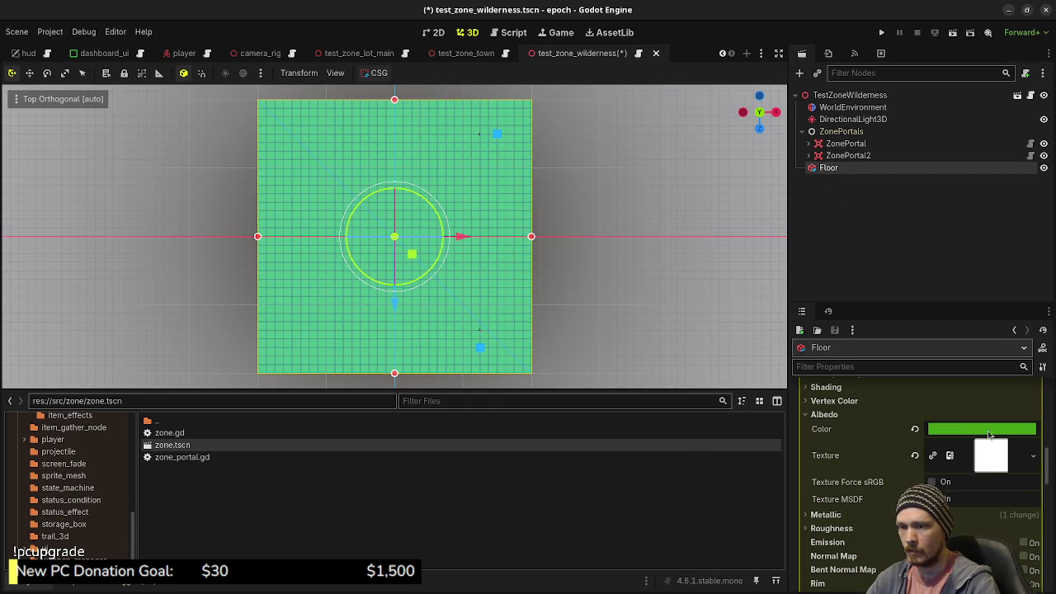
left_click(988, 430)
left_click(959, 254)
left_click_drag(979, 297, 969, 297)
left_click(659, 327)
mouse_move(659, 327)
left_mouse_down()
mouse_move(601, 307)
mouse_move(649, 248)
left_mouse_up()
key("ctrl+s")
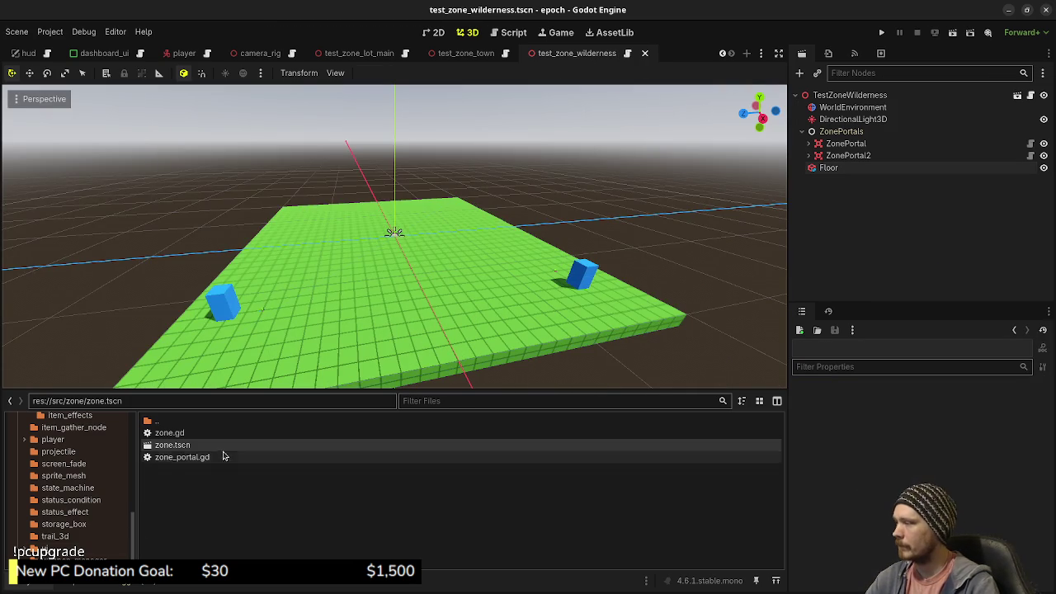
right_click(188, 447)
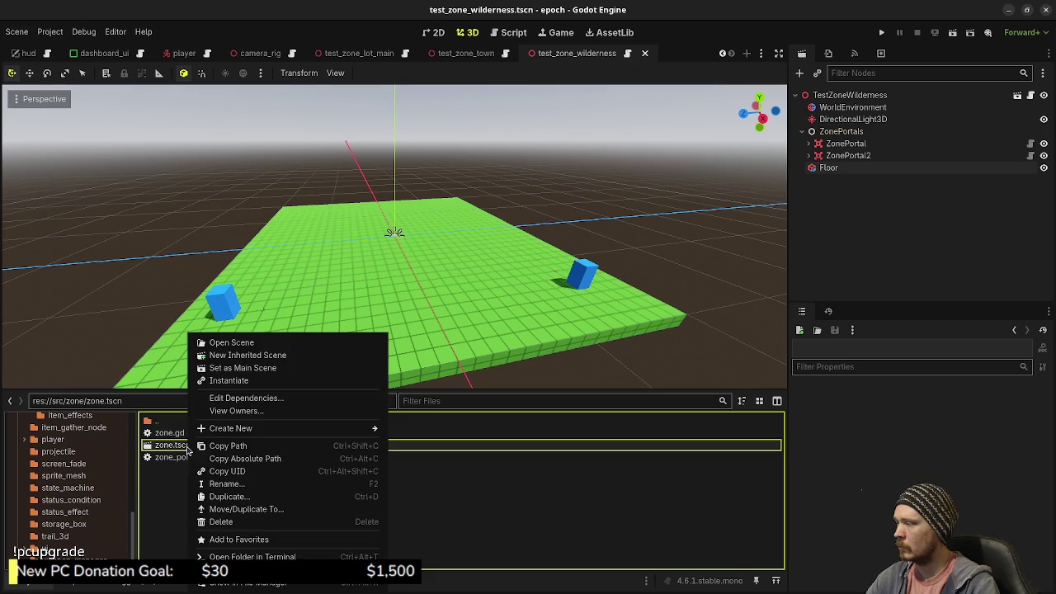
- Create a new scene inherited from zone.tscn and rename its root node TestZoneDungeon
left_click(262, 361)
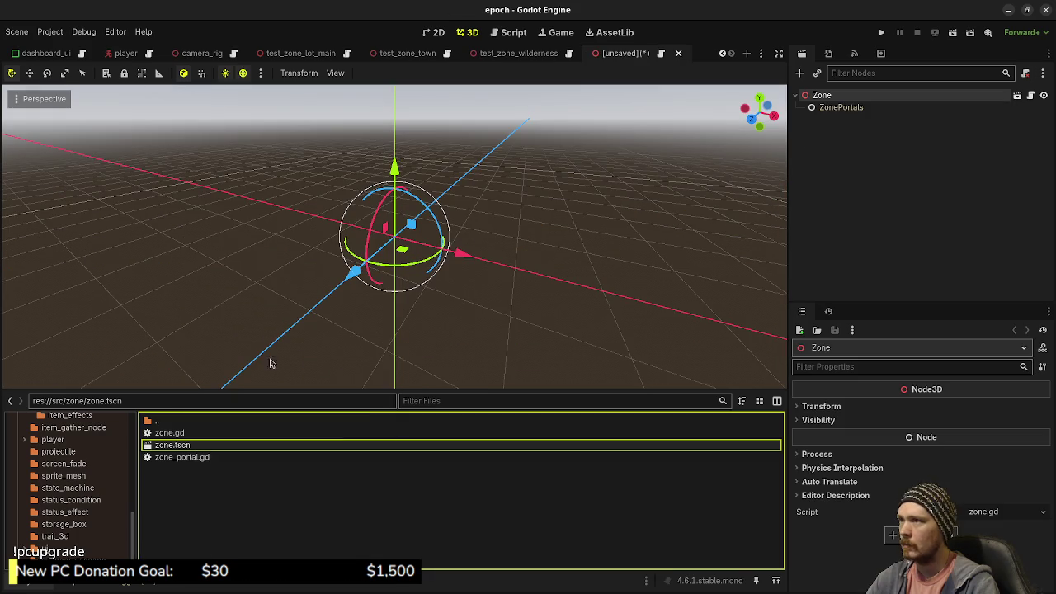
double_click(829, 96)
type("Tets")
type("ZoneDungeo")
type("n")
key("Return")
- Save it as test_zone_dungeon.tscn in a new test_zone_dungeon folder under assets/zones/test
key("ctrl+s")
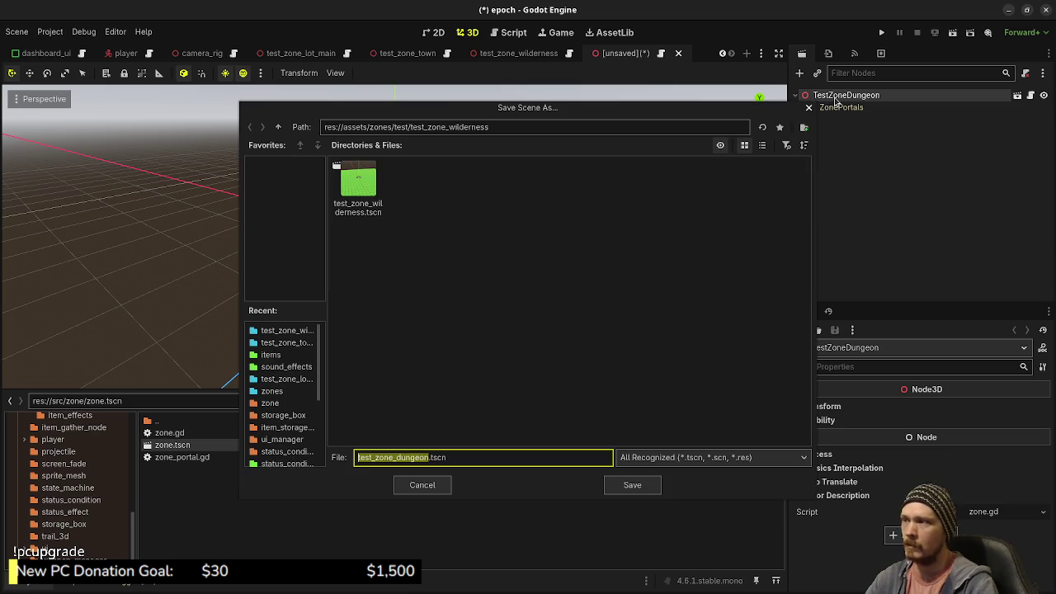
left_click(278, 127)
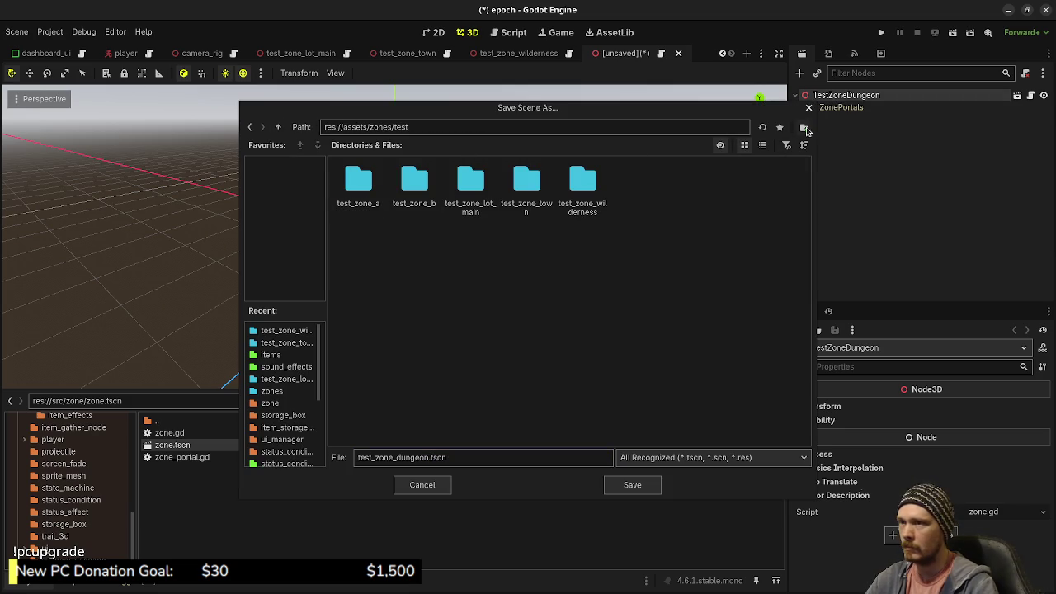
left_click(804, 128)
type("test_zone_dungeon")
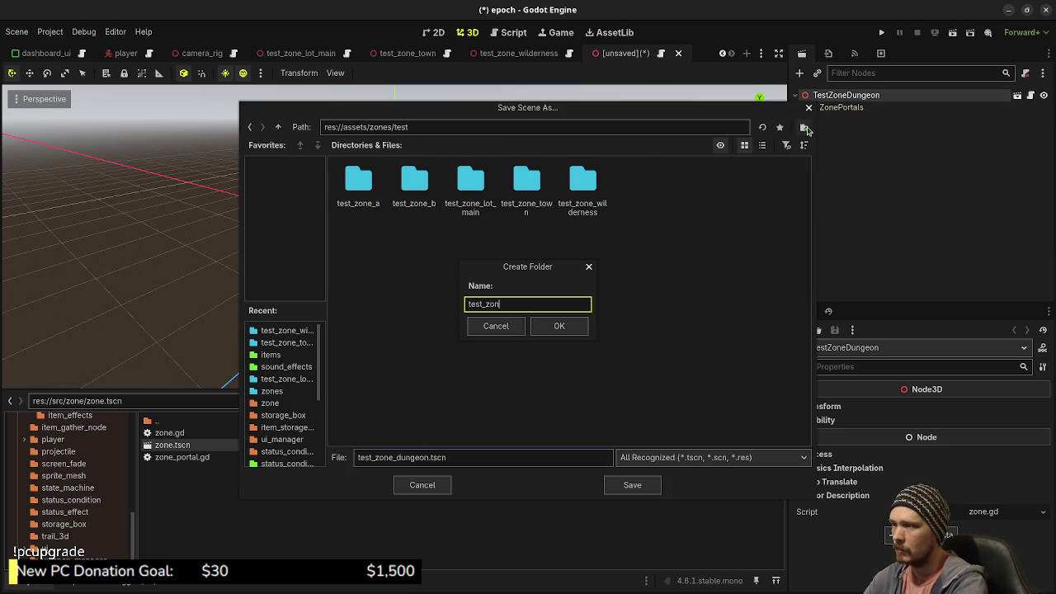
key("Return")
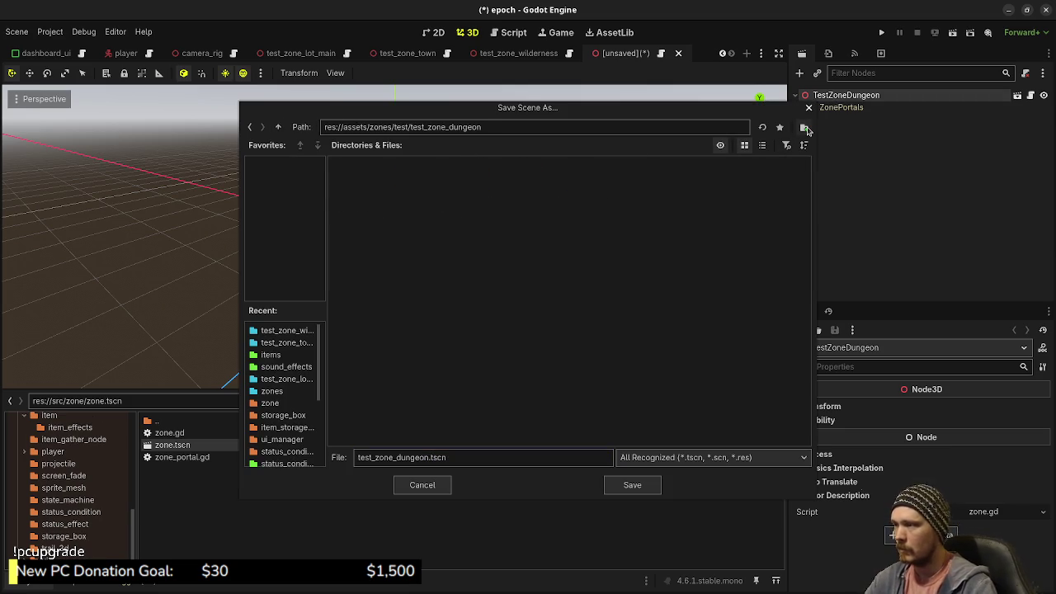
left_click(632, 484)
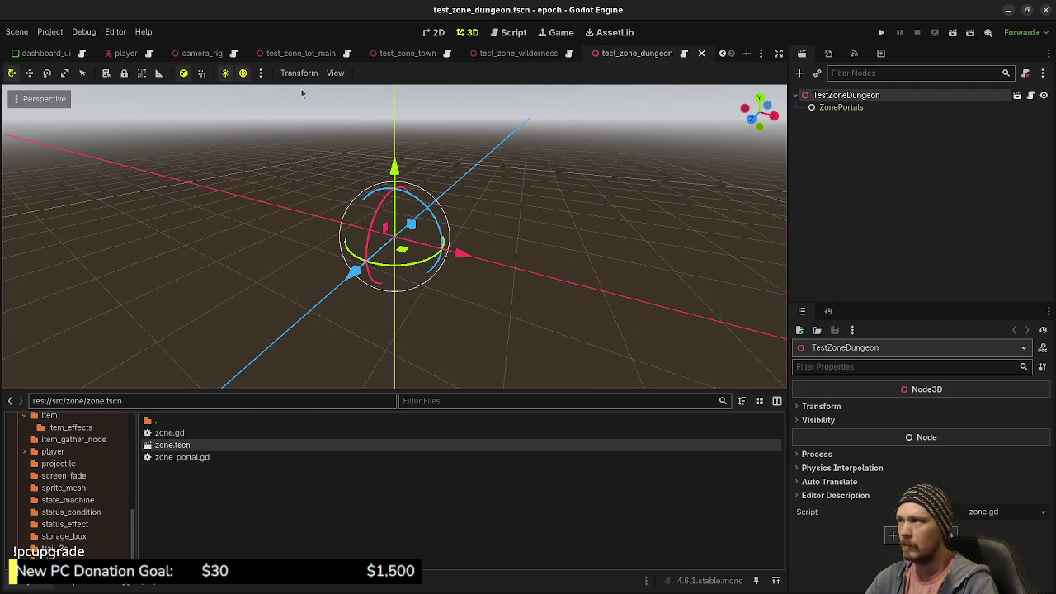
- Add the preview sun and preview environment to the dungeon scene and save it
left_click(260, 73)
left_click(258, 353)
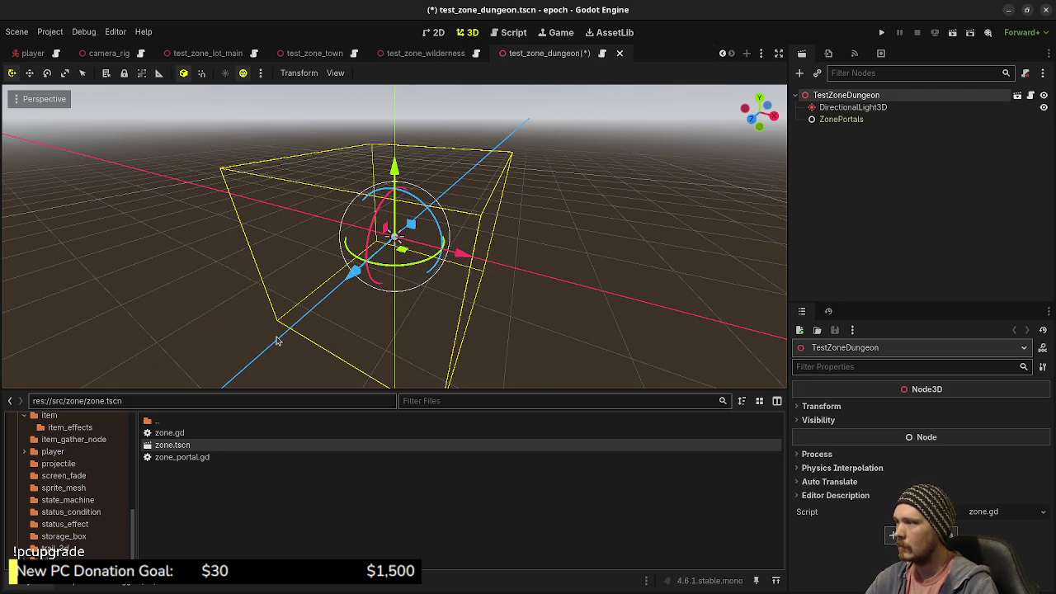
left_click(260, 73)
left_click(338, 357)
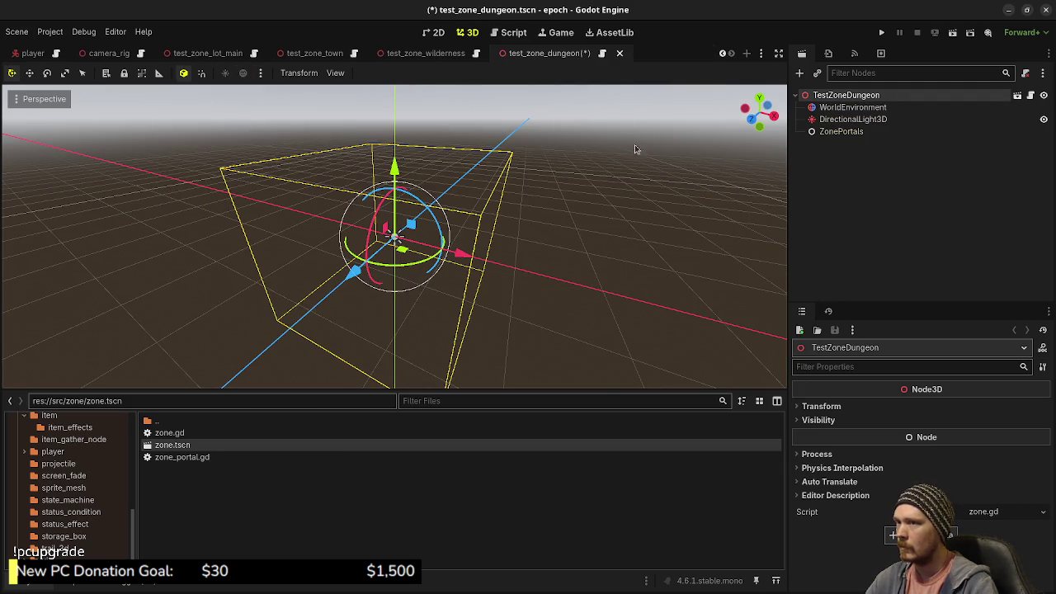
key("ctrl+s")
- Copy the wilderness Floor node and paste it under the TestZoneDungeon root
left_click(521, 54)
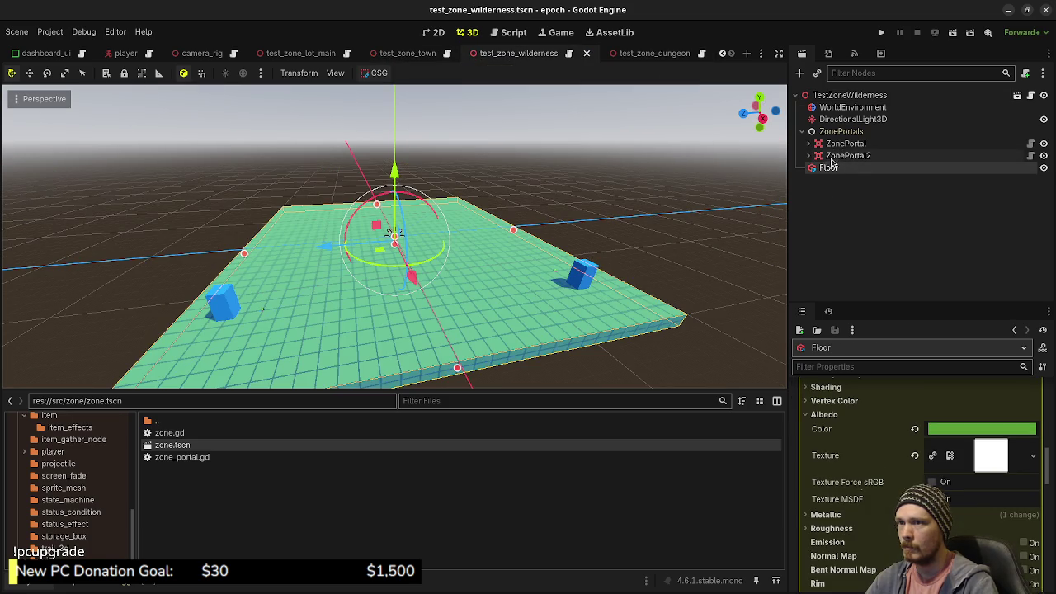
left_click(841, 155)
right_click(829, 167)
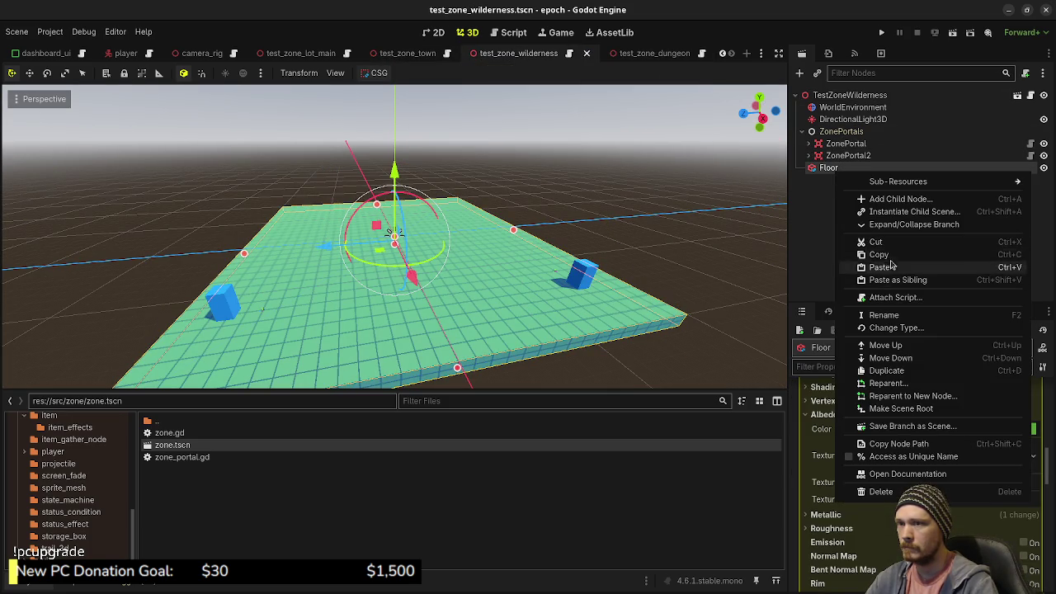
key("Escape")
left_click(652, 52)
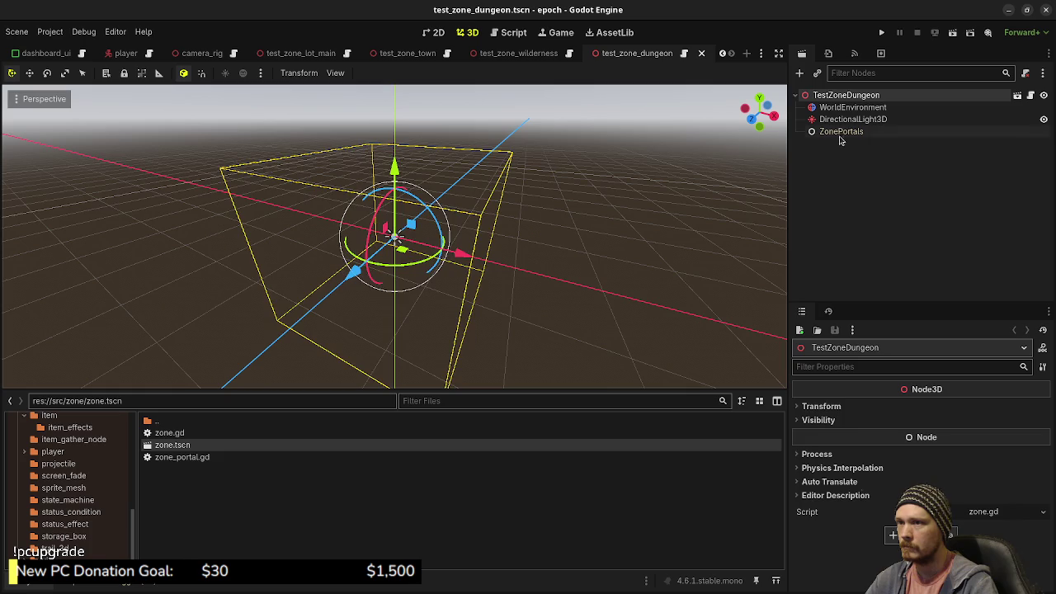
left_click(840, 134)
left_click(842, 96)
right_click(841, 97)
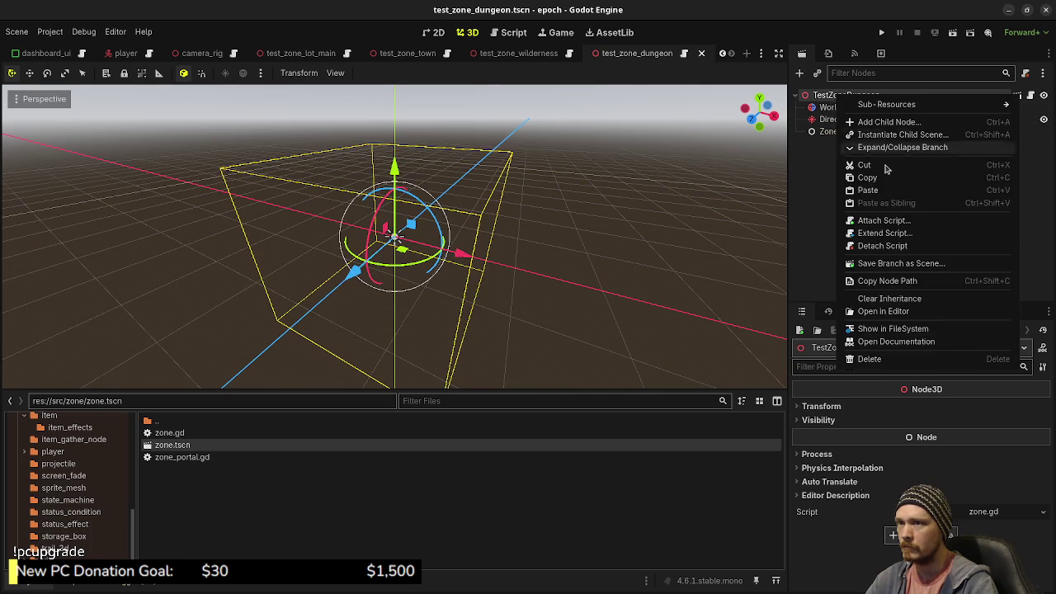
left_click(867, 189)
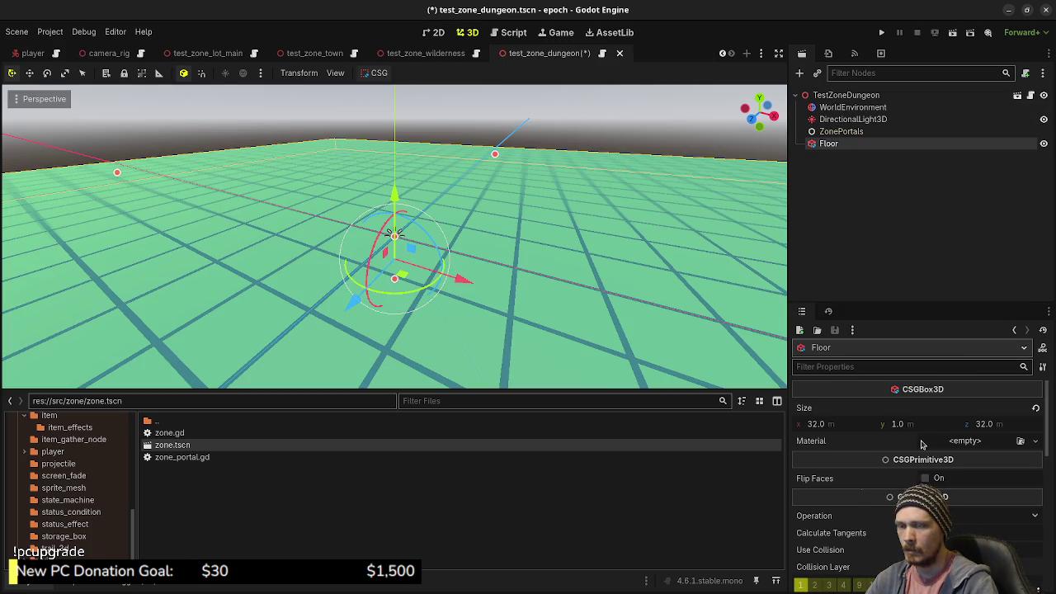
- Give the dungeon Floor a new StandardMaterial3D under Geometry > Material Override
scroll(907, 454, "down", 5)
left_click(820, 472)
scroll(907, 462, "down", 2)
left_click(1036, 419)
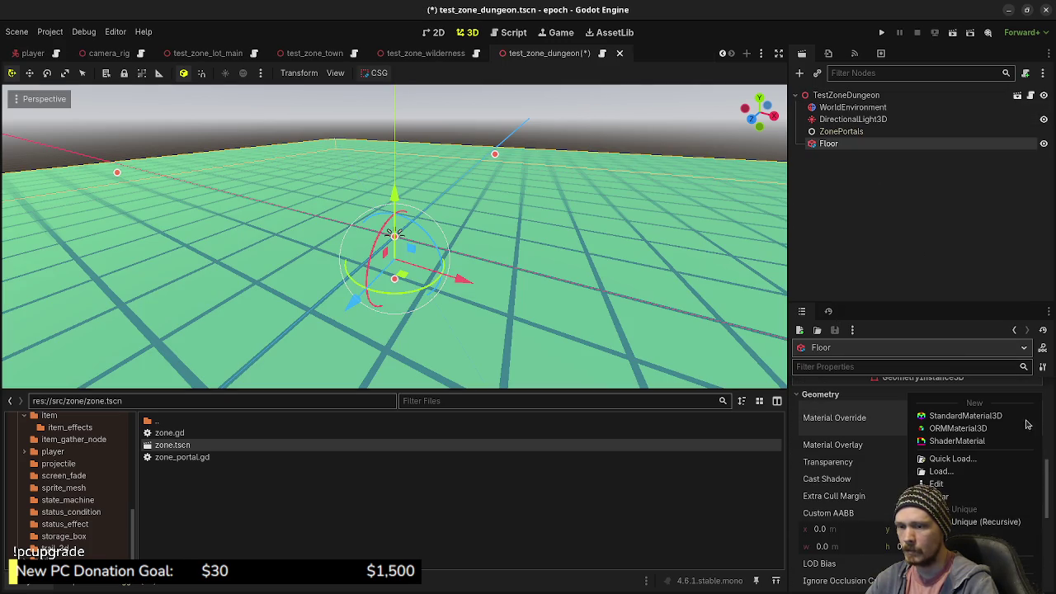
left_click(929, 417)
left_click(983, 419)
- Set the material's albedo colour to dark blue 0f2242 and save the dungeon scene
scroll(955, 444, "down", 2)
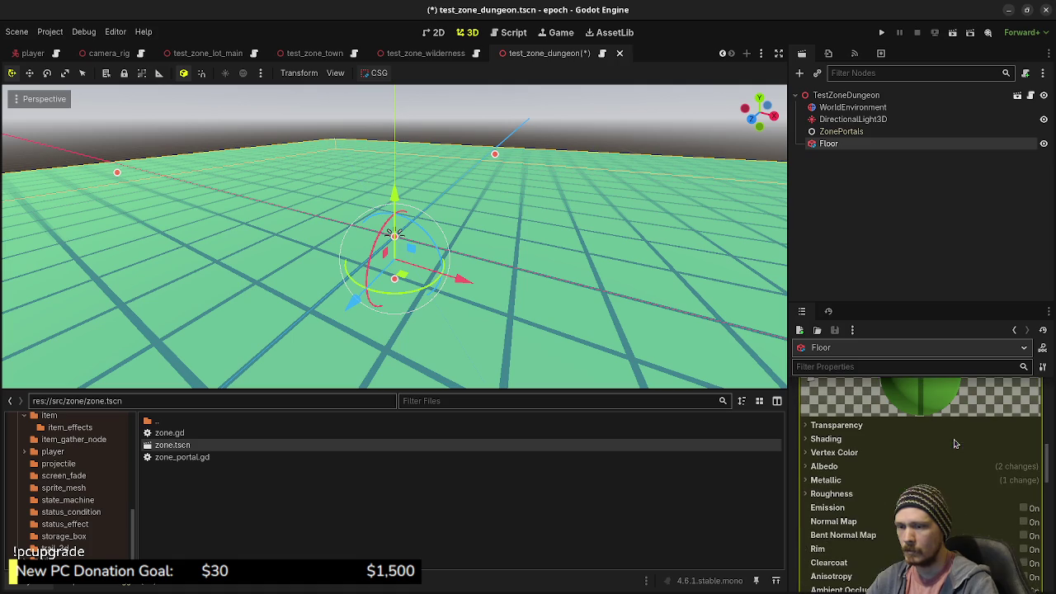
left_click(825, 466)
left_click(978, 480)
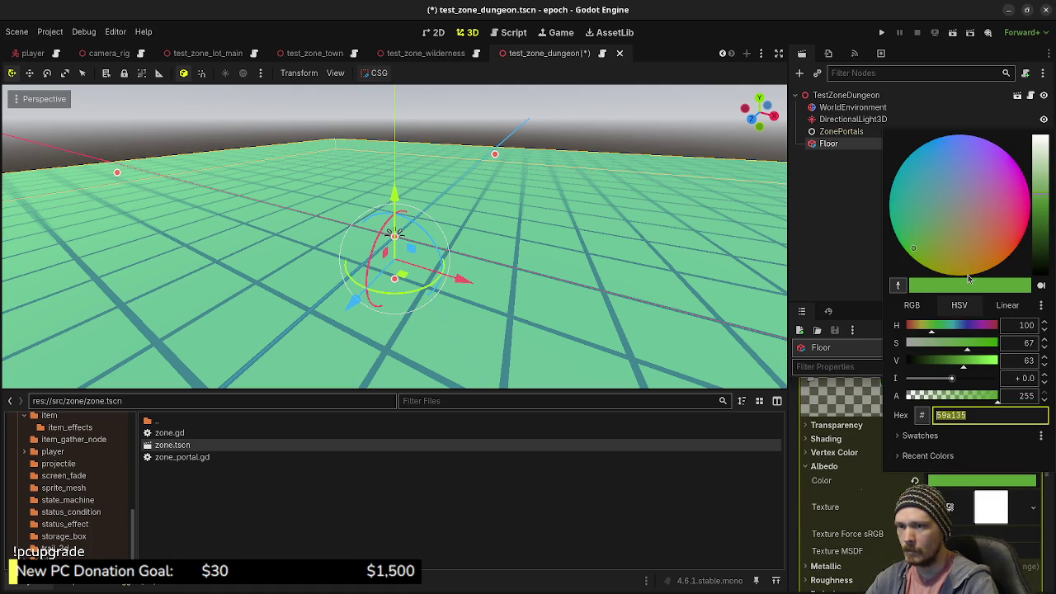
left_click(965, 328)
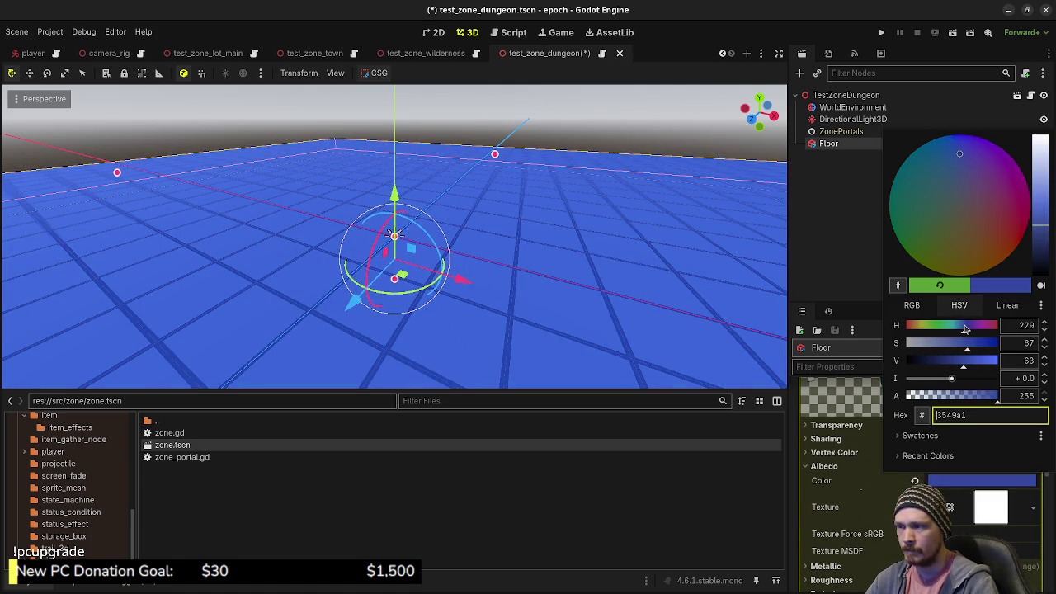
left_click(961, 328)
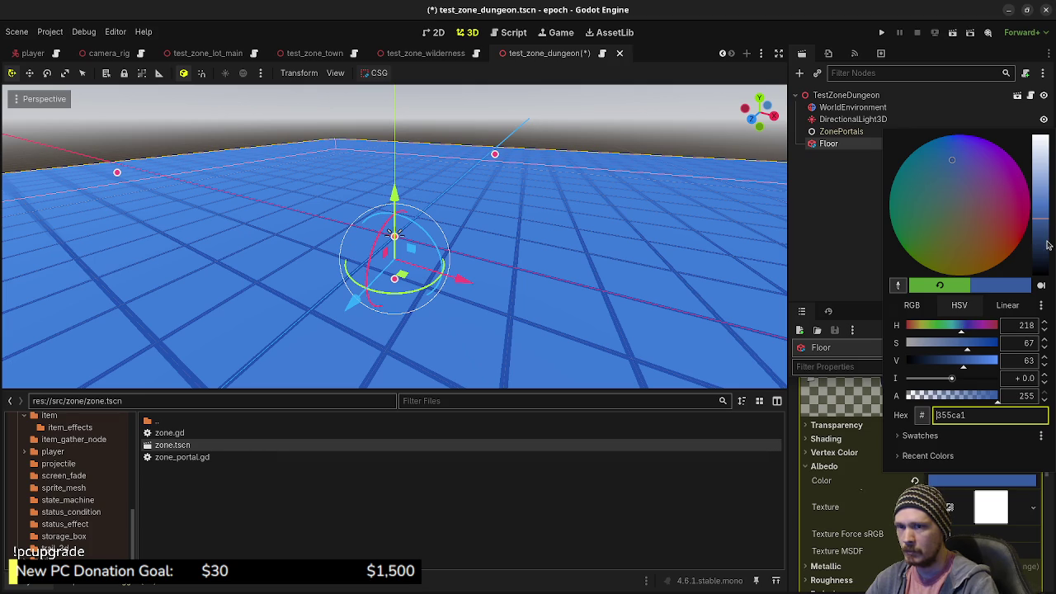
left_click_drag(1047, 245, 1044, 258)
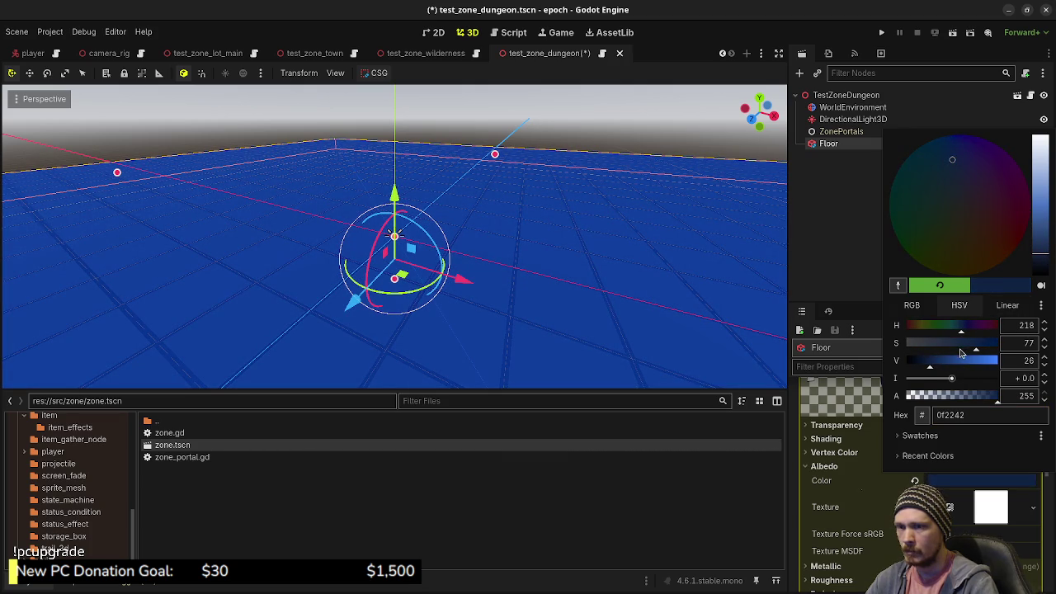
left_click(592, 200)
scroll(629, 239, "down", 5)
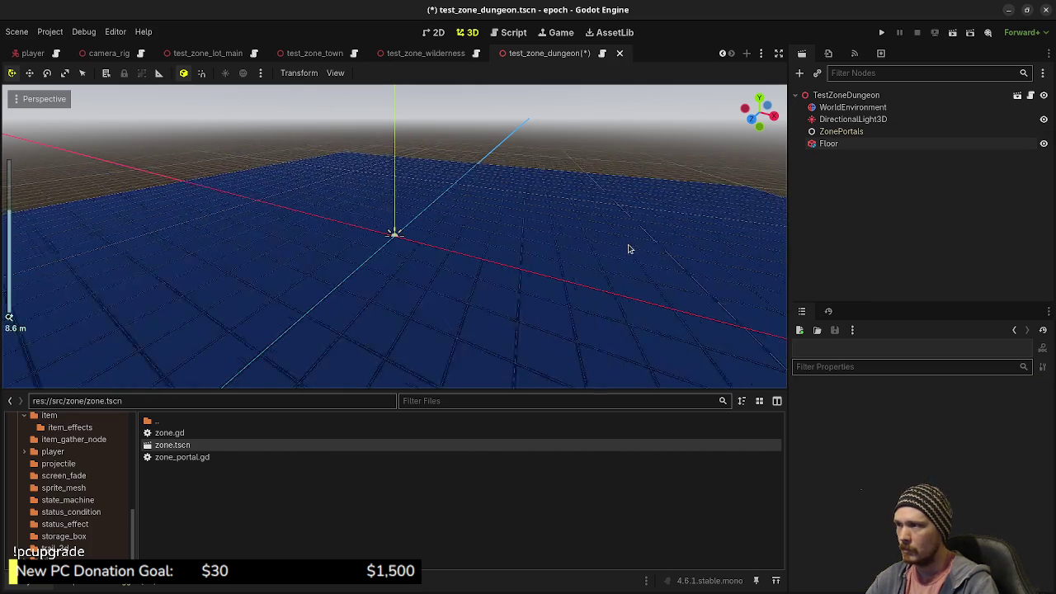
key("ctrl+s")
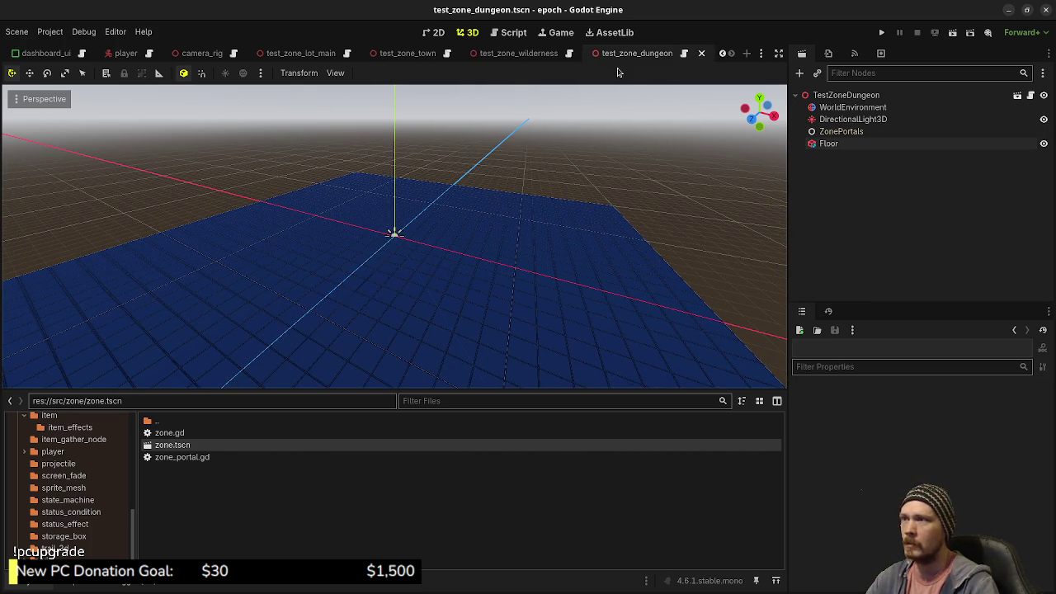
- Copy the wilderness ZonePortal and paste it under the dungeon's ZonePortals node
left_click(517, 53)
left_click(802, 131)
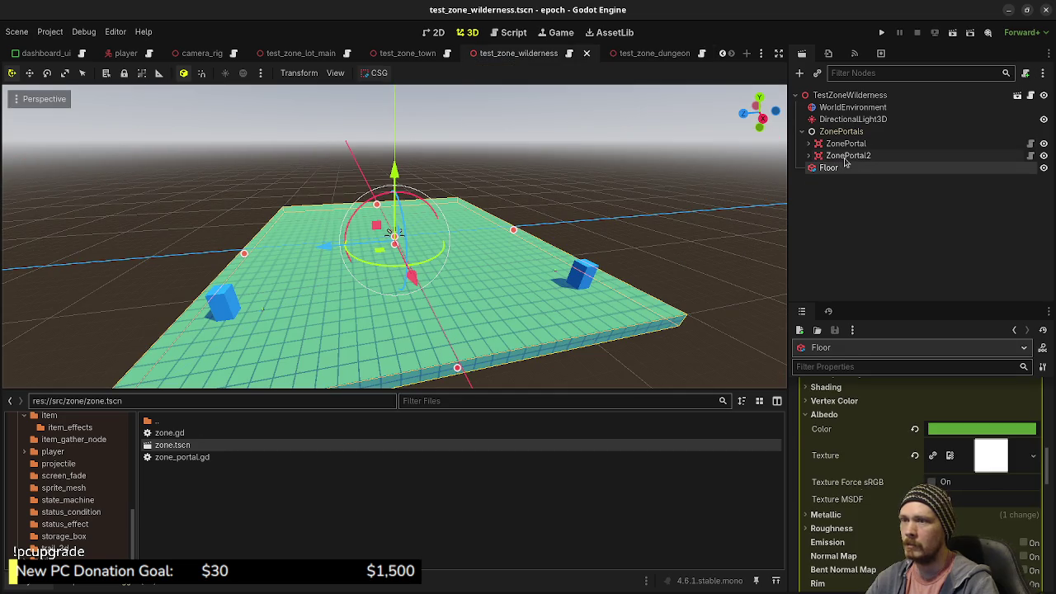
left_click(848, 156)
left_click(844, 144)
right_click(844, 146)
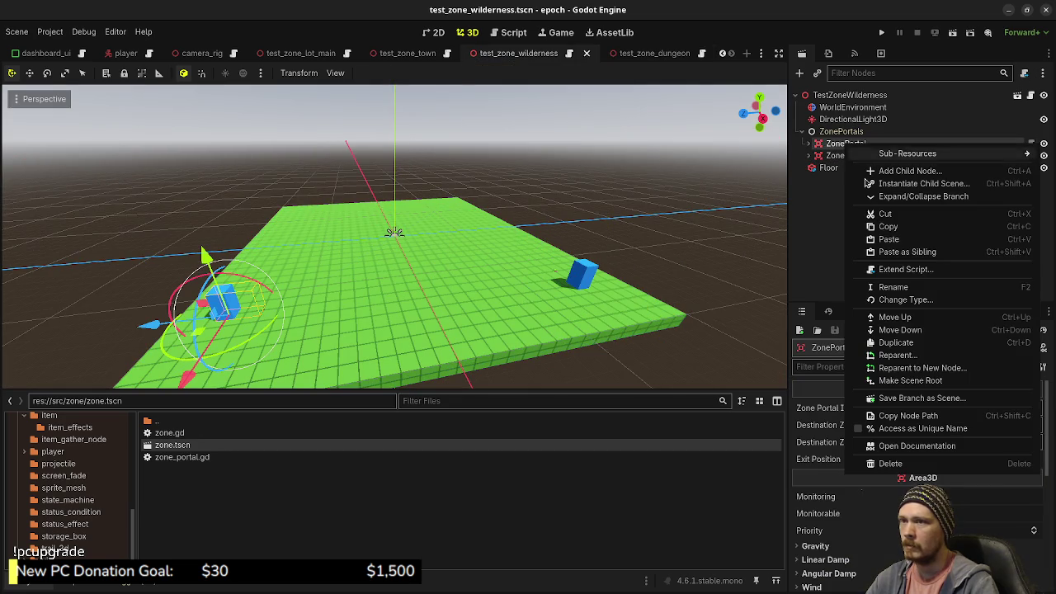
left_click(883, 227)
left_click(659, 53)
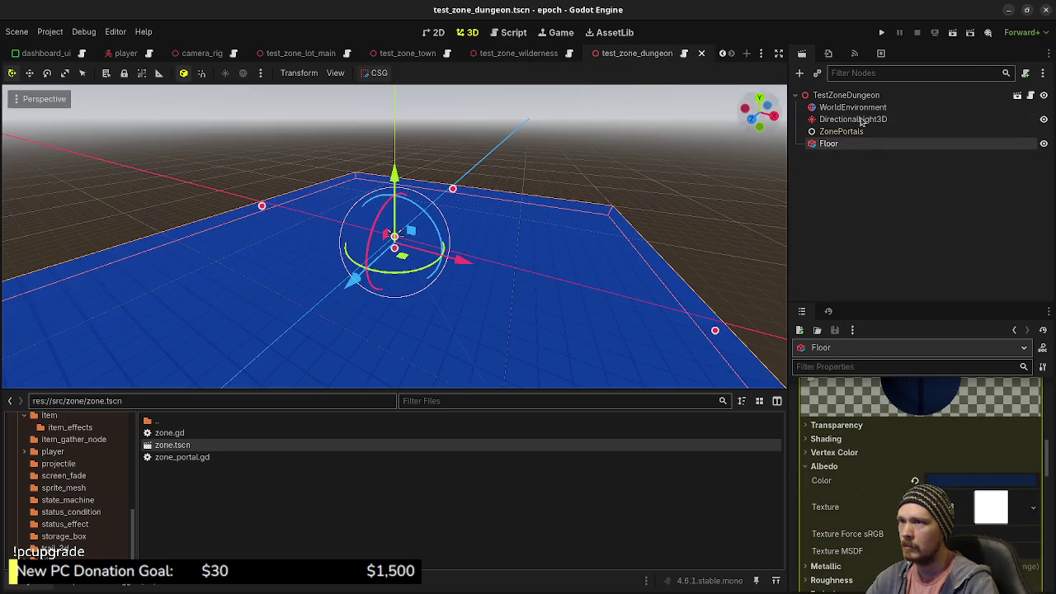
right_click(839, 132)
left_click(881, 212)
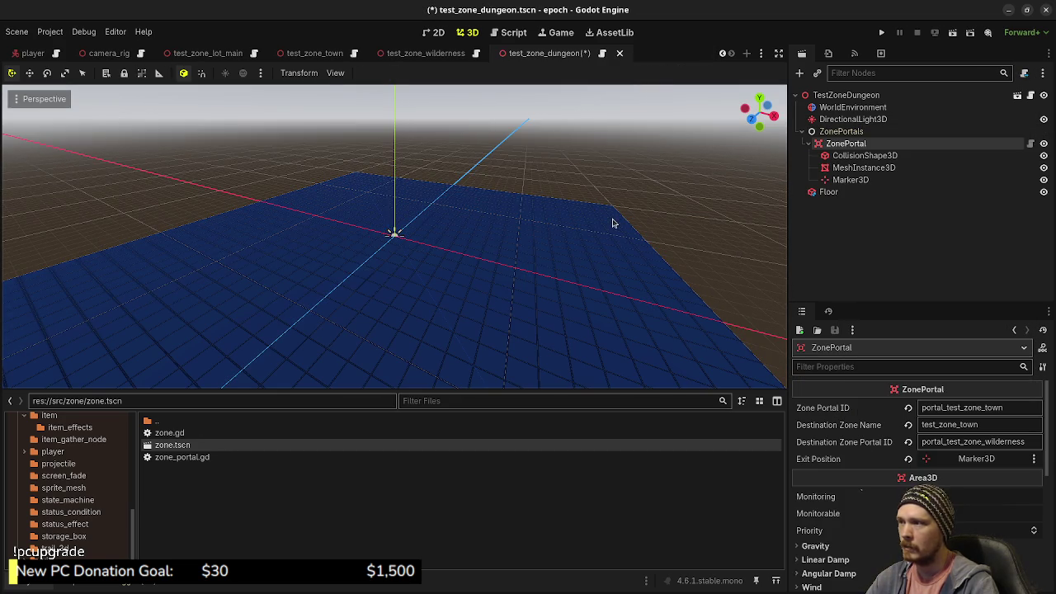
- In top view, rotate the pasted portal -90° and move it to the floor's left edge, then save
key("KP_7")
scroll(619, 249, "down", 3)
key("r")
key("Return")
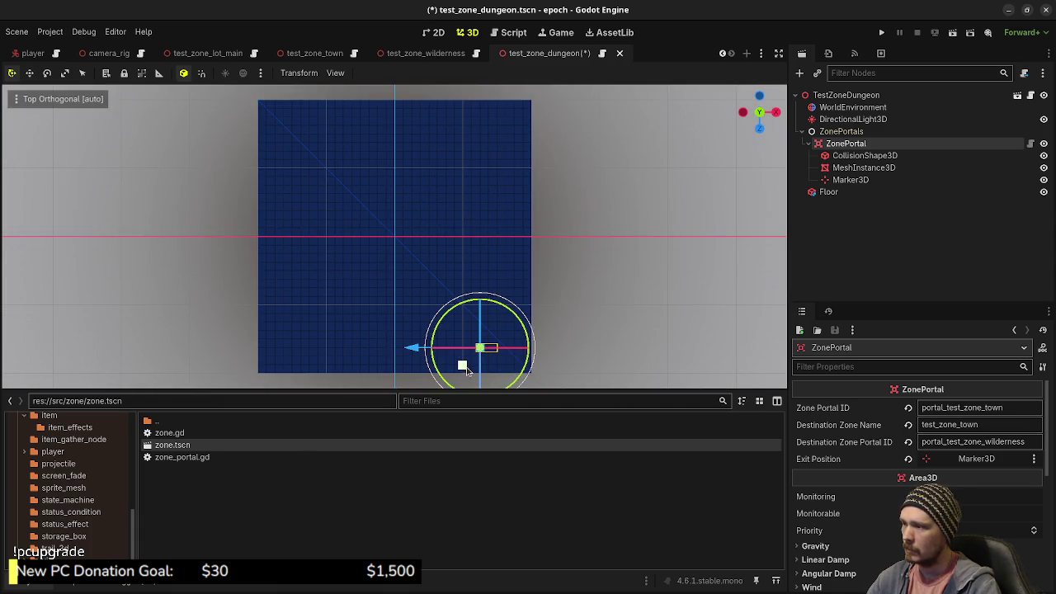
key("g")
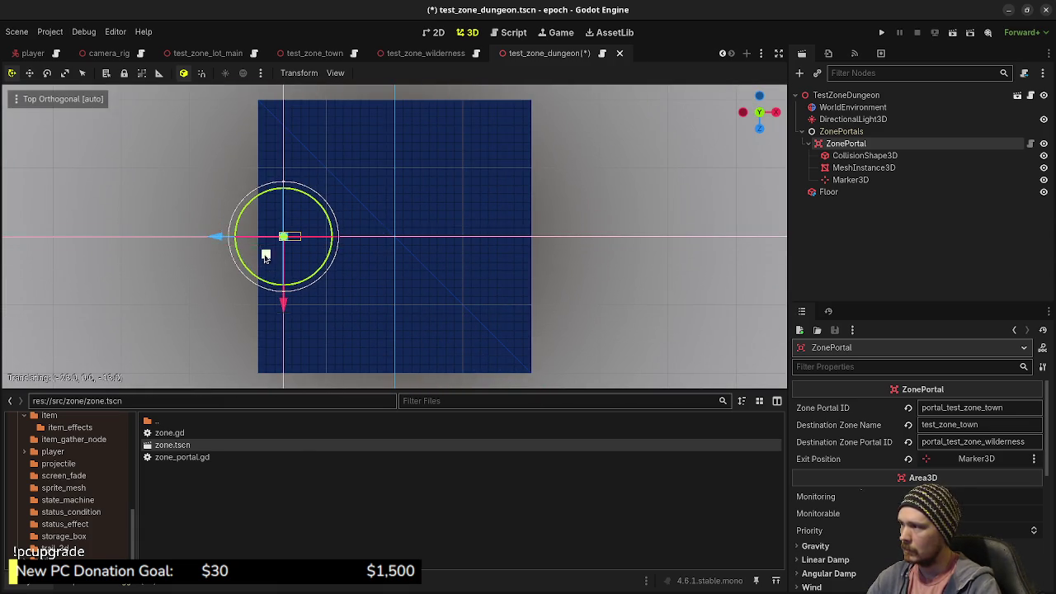
left_click(264, 260)
key("ctrl+s")
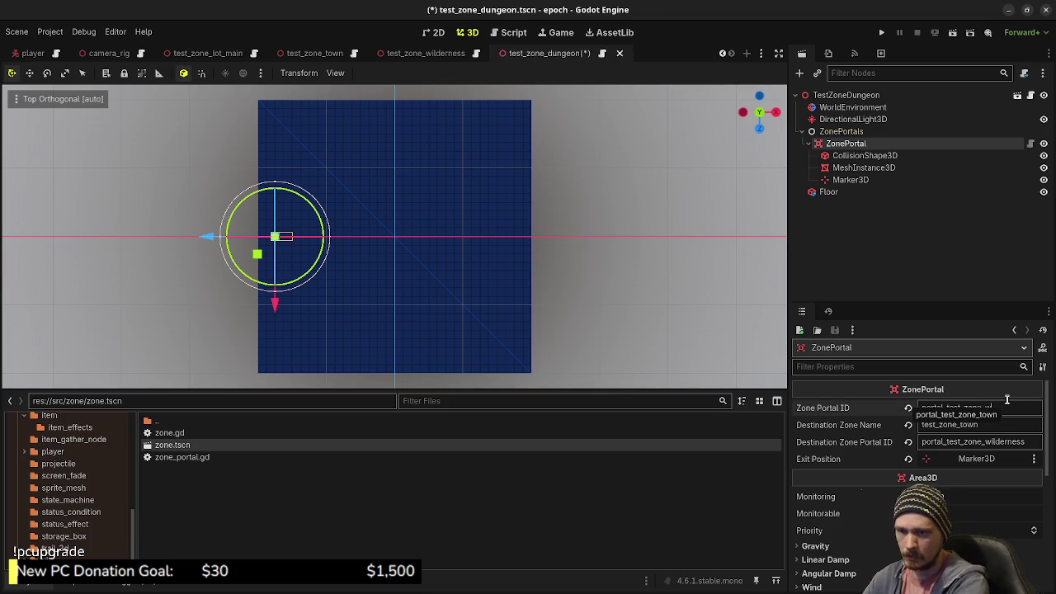
- Set portal ID portal_test_zone_wilderness, destination test_zone_wilderness and destination portal portal_test_zone_dungeon, then save
type("ilderness")
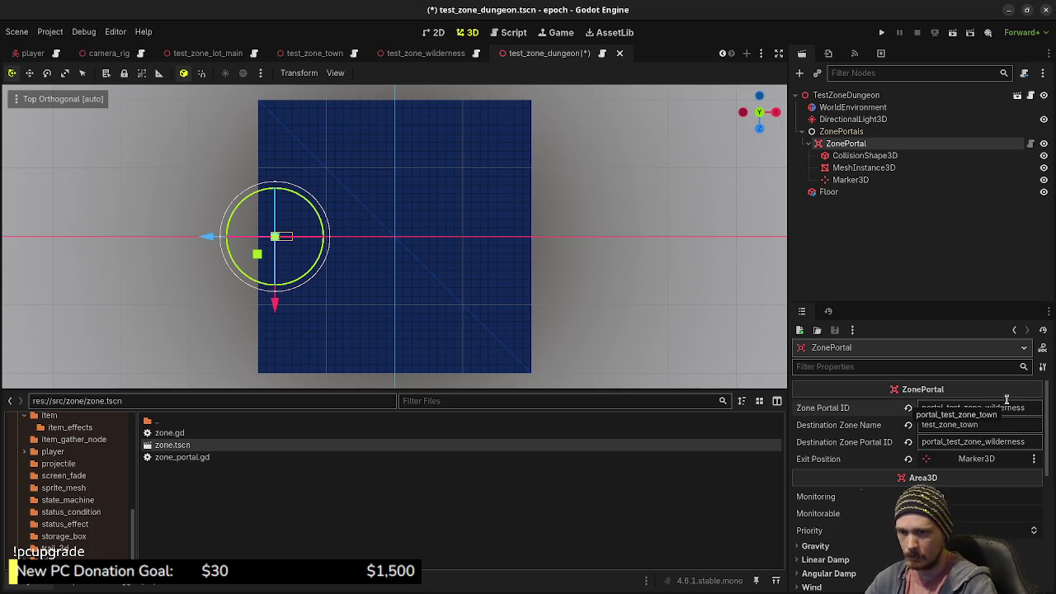
left_click(990, 423)
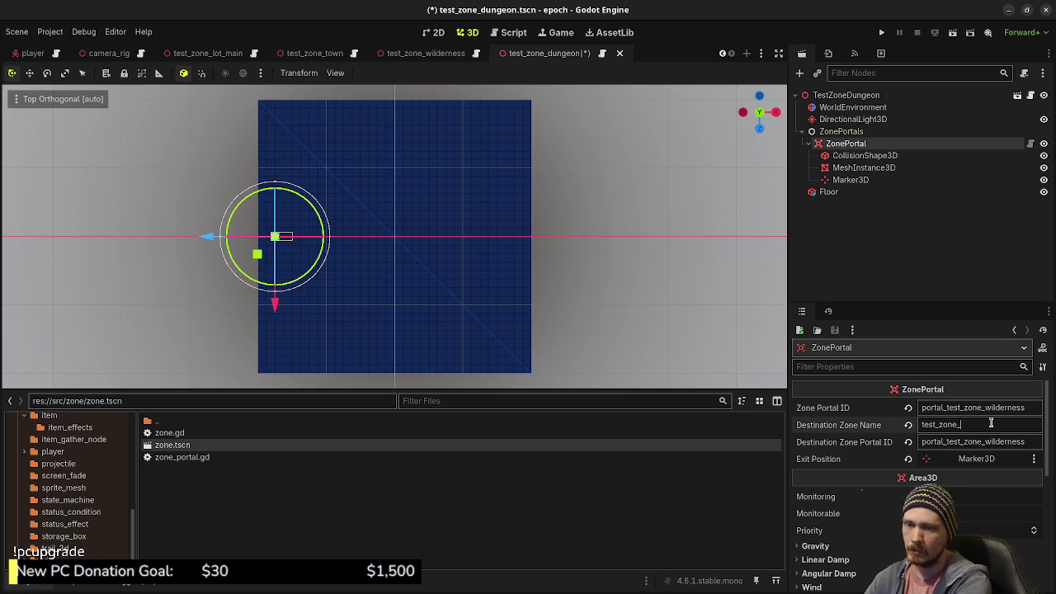
type("wilderness")
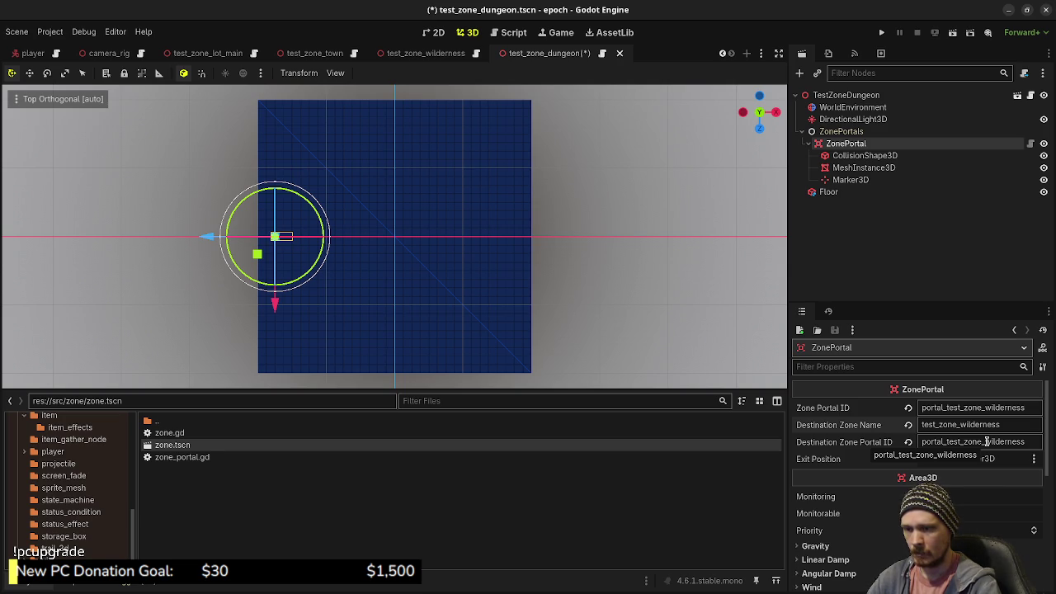
left_click_drag(987, 441, 1030, 441)
type("dungeon")
key("ctrl+s")
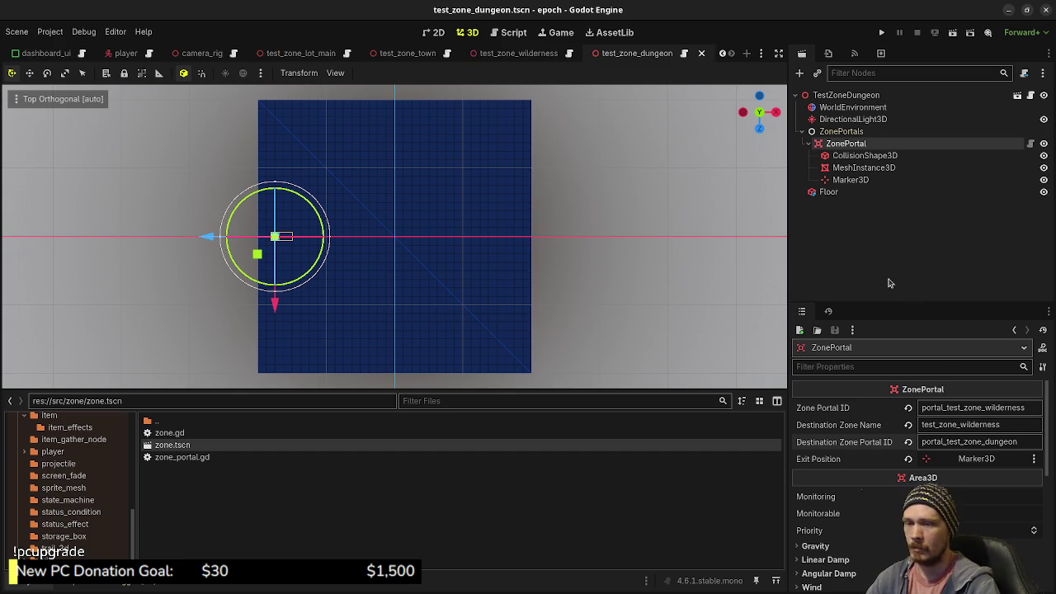
left_click(518, 53)
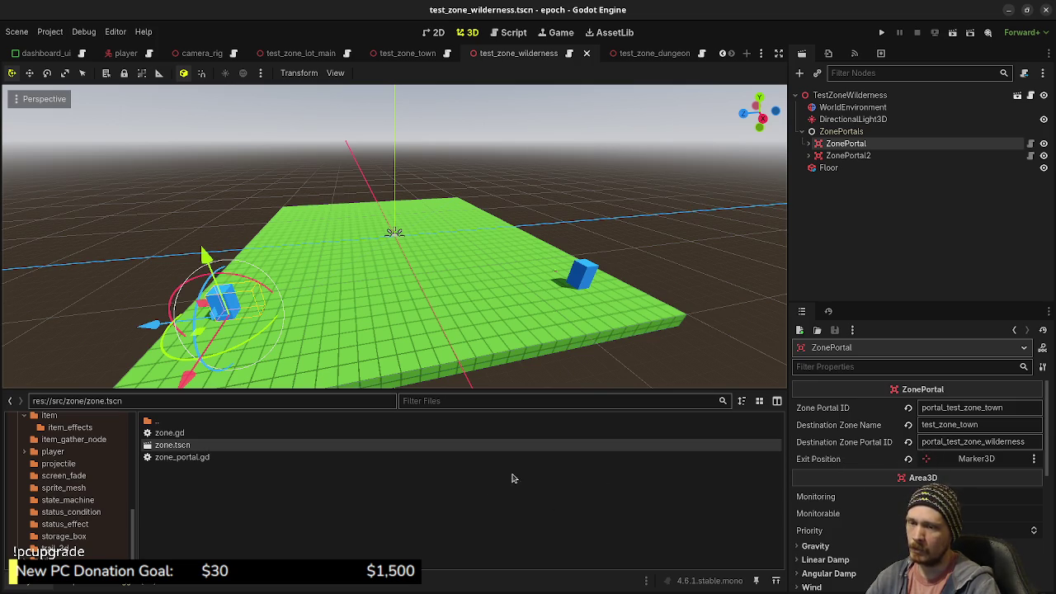
left_click(843, 156)
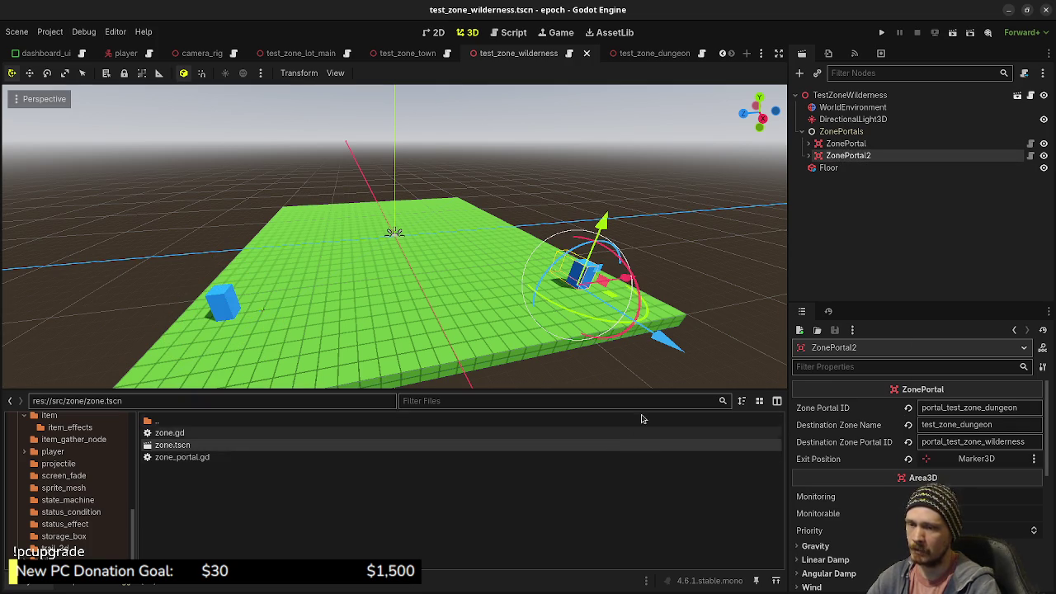
- Paste the wilderness portal's ID into the dungeon portal's Destination Zone Portal ID, then save and run
double_click(992, 442)
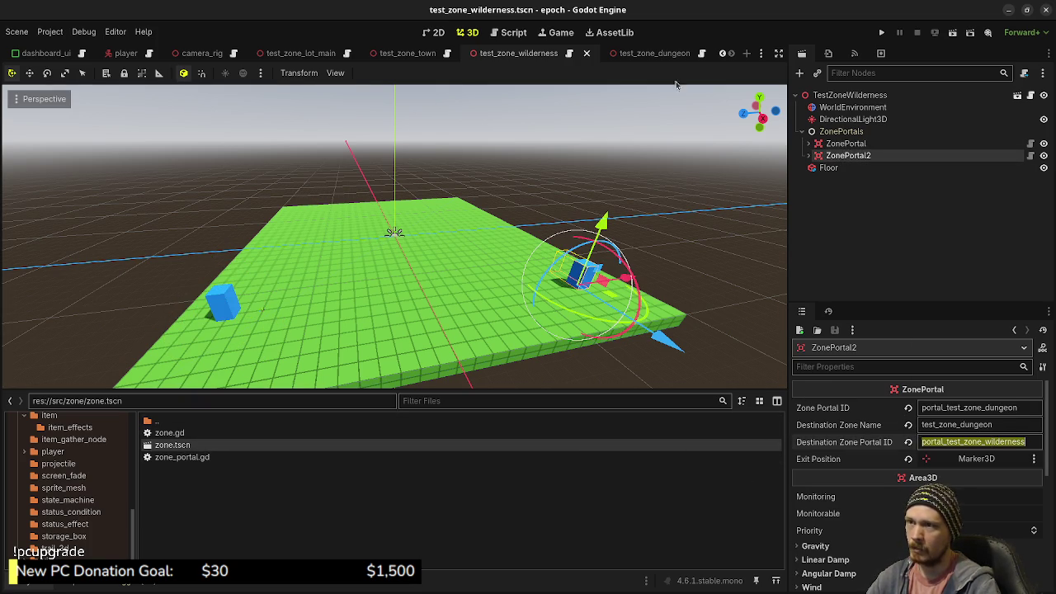
left_click(656, 53)
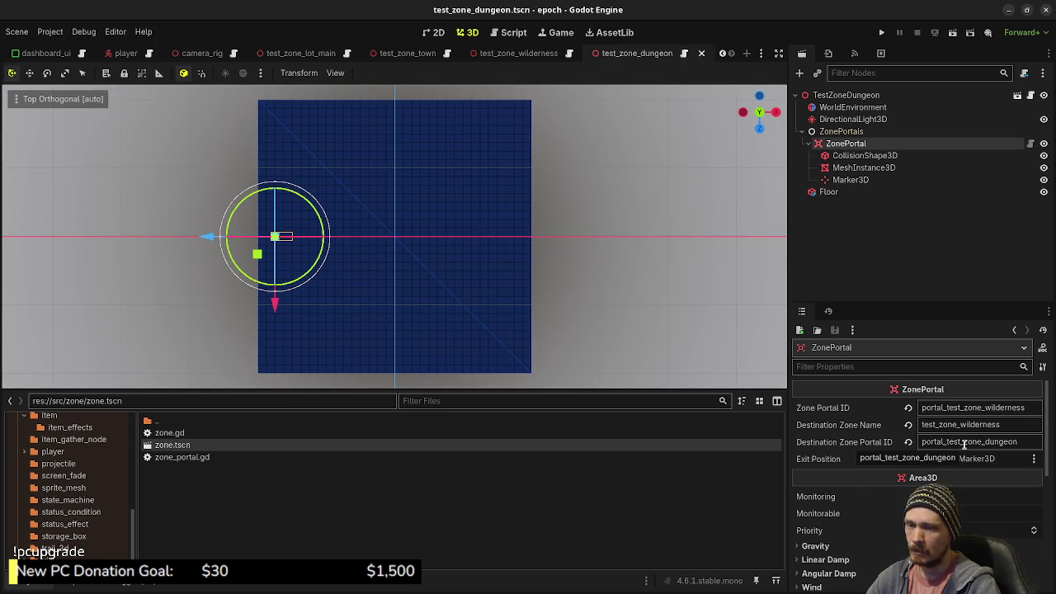
left_click(517, 53)
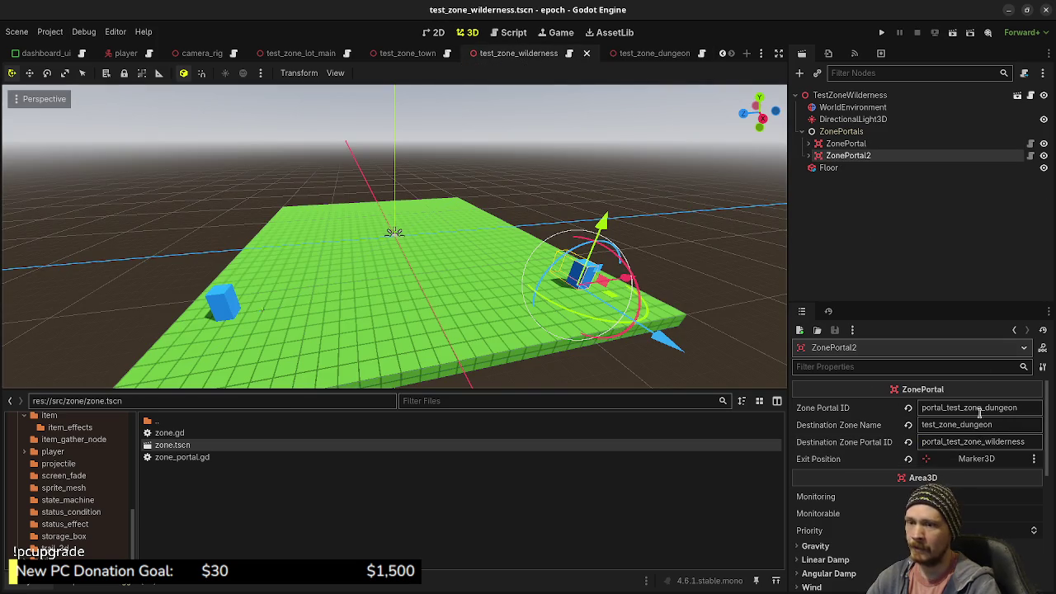
double_click(957, 408)
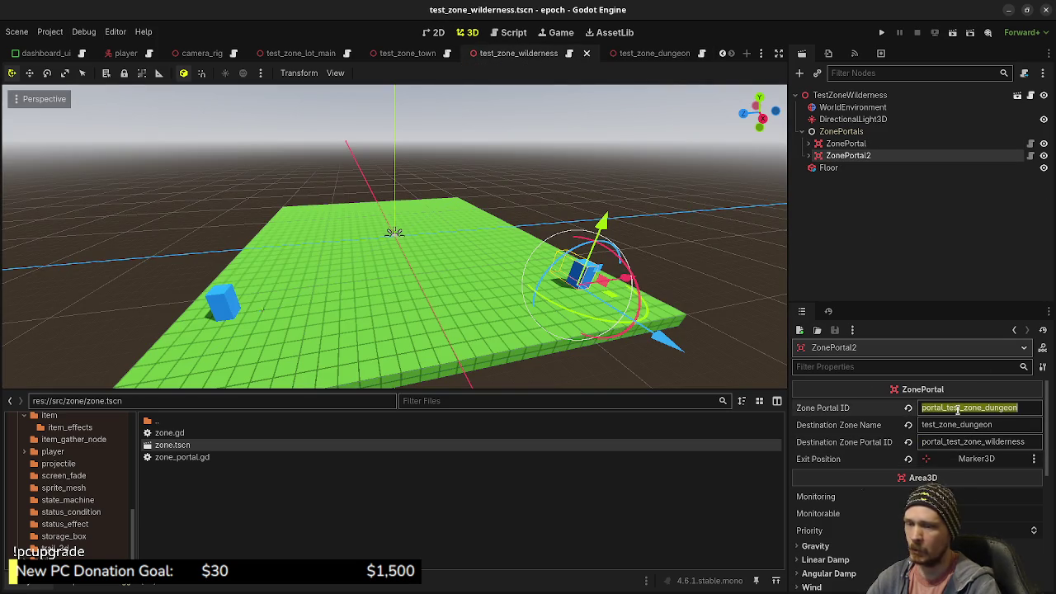
left_click(654, 53)
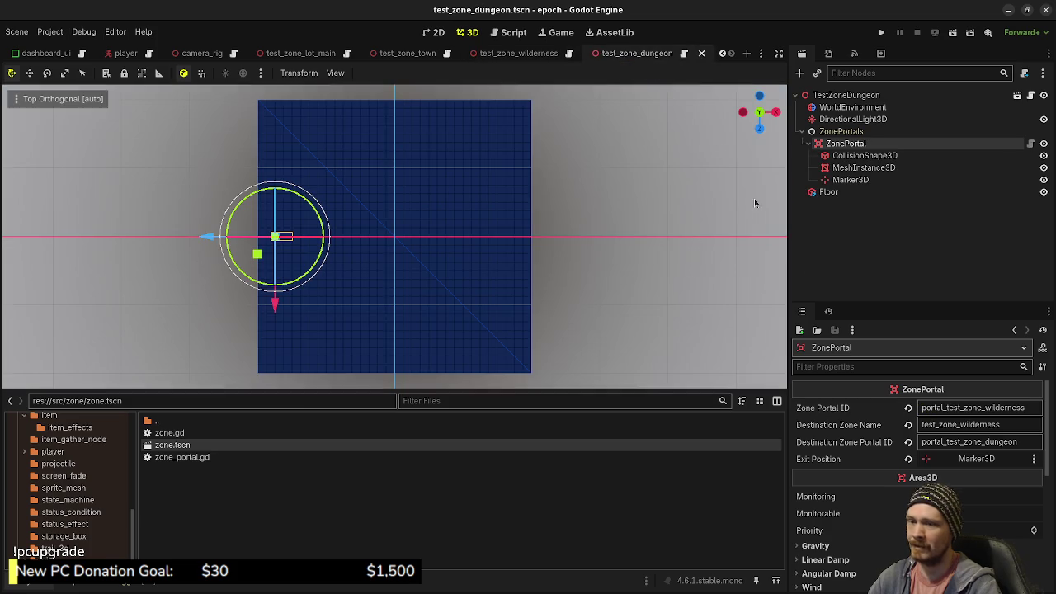
double_click(960, 443)
key("ctrl+v")
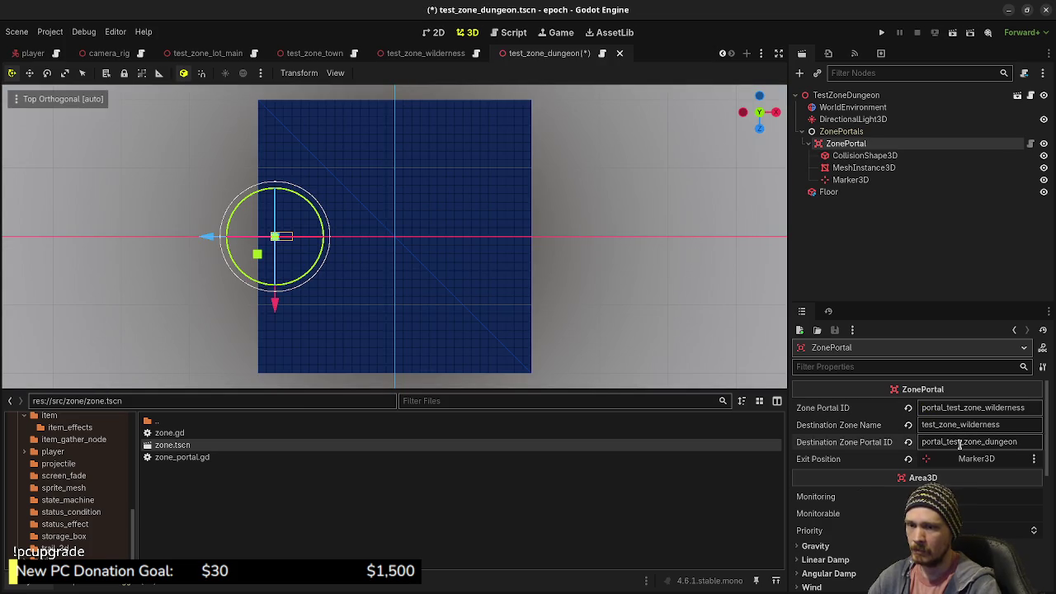
key("F5")
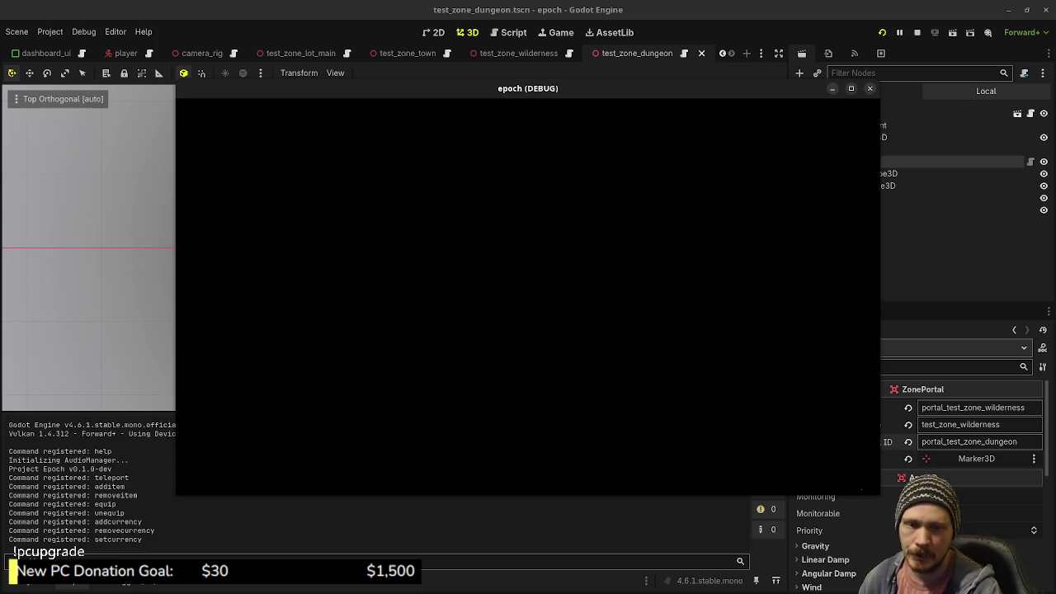
key("w")
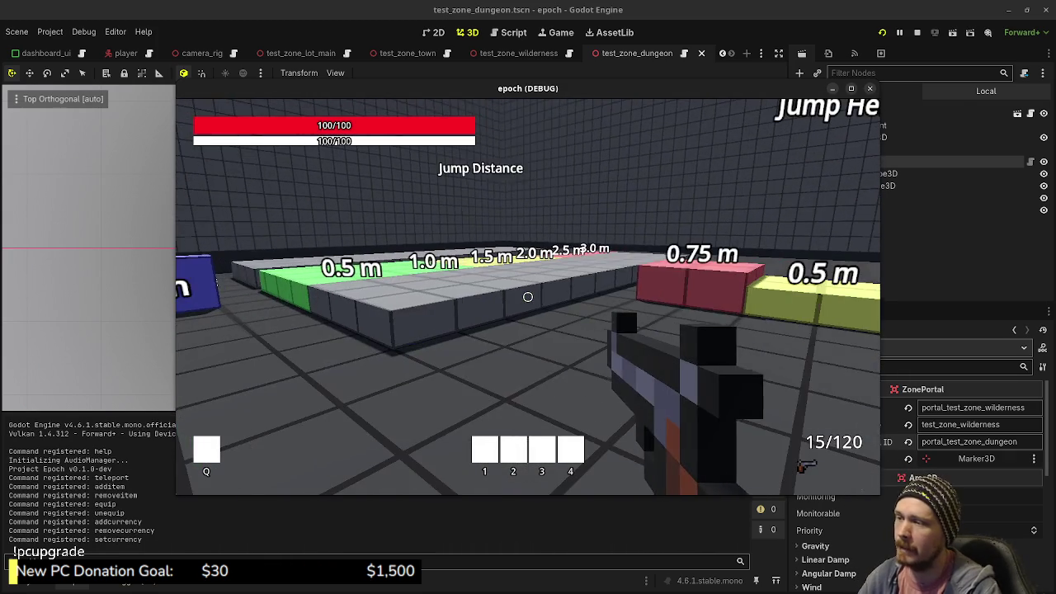
- Walk to the blue portal cube in the test area, briefly showing F3 debug stats, and enter it
key("space")
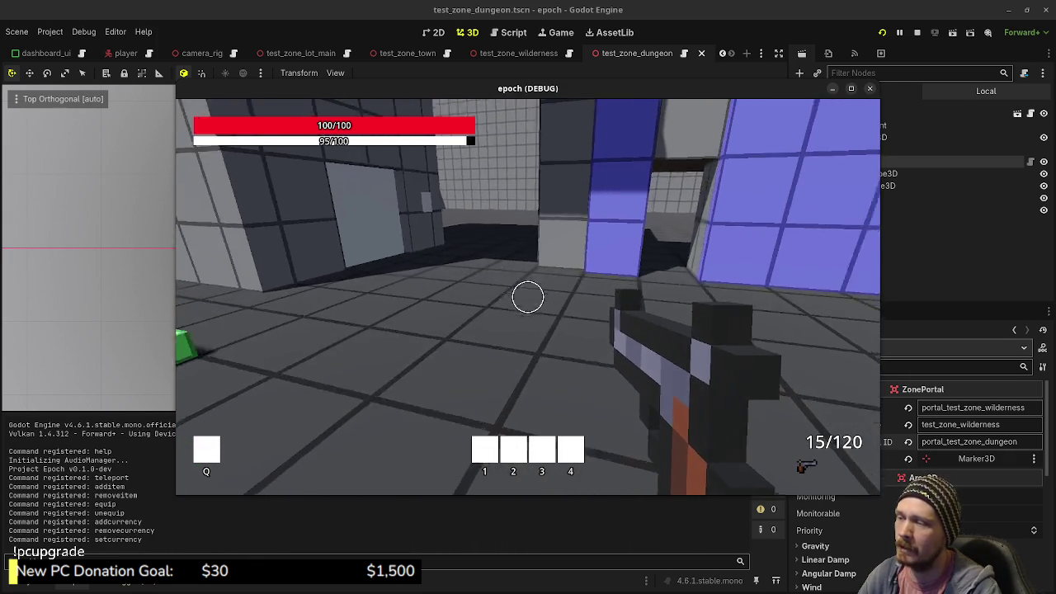
key("w")
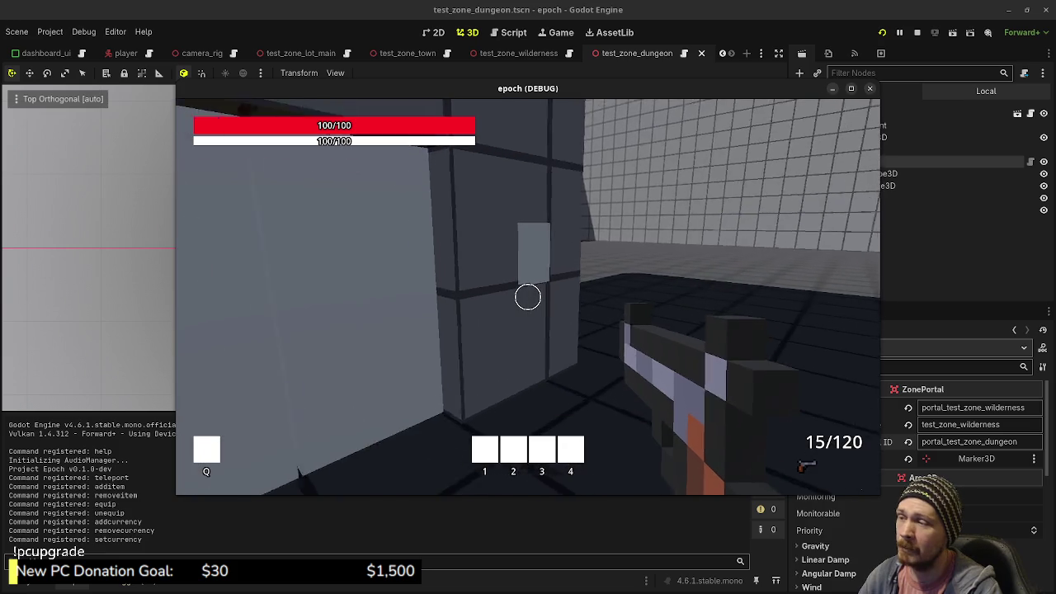
key("w")
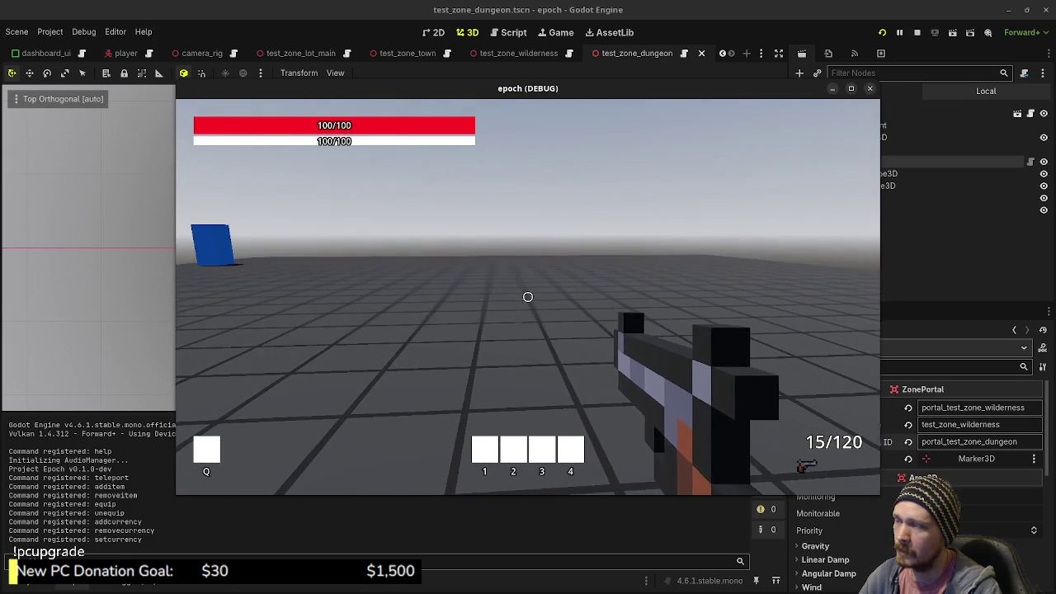
key("w")
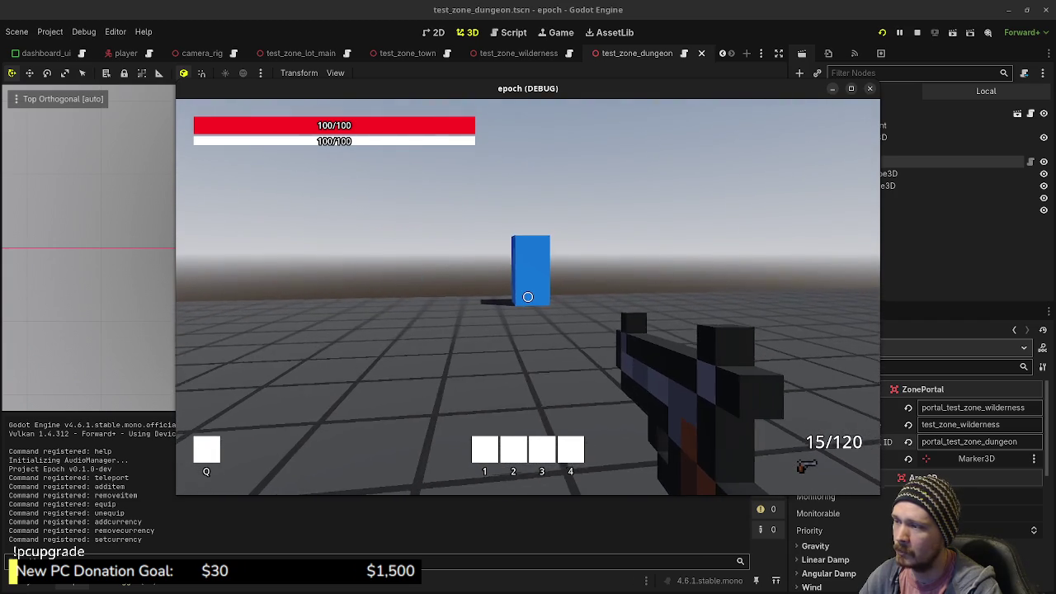
key("w")
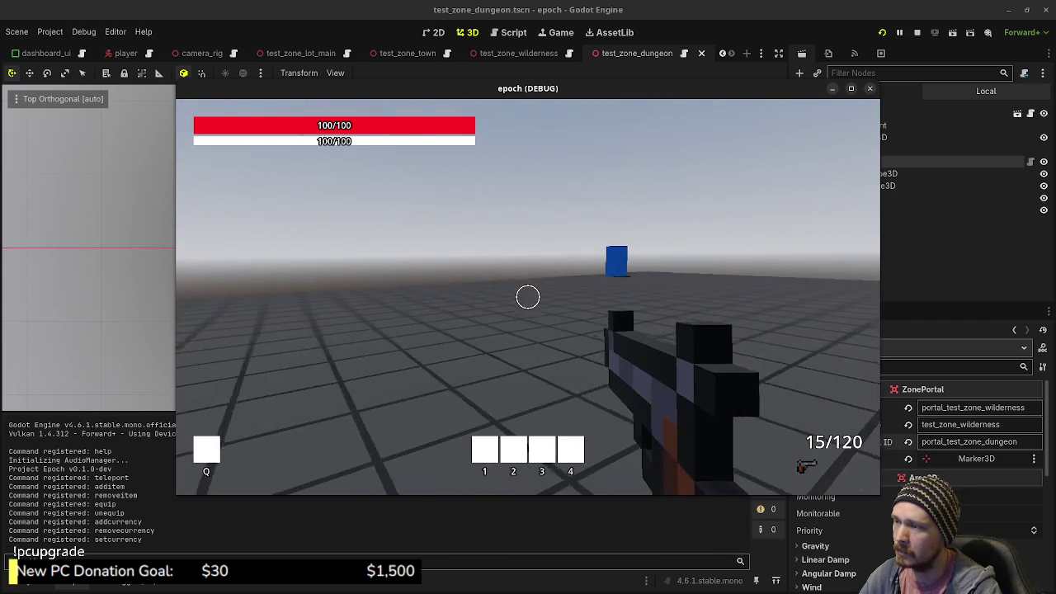
key("F3")
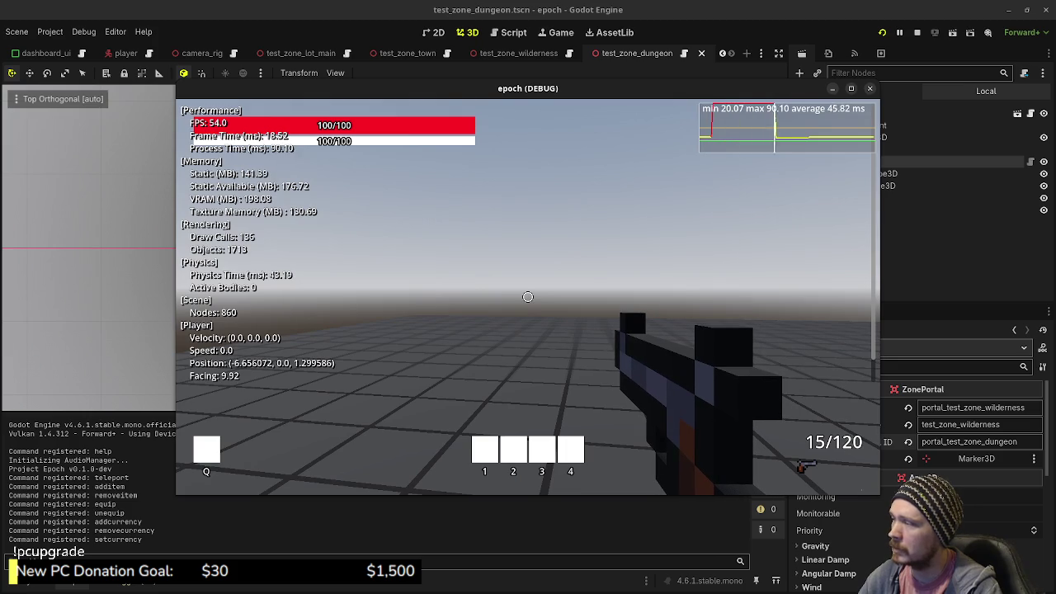
left_click(528, 297)
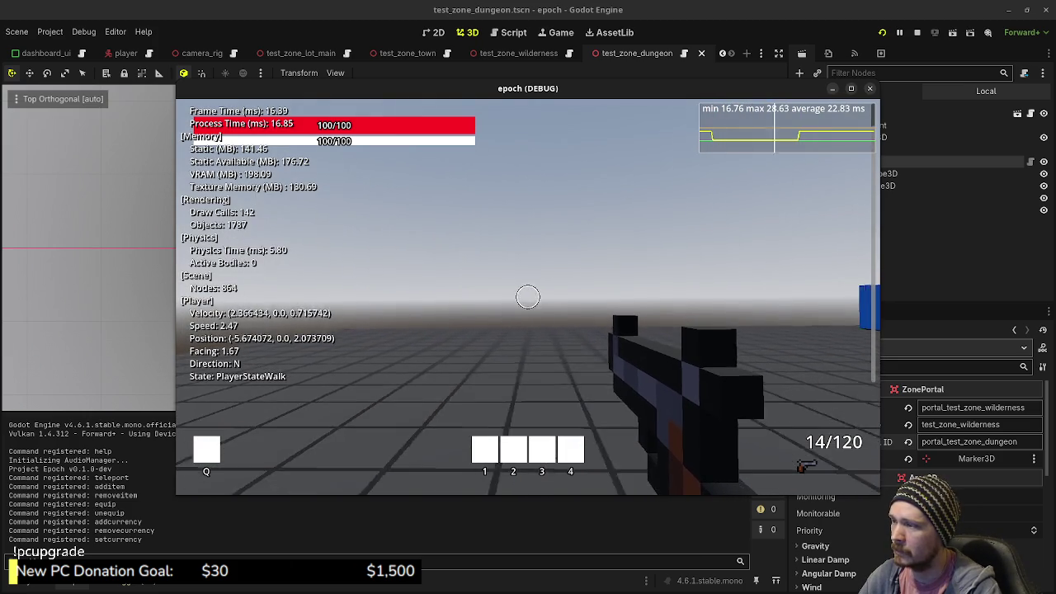
key("shift+w")
key("w")
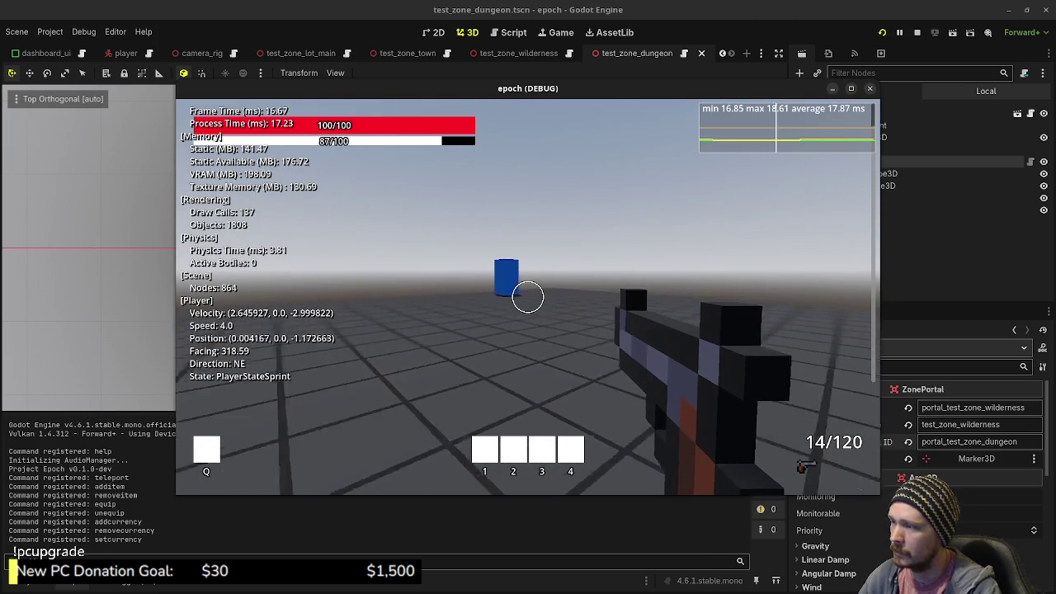
key("F3")
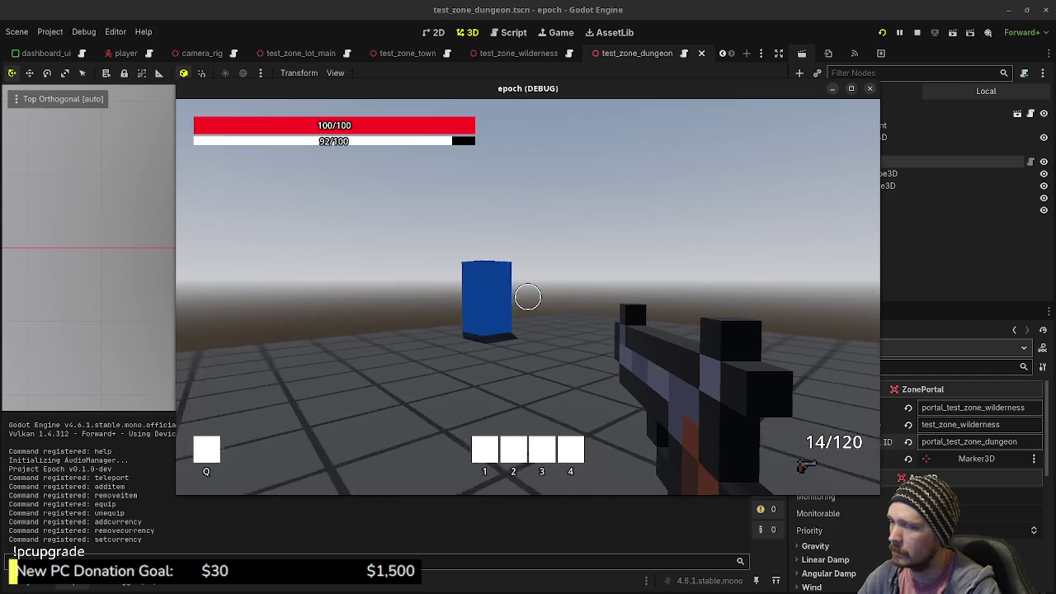
key("shift+w")
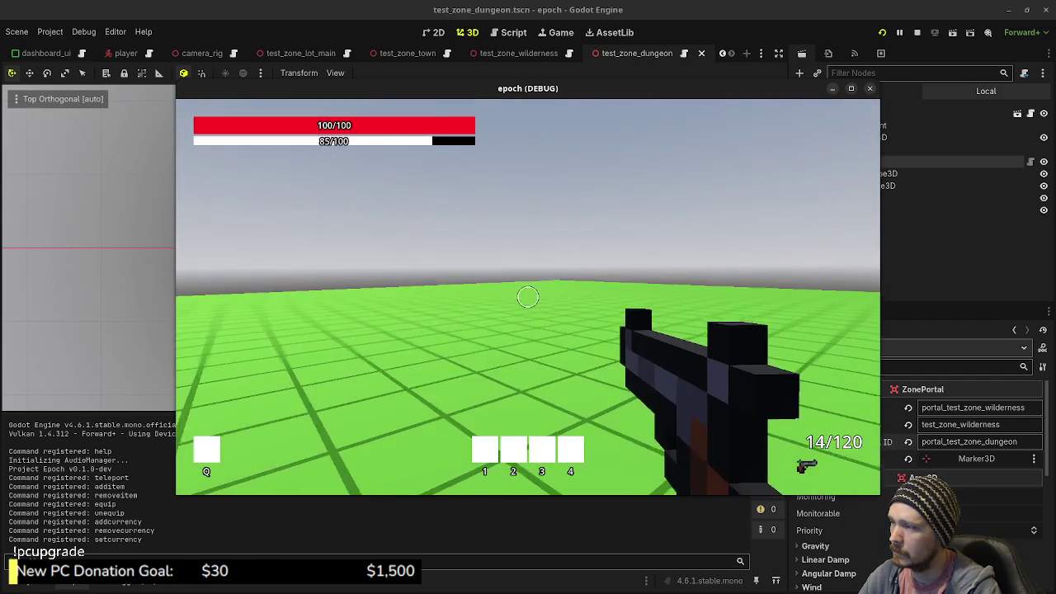
- Sprint through the wilderness portal into the dungeon, enter the dungeon portal, then stop the game
key("shift+w")
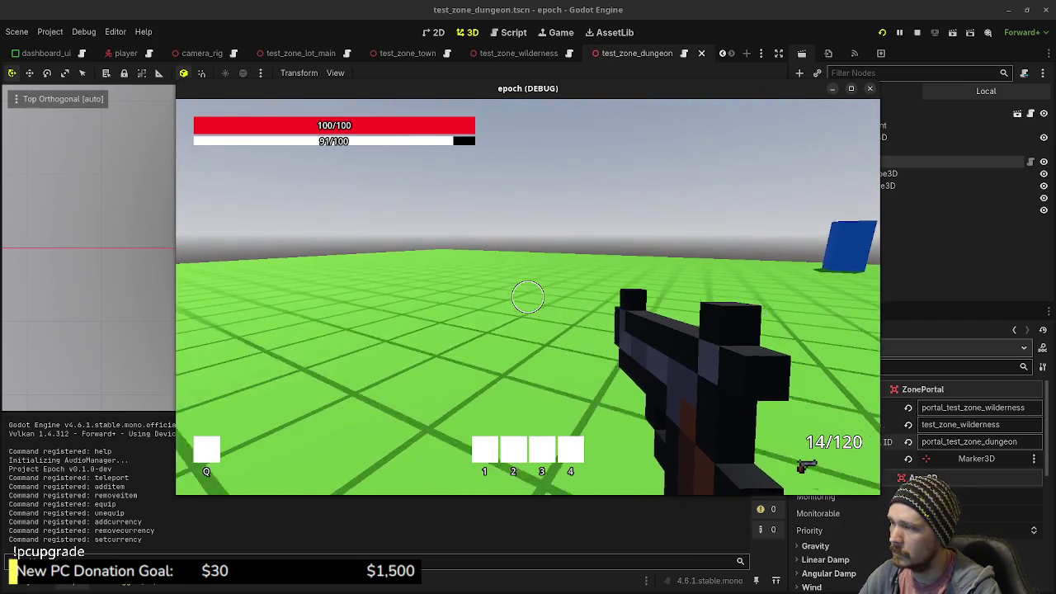
key("shift+w")
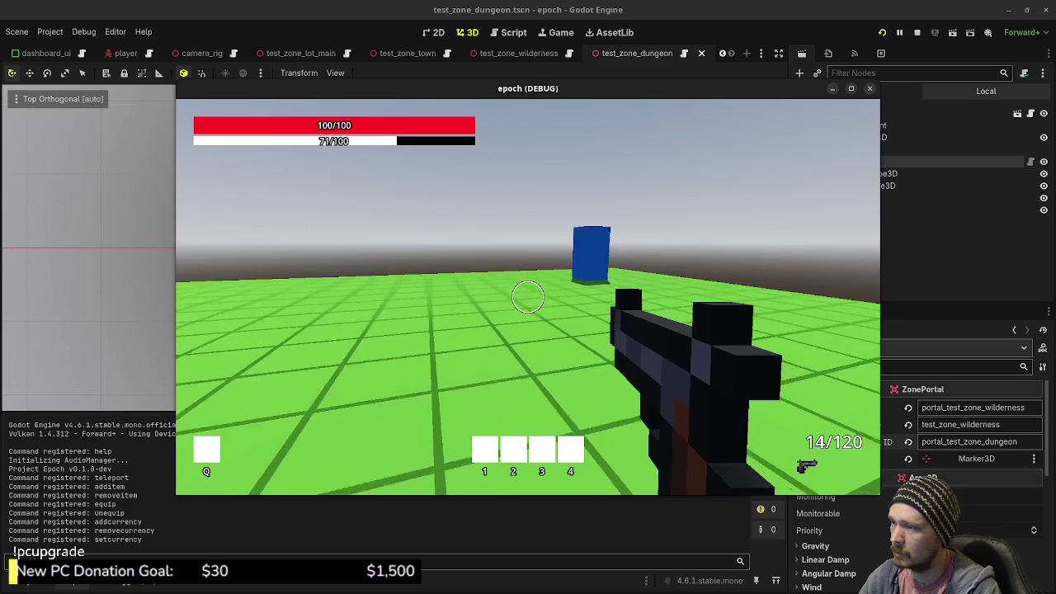
key("shift+w")
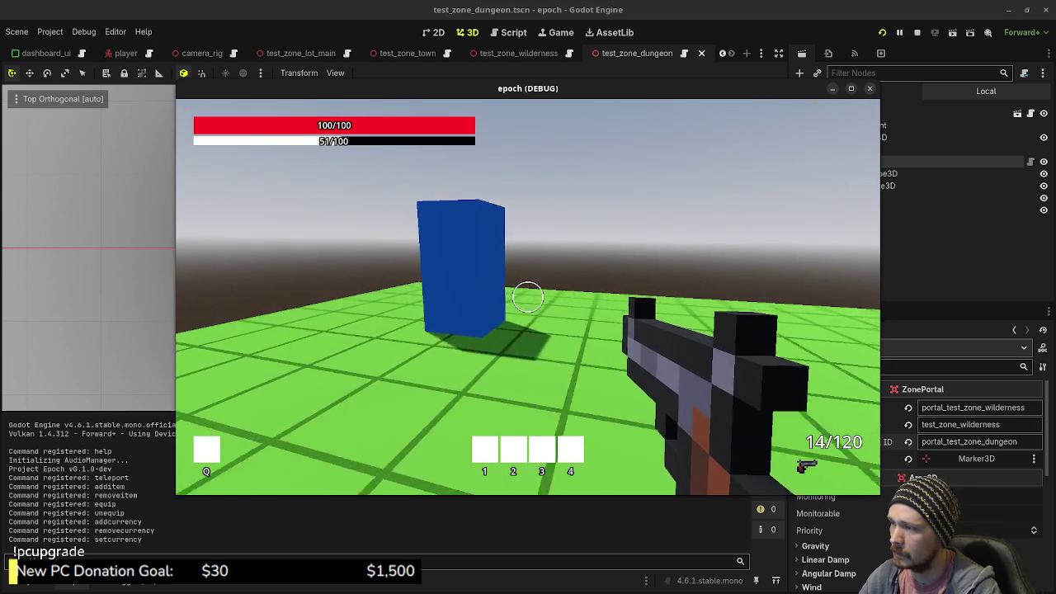
key("w")
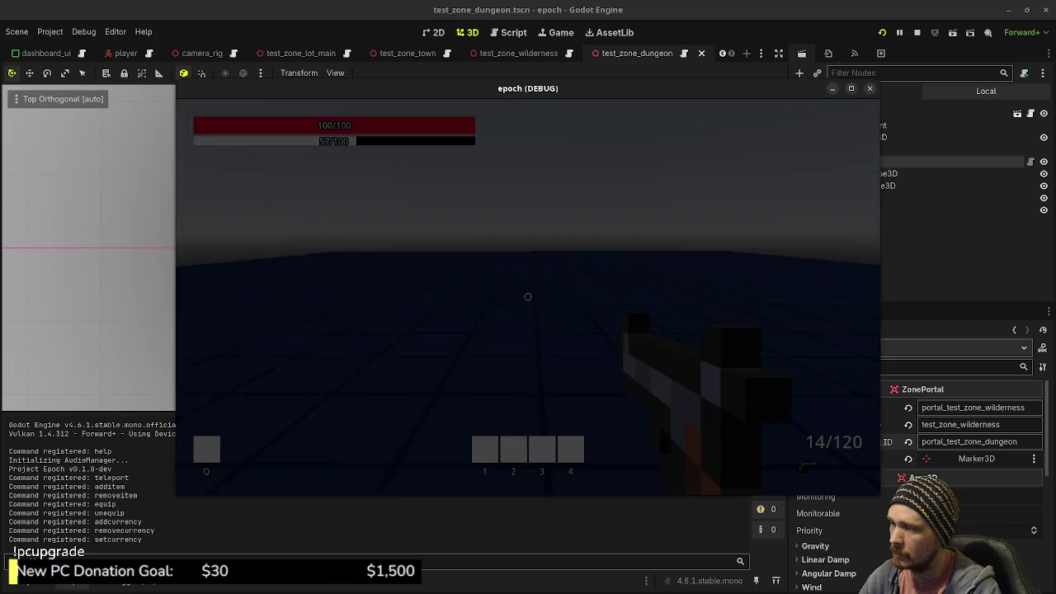
key("w")
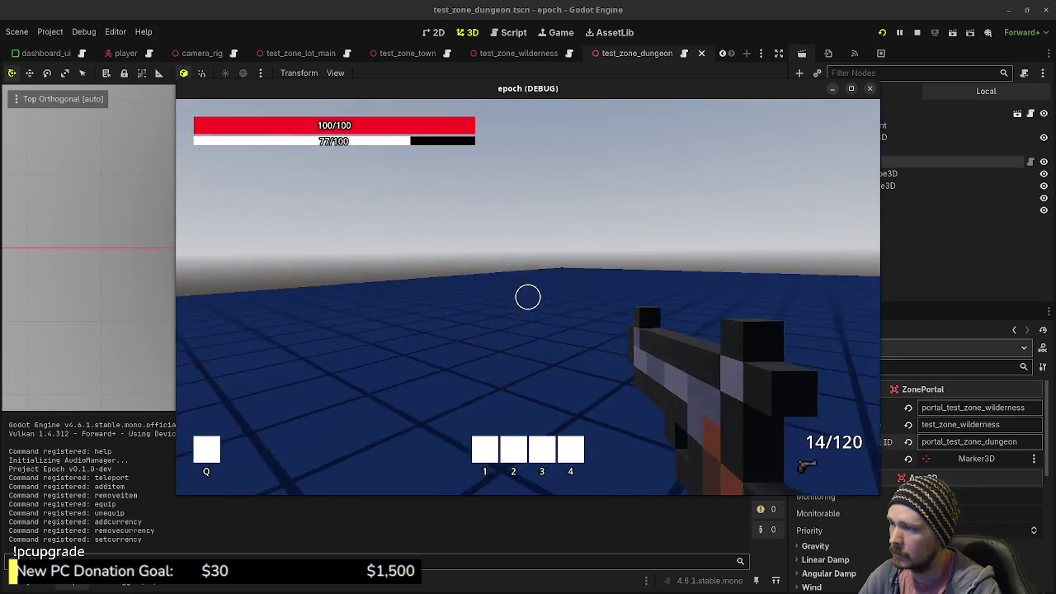
key("w")
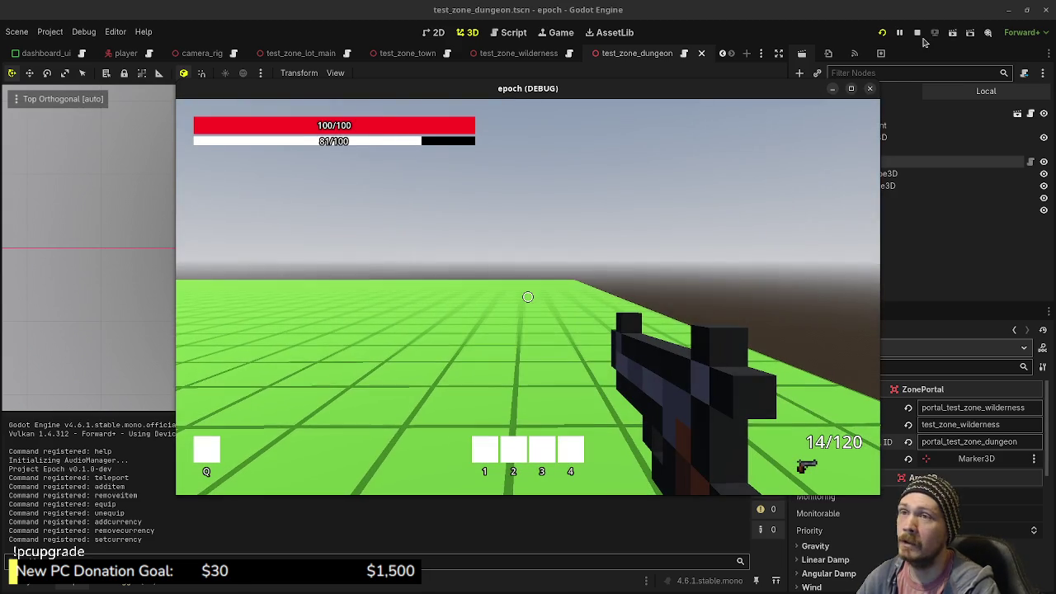
left_click(916, 32)
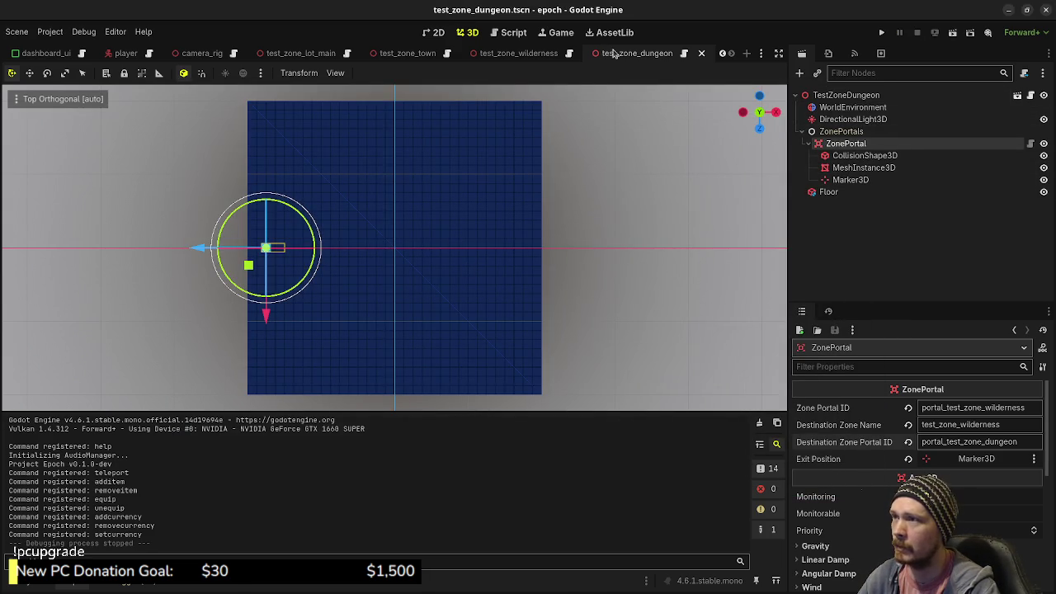
- Duplicate the wilderness Floor as Floor2 and slide it alongside the original floor
left_click(511, 53)
mouse_move(595, 262)
left_mouse_down()
mouse_move(566, 279)
mouse_move(578, 289)
mouse_move(587, 284)
mouse_move(569, 278)
mouse_move(592, 270)
left_mouse_up()
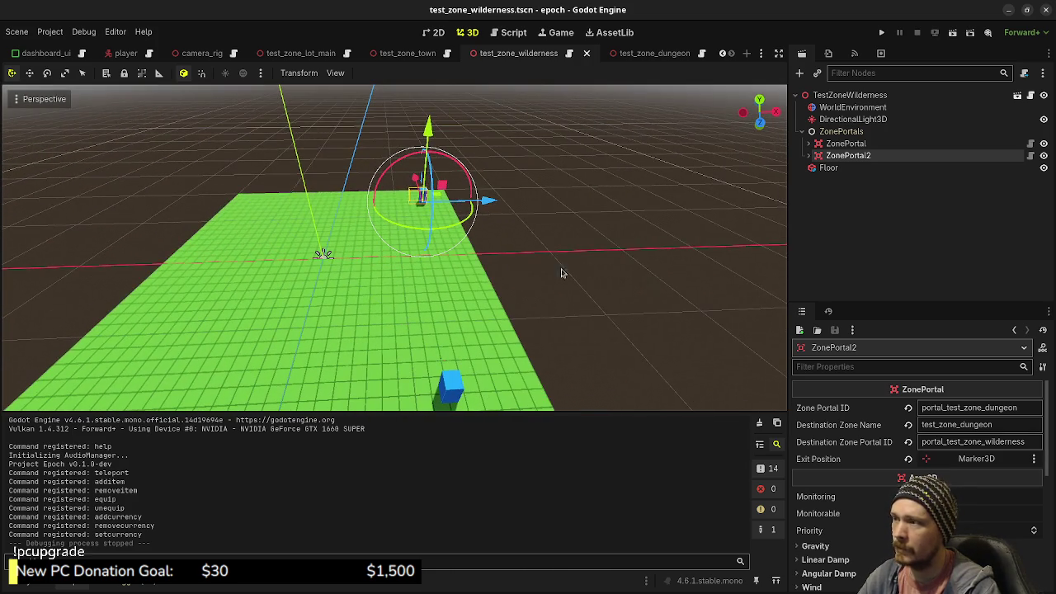
left_click(487, 278)
key("ctrl+d")
left_click_drag(396, 261, 691, 259)
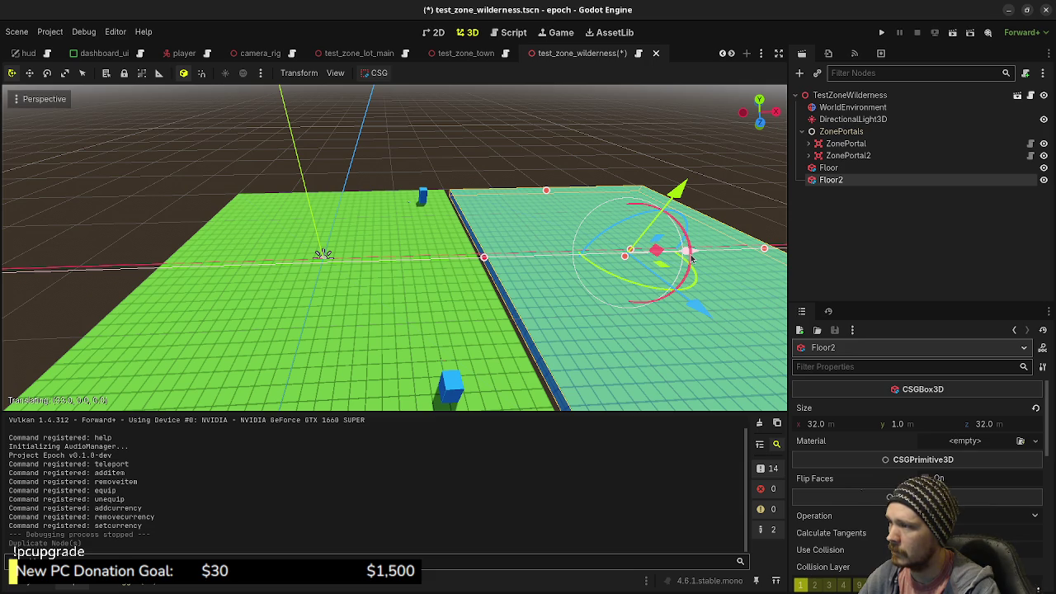
left_click_drag(688, 258, 674, 258)
key("d")
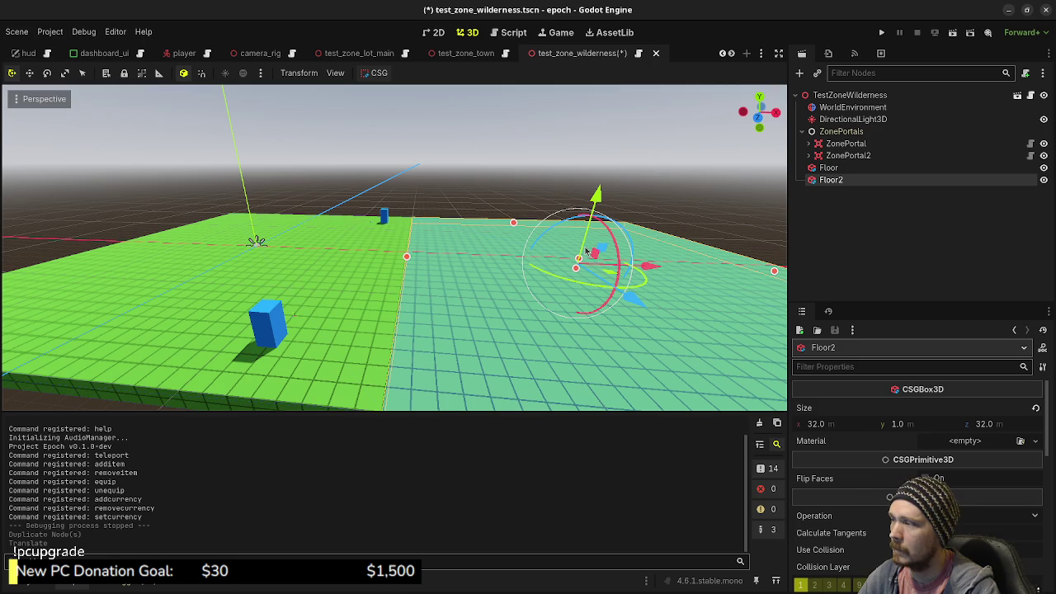
- In top view, resize Floor2 into a raised 8 × 5 × 8 block
key("KP_7")
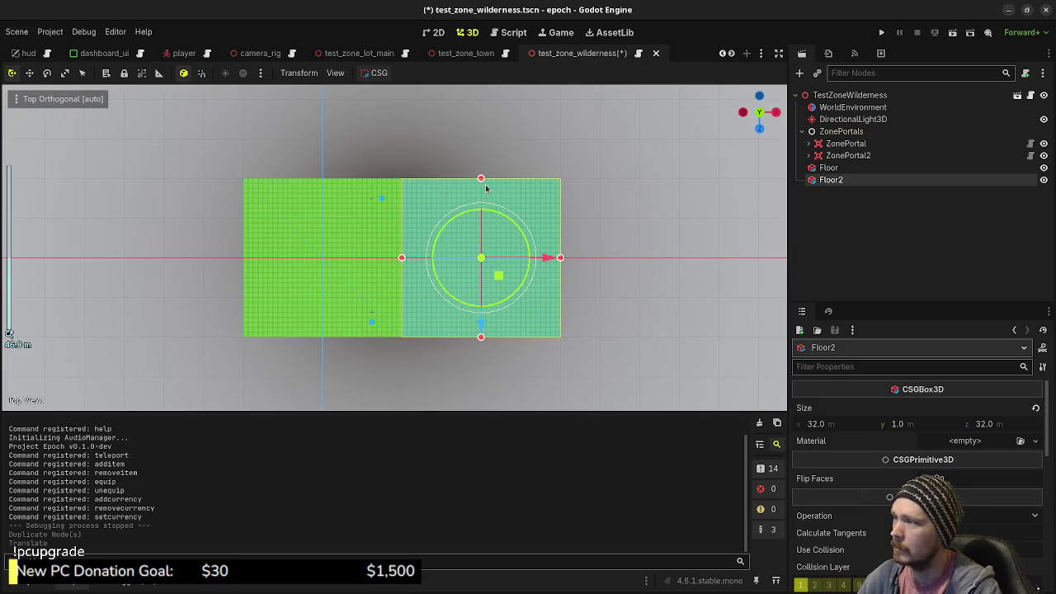
left_click_drag(483, 180, 490, 227)
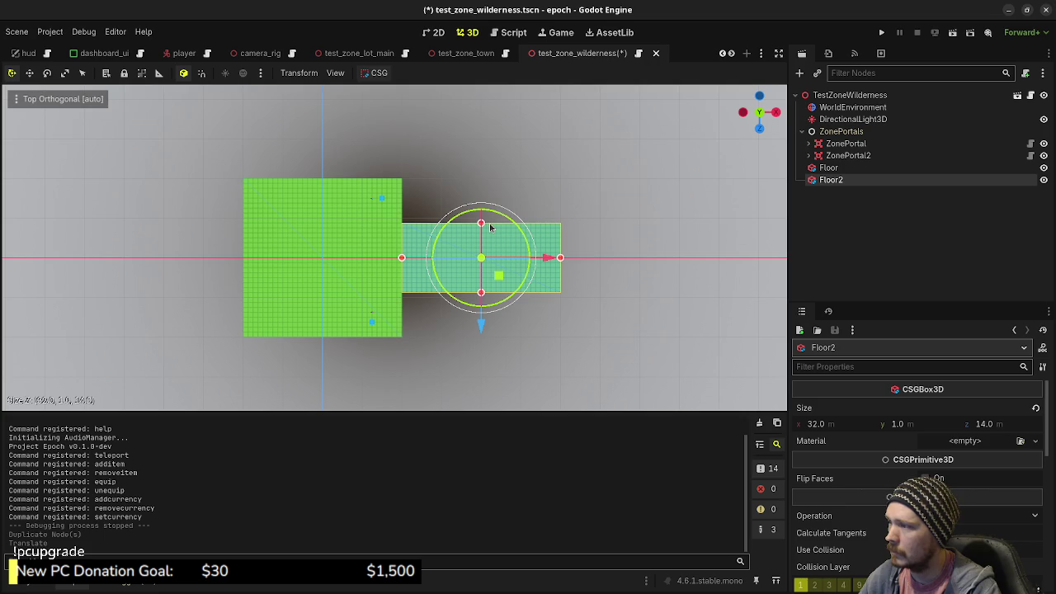
left_click_drag(490, 228, 486, 242)
mouse_move(561, 259)
left_mouse_down()
mouse_move(442, 261)
mouse_move(456, 270)
mouse_move(425, 263)
mouse_move(421, 229)
left_mouse_up()
scroll(443, 261, "up", 5)
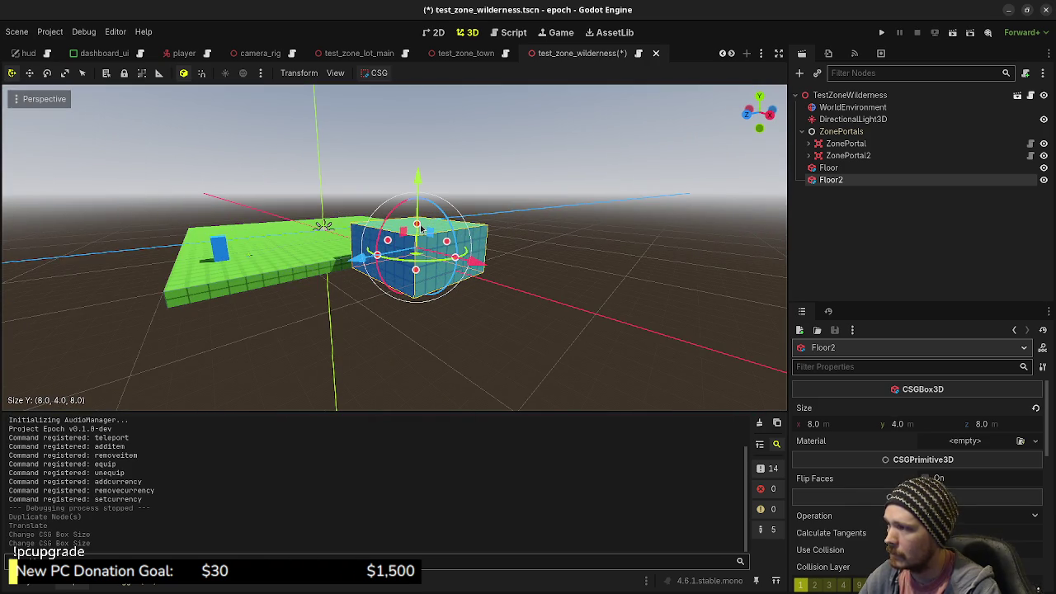
mouse_move(421, 229)
left_mouse_down()
mouse_move(422, 220)
mouse_move(618, 273)
mouse_move(529, 242)
left_mouse_up()
- Duplicate ZonePortal2 and place the copy on top of the raised Floor2 block
left_click(528, 241)
left_click(843, 155)
key("ctrl+d")
key("KP_7")
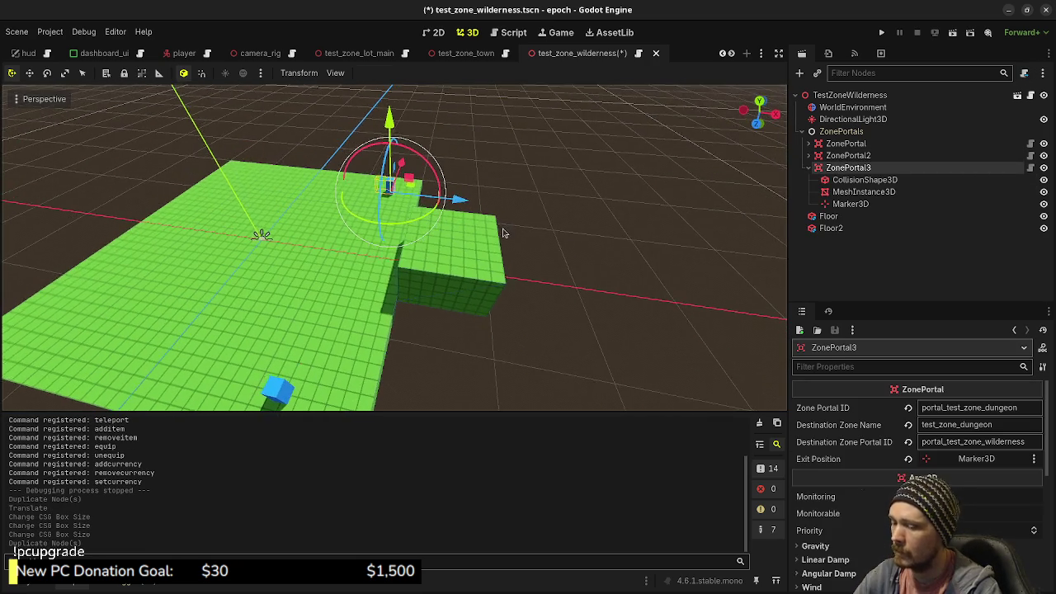
mouse_move(417, 186)
left_mouse_down()
mouse_move(363, 206)
mouse_move(278, 156)
mouse_move(289, 116)
left_mouse_up()
mouse_move(351, 183)
left_mouse_down()
mouse_move(351, 202)
mouse_move(416, 298)
mouse_move(428, 290)
left_mouse_up()
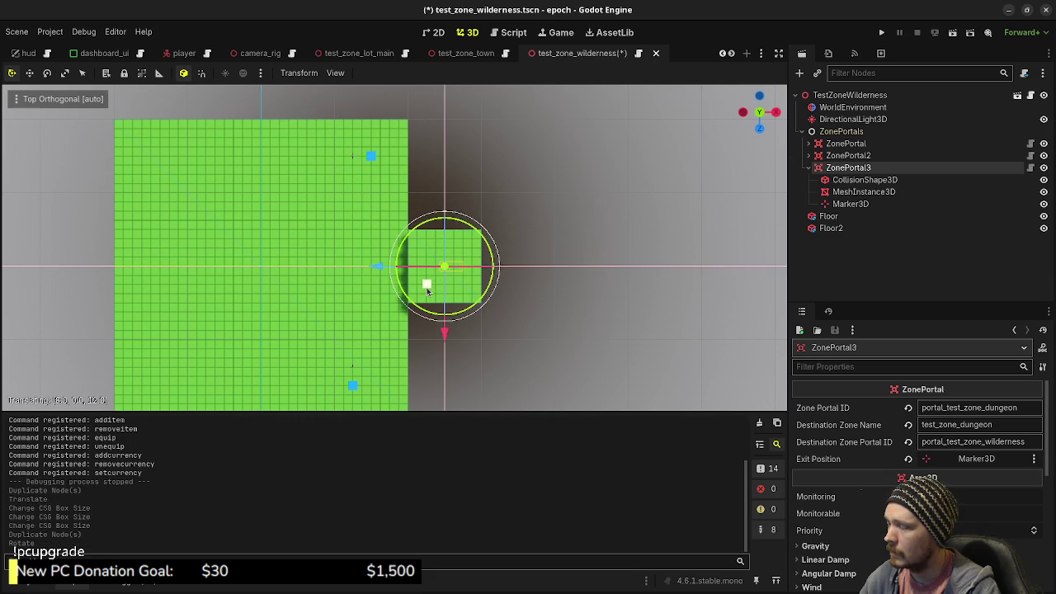
left_click_drag(427, 290, 423, 280)
key("ctrl+z")
key("ctrl+z")
mouse_move(388, 138)
left_mouse_down()
mouse_move(415, 193)
mouse_move(464, 258)
mouse_move(473, 254)
left_mouse_up()
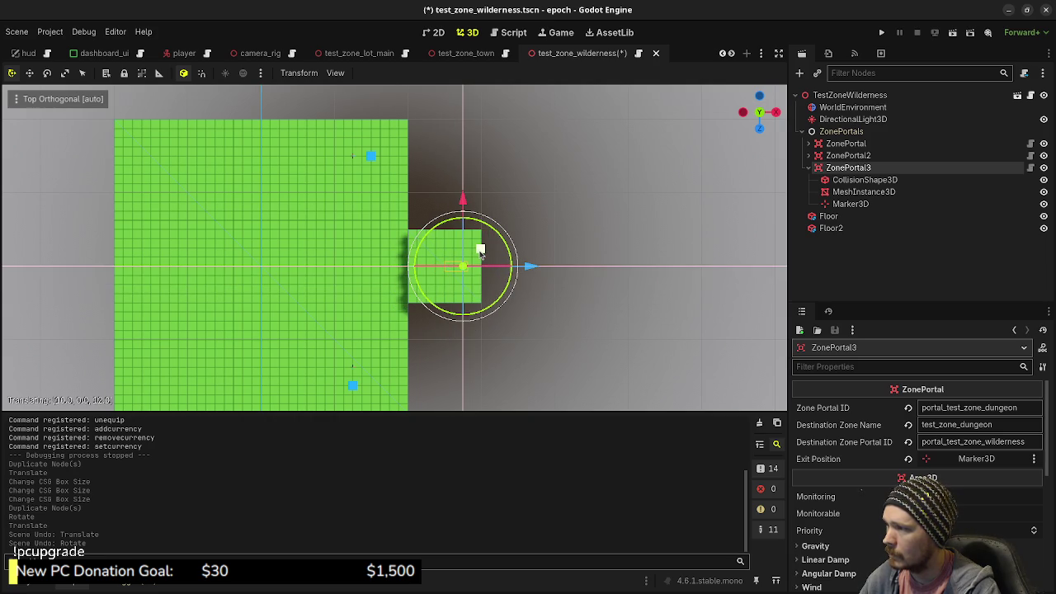
left_click_drag(476, 255, 476, 256)
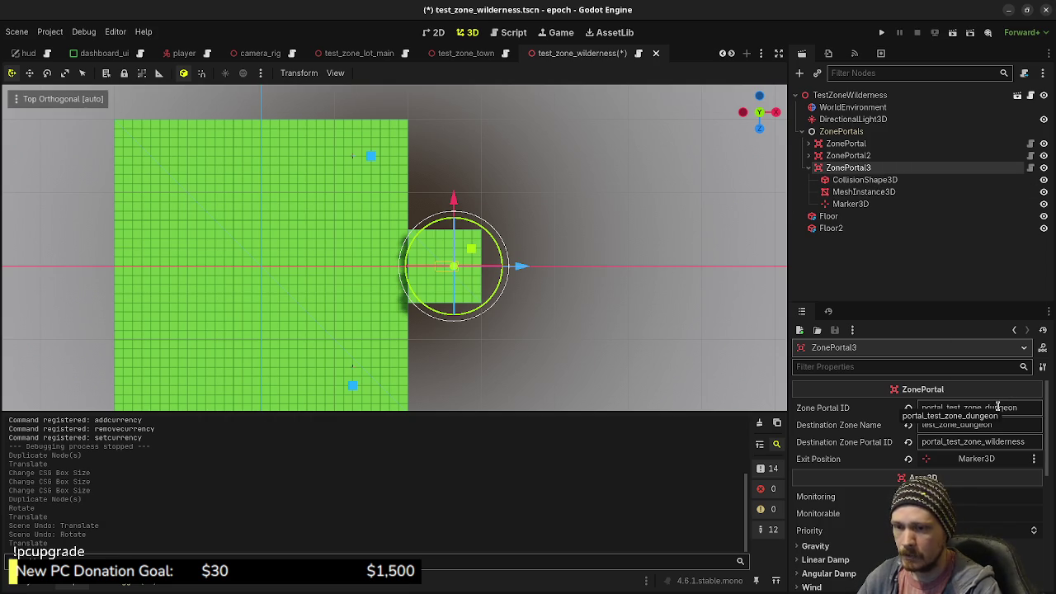
- Set the copy's IDs to portal_test_zone_dungeon2 → portal_test_zone_wilderness2, save, and switch to test_zone_dungeon
left_click(1027, 406)
type("2")
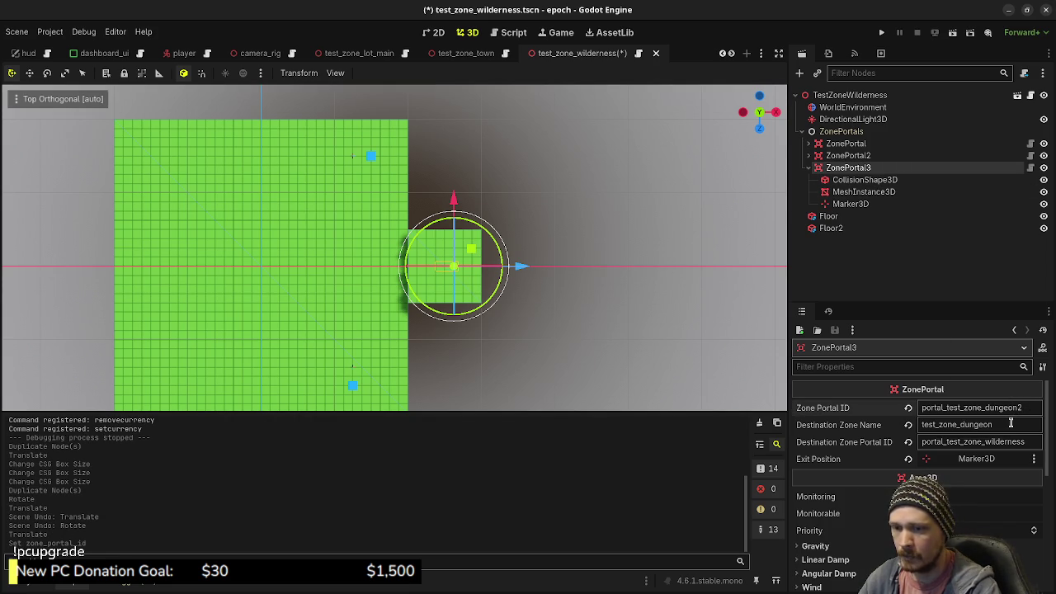
left_click(1032, 444)
type("2")
key("Return")
key("ctrl+s")
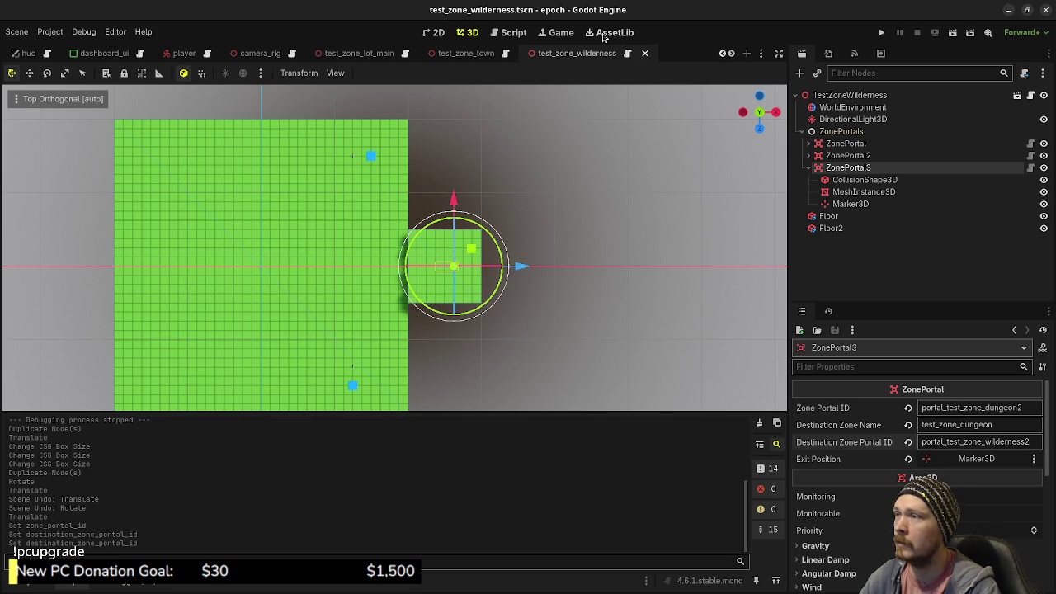
left_click(637, 54)
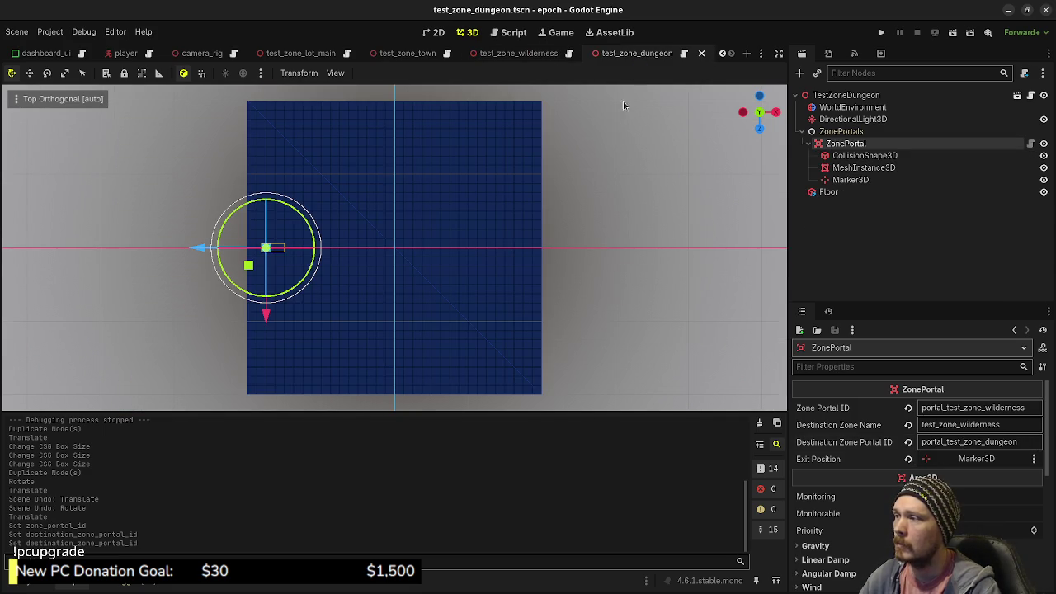
- Move the dungeon portal to the floor's top edge and place a duplicate at the lower-left corner
left_click_drag(443, 312, 460, 310)
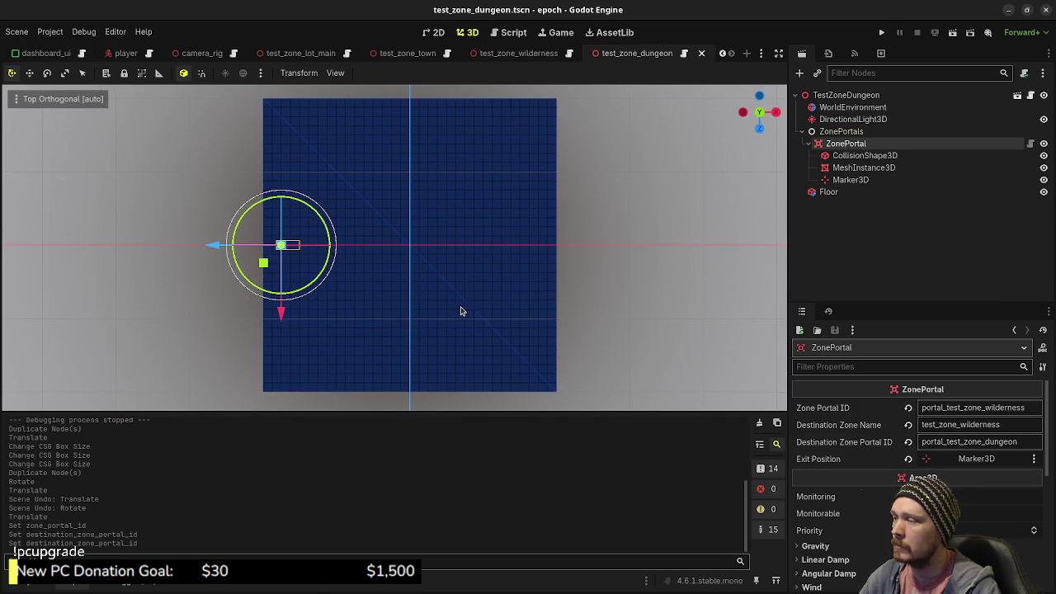
left_click_drag(528, 336, 508, 274)
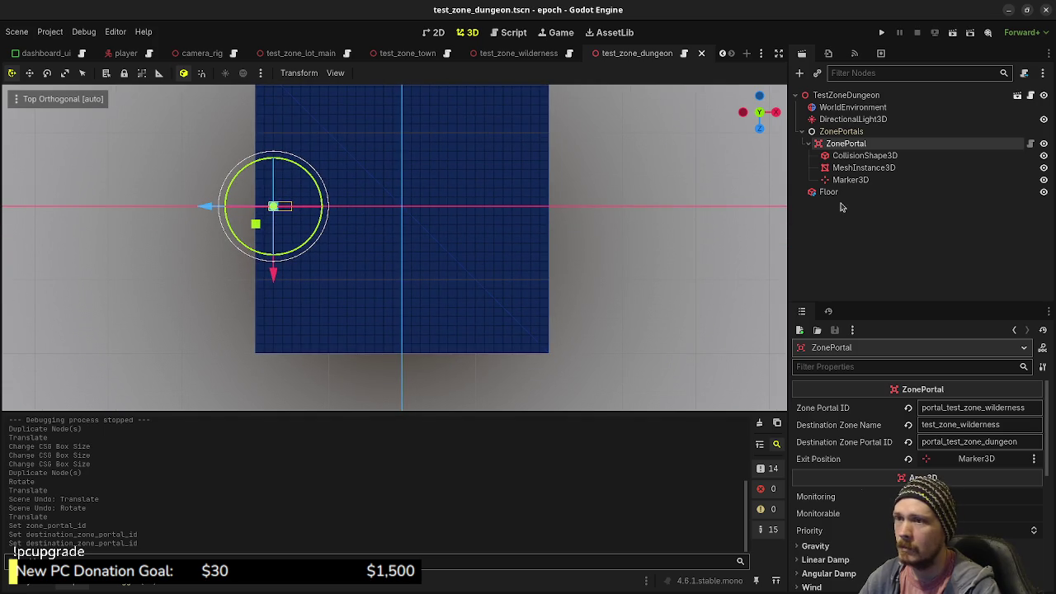
mouse_move(523, 218)
left_mouse_down()
mouse_move(558, 242)
mouse_move(558, 273)
left_mouse_up()
mouse_move(287, 329)
left_mouse_down()
mouse_move(299, 219)
mouse_move(303, 230)
left_mouse_up()
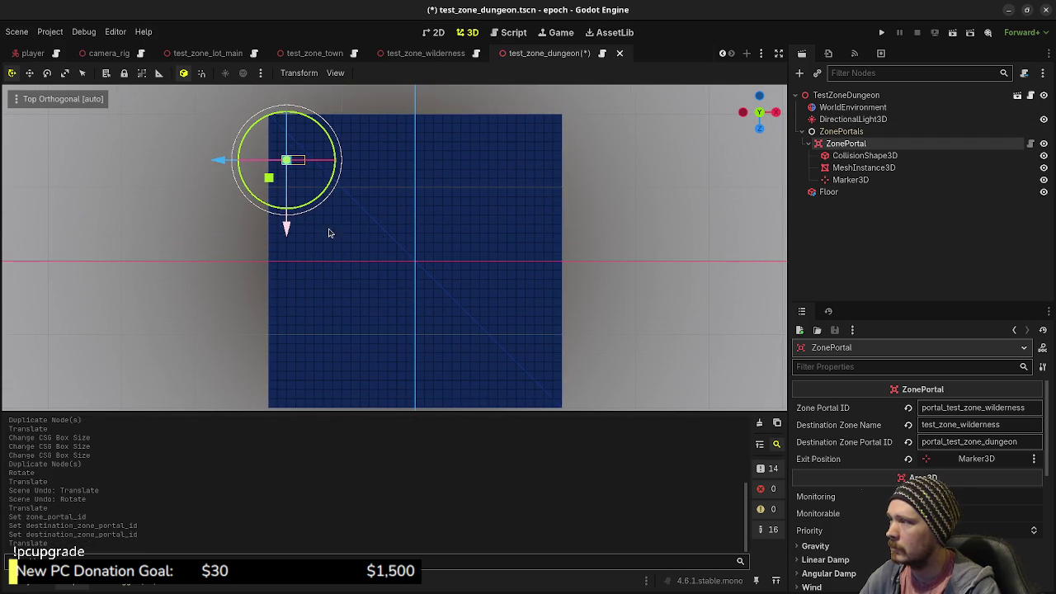
key("ctrl+d")
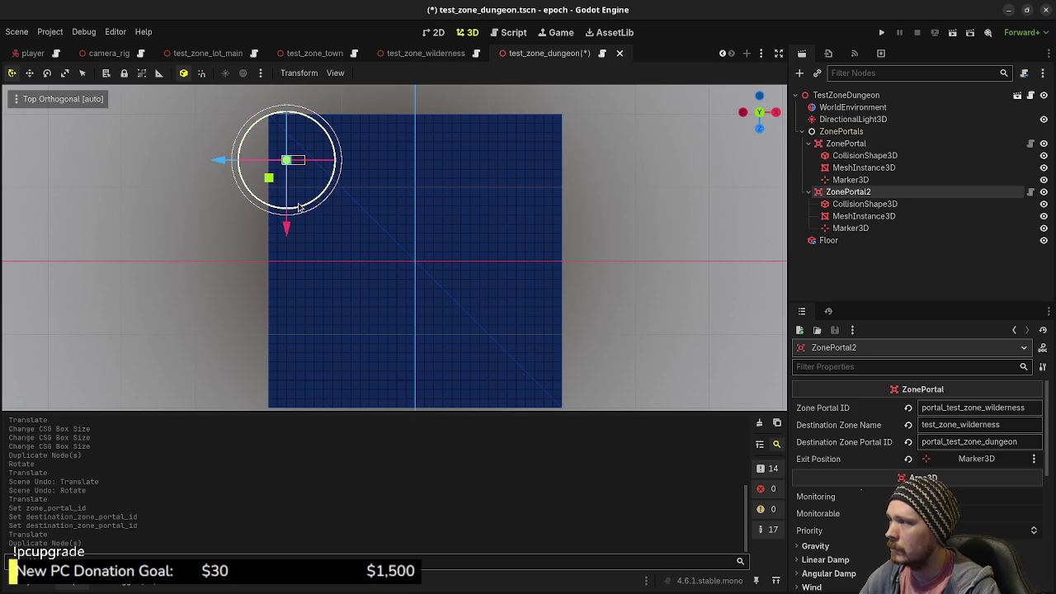
mouse_move(287, 228)
left_mouse_down()
mouse_move(281, 427)
mouse_move(304, 436)
left_mouse_up()
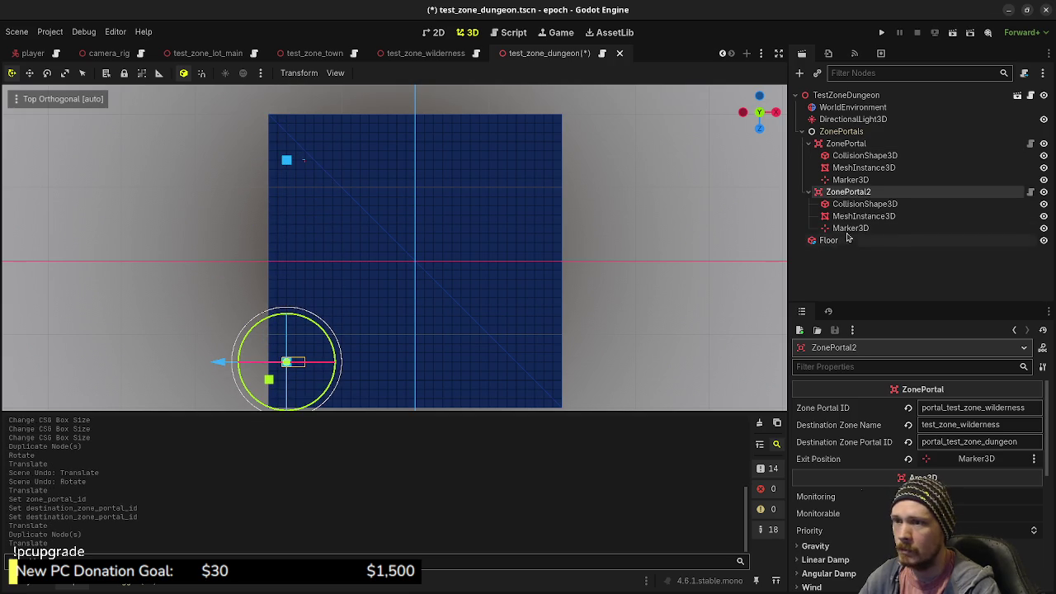
- Give the copy ID portal_test_zone_wilderness2 targeting portal_test_zone_dungeon2, save, and return to wilderness
type("2")
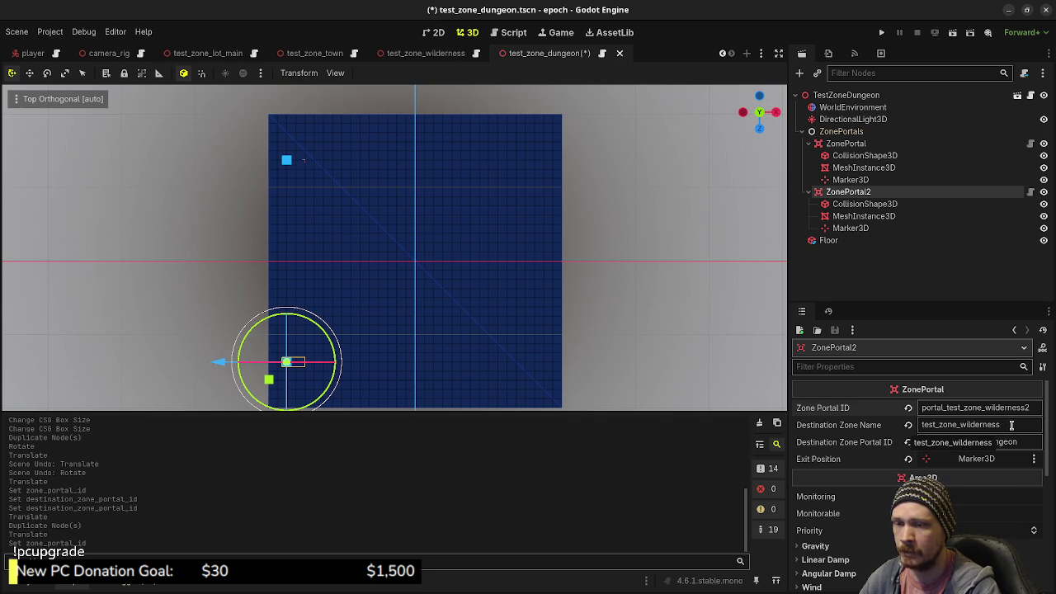
left_click(1021, 442)
type("2")
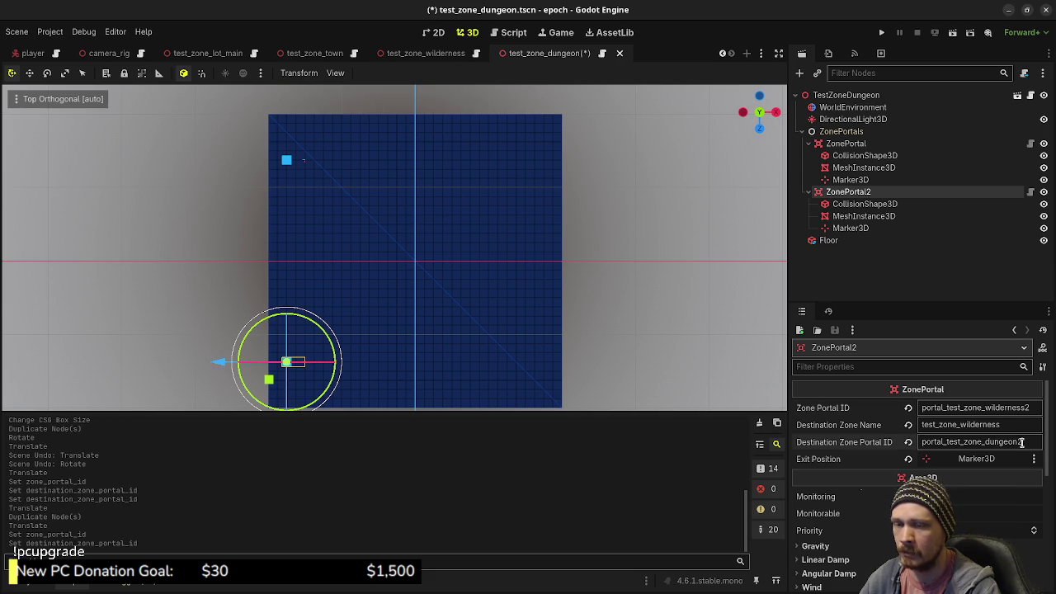
key("Return")
key("ctrl+s")
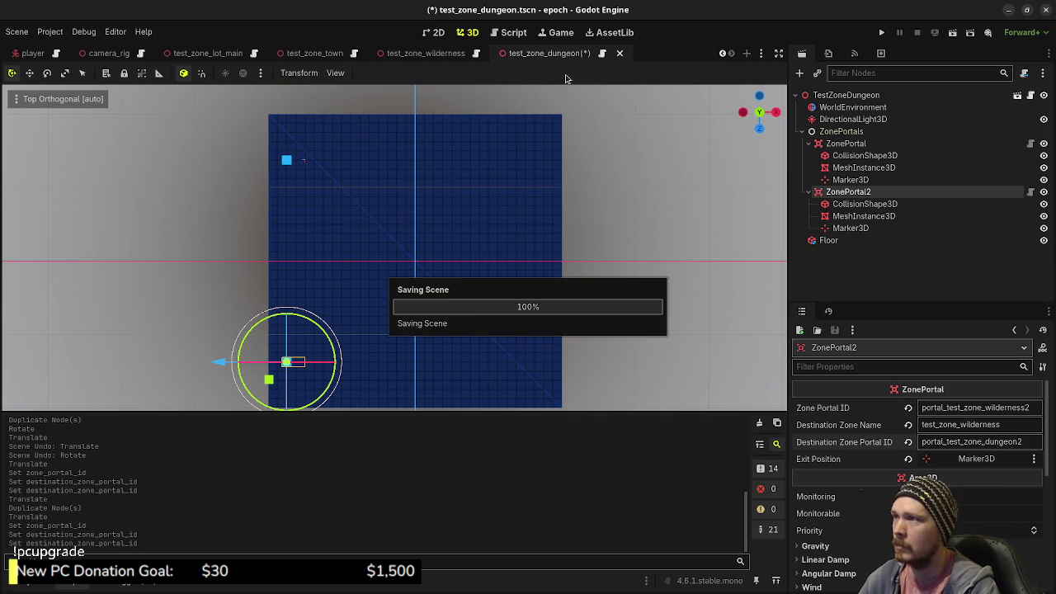
left_click(541, 59)
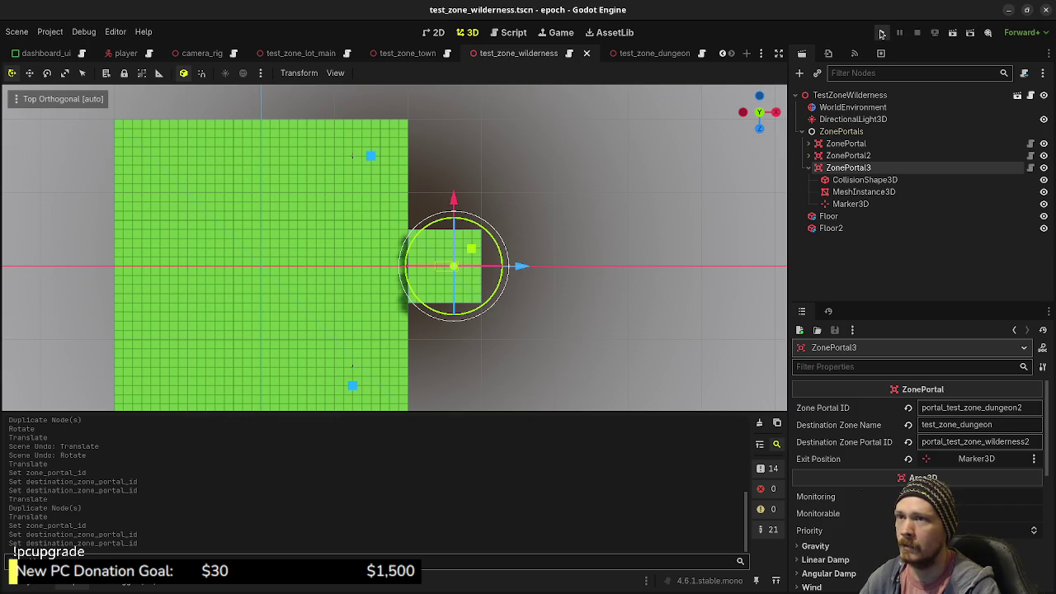
- Run the game and walk through the doors and corridor into the blue portal
left_click(881, 33)
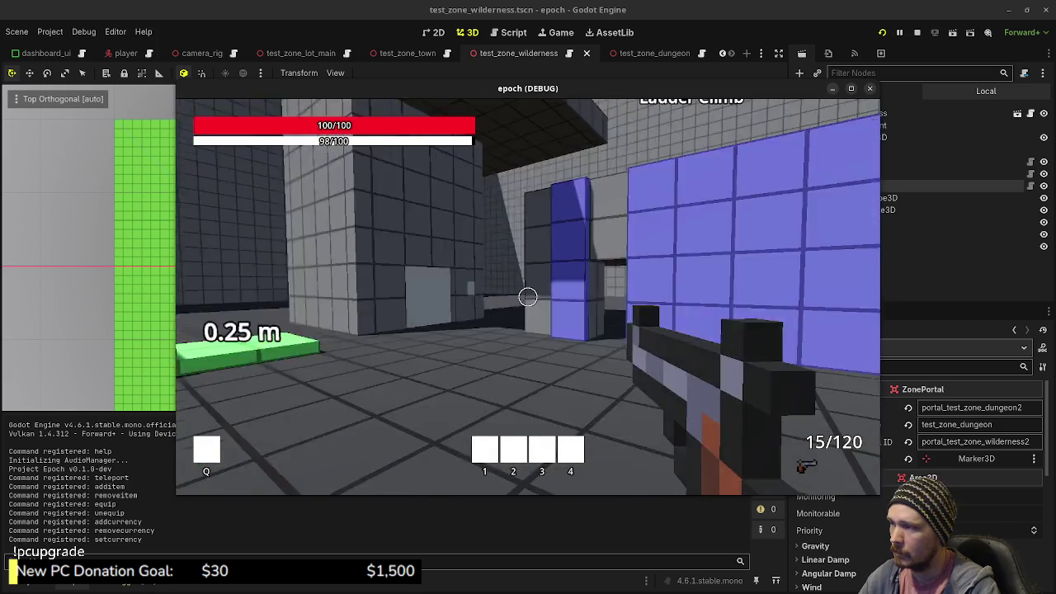
key("shift+w")
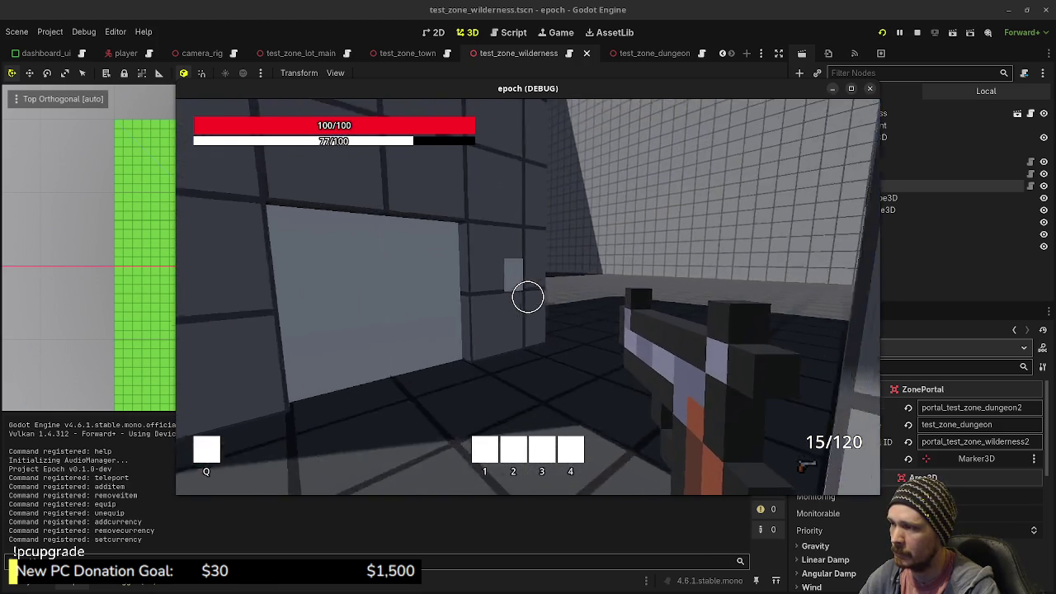
key("e")
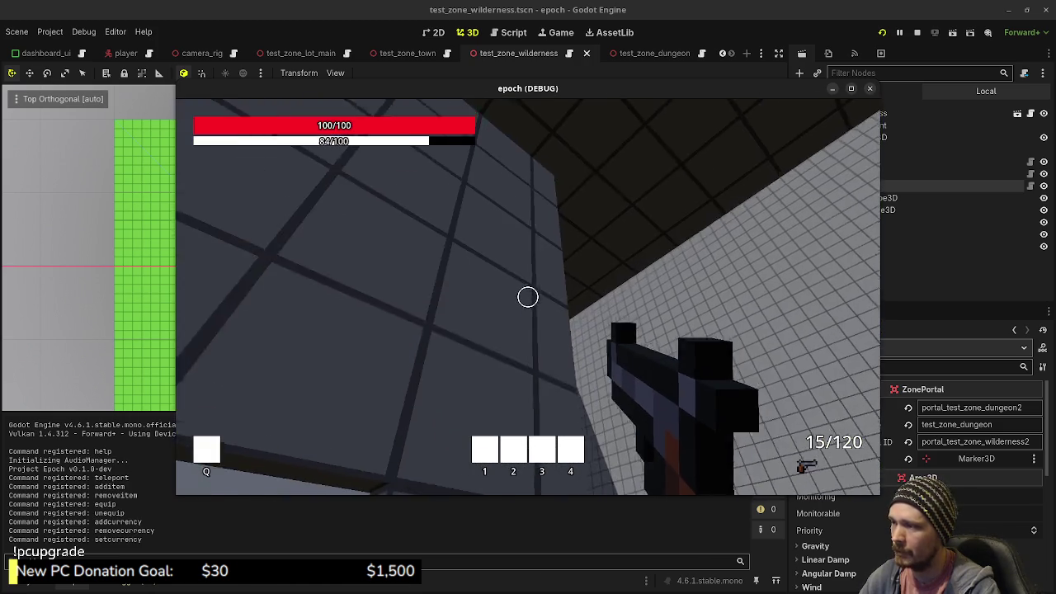
key("w")
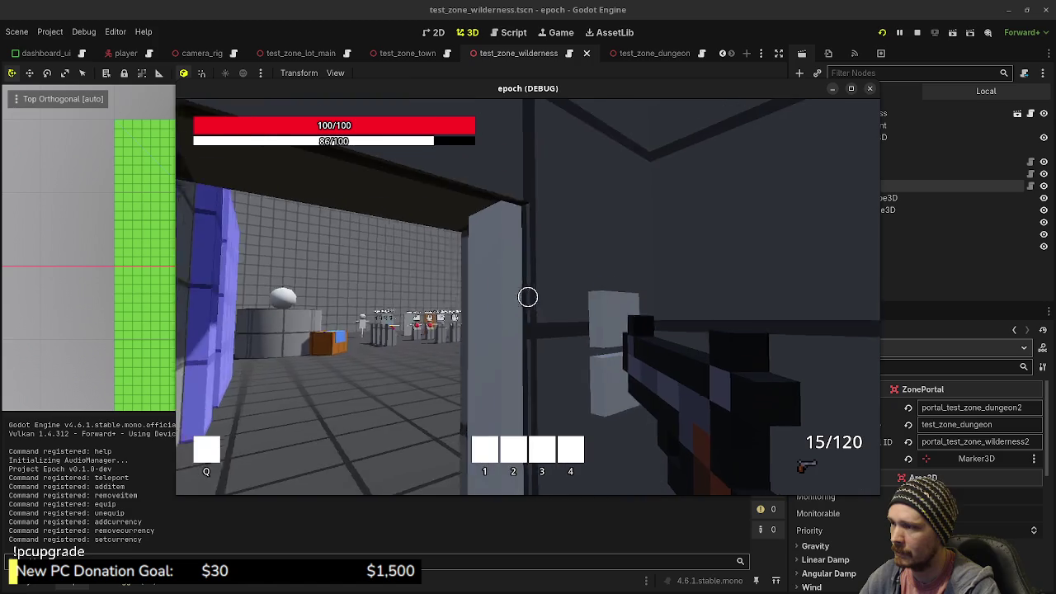
key("w")
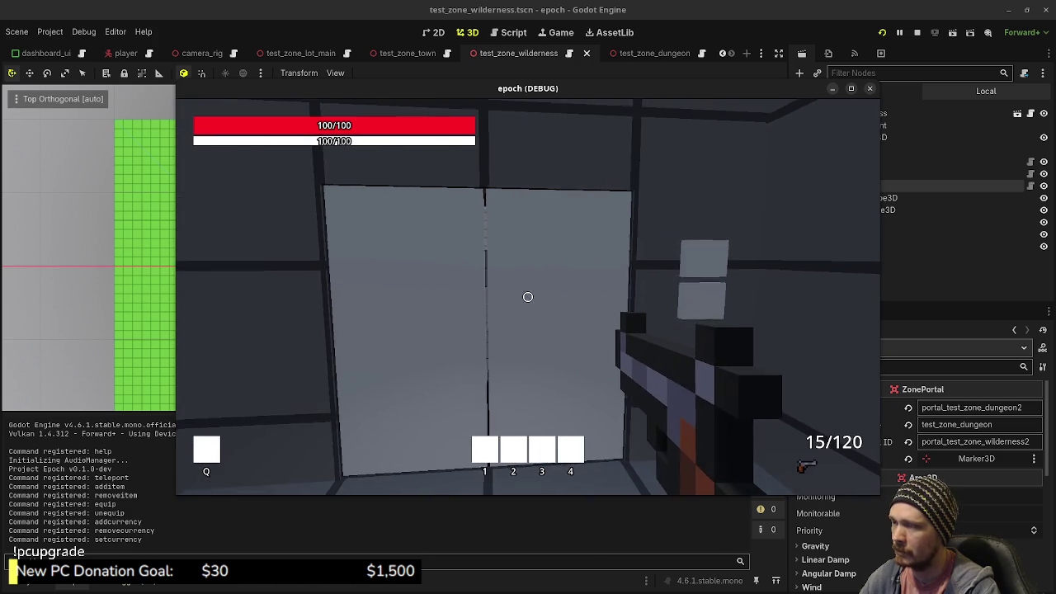
key("w")
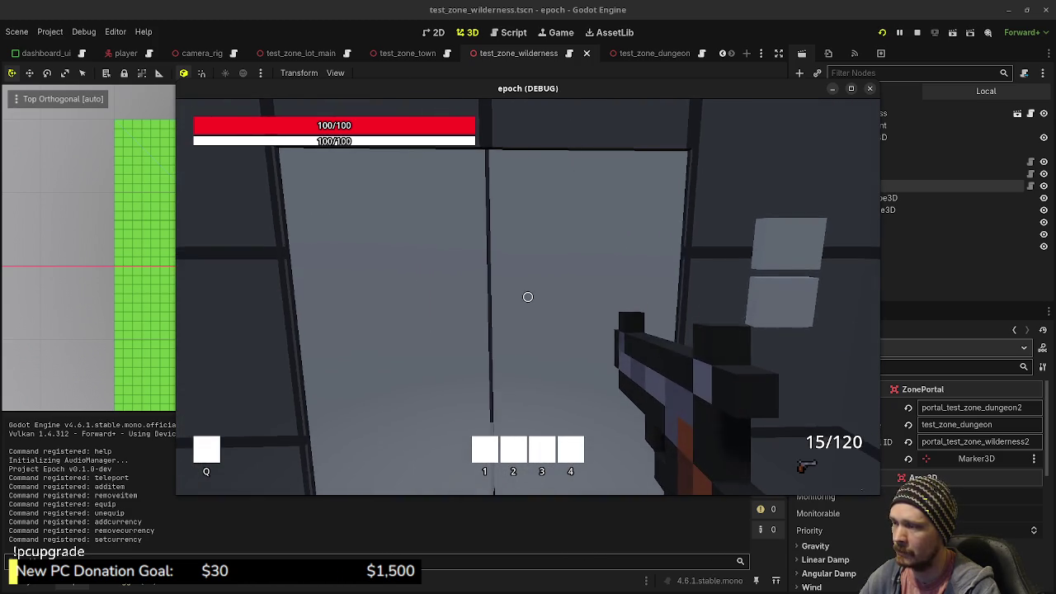
key("w")
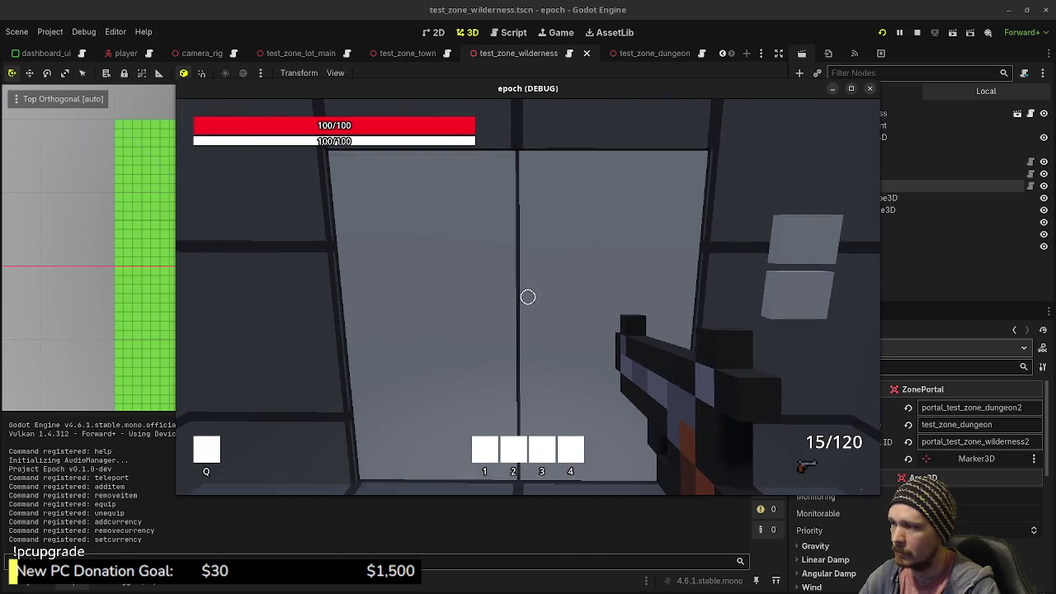
key("w")
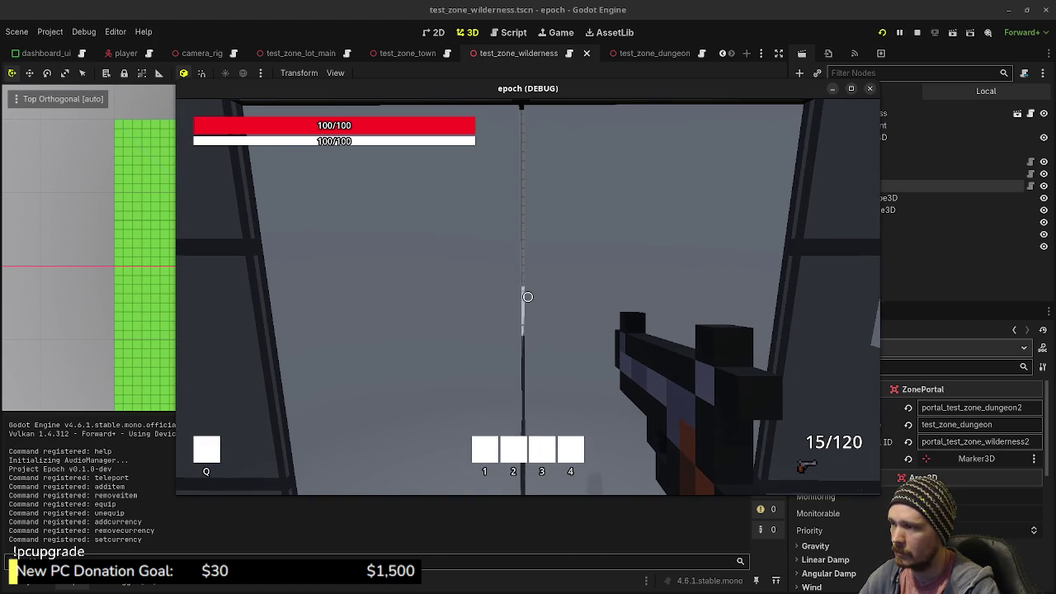
key("w")
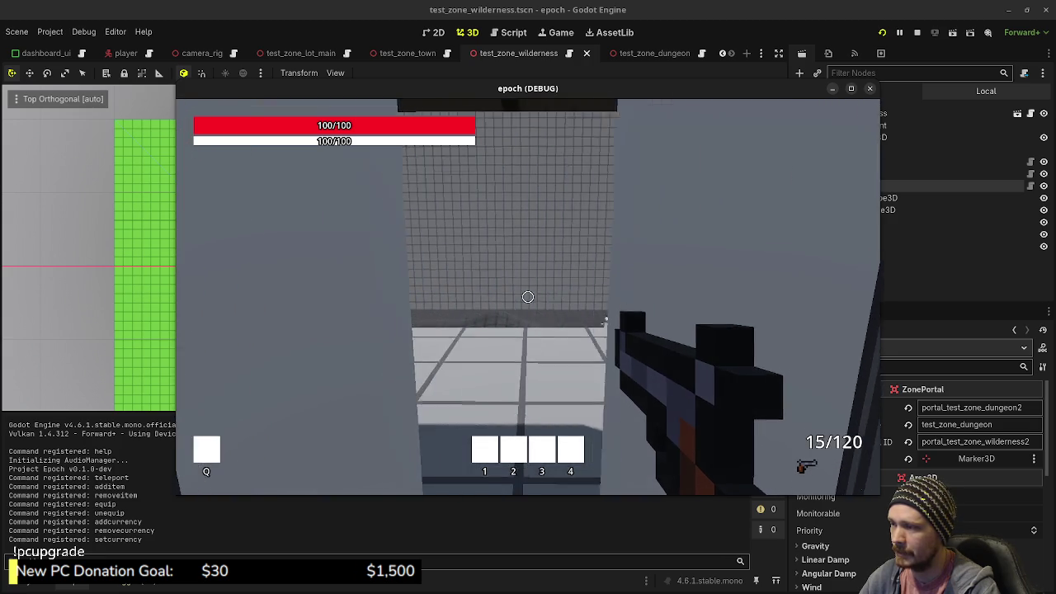
key("w")
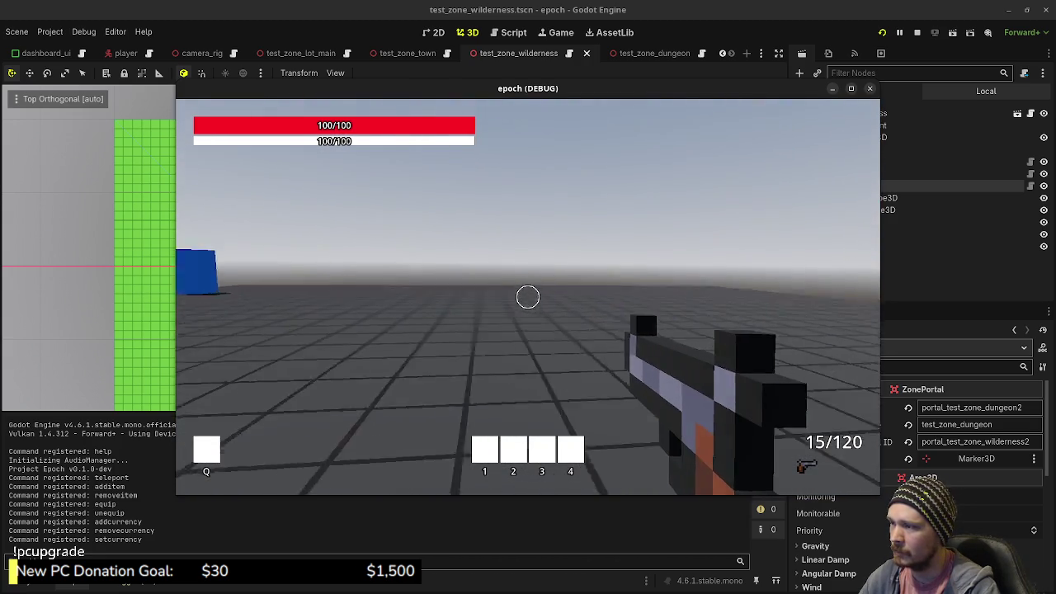
key("shift+w")
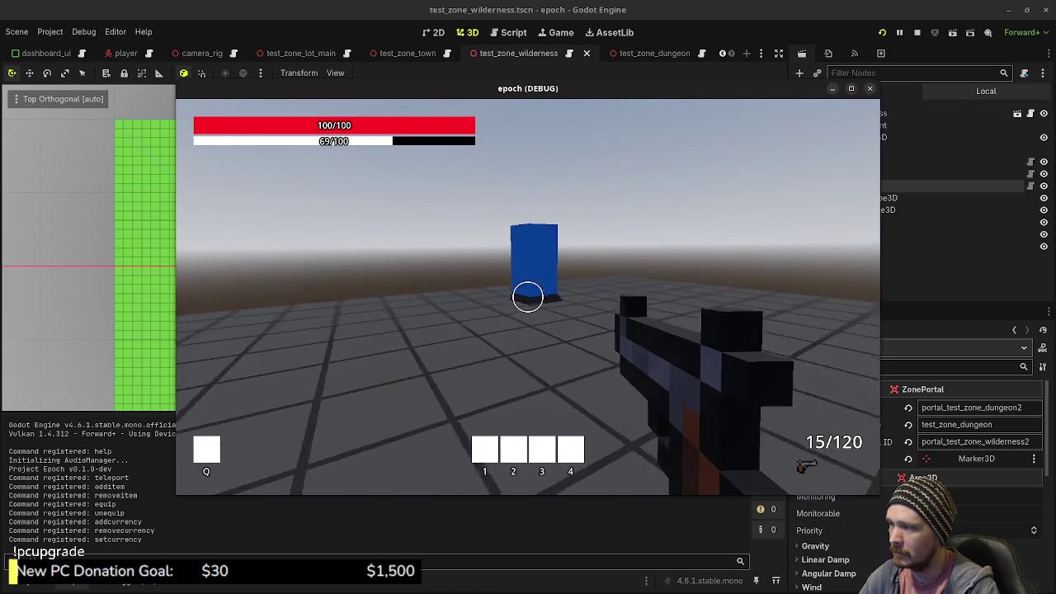
key("w")
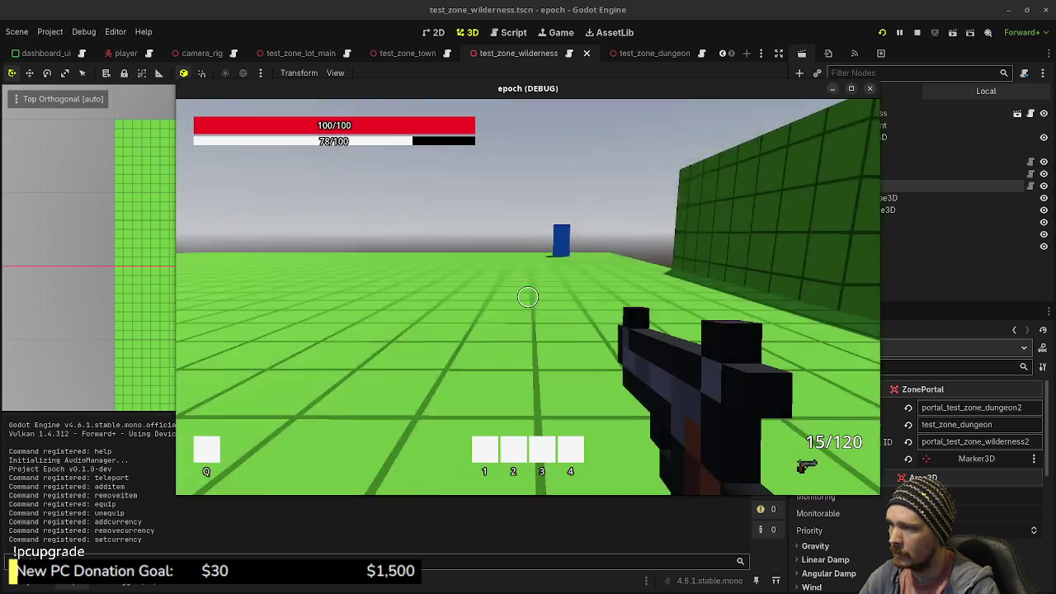
- Enter the dungeon through the portal, walk back out through its portal, and stop the game
mouse_move(528, 296)
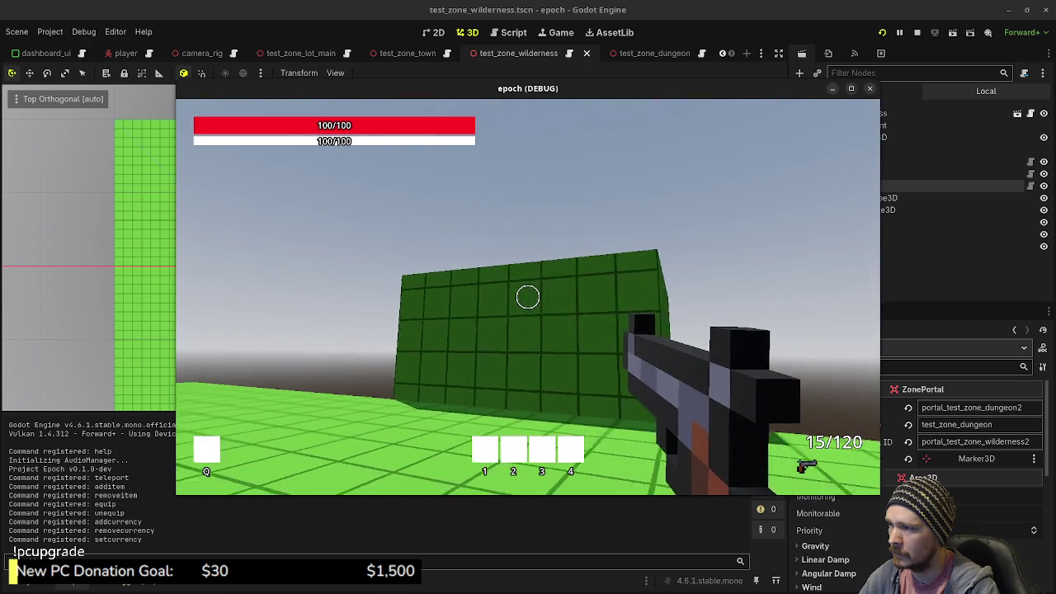
key("shift+w")
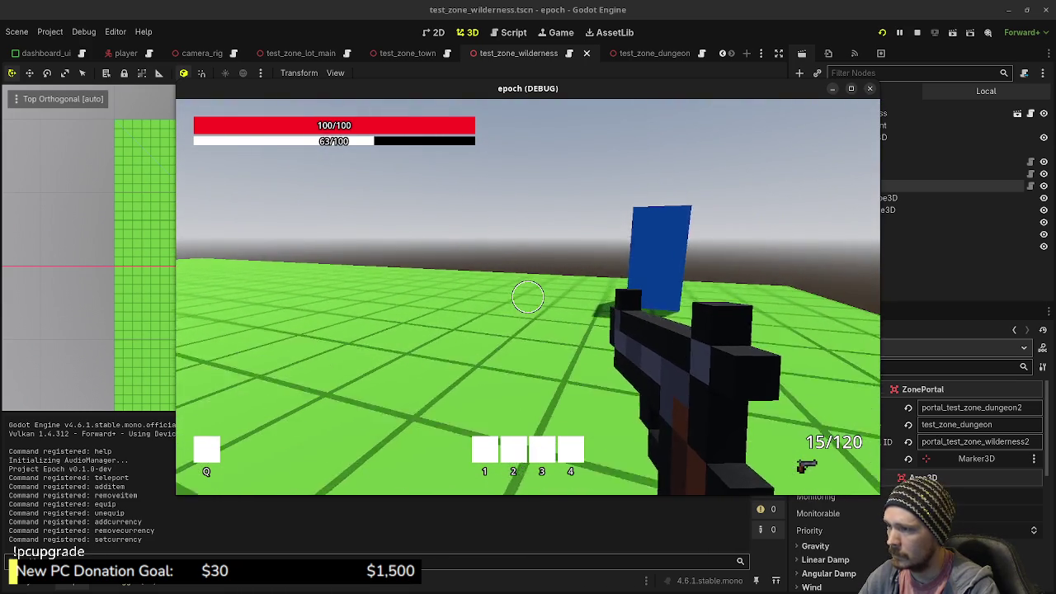
key("shift+w")
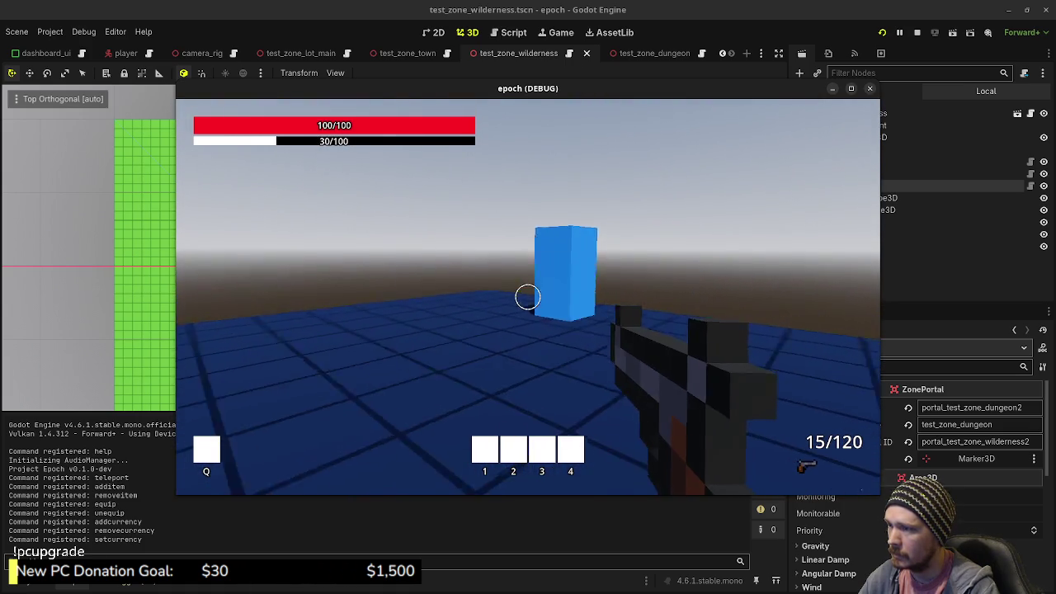
key("w")
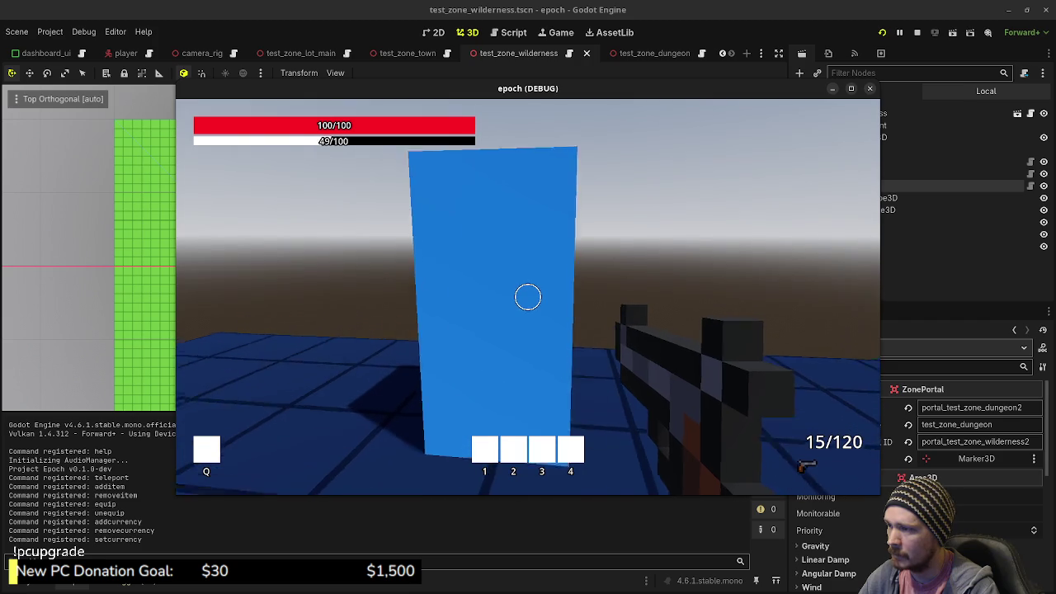
key("w")
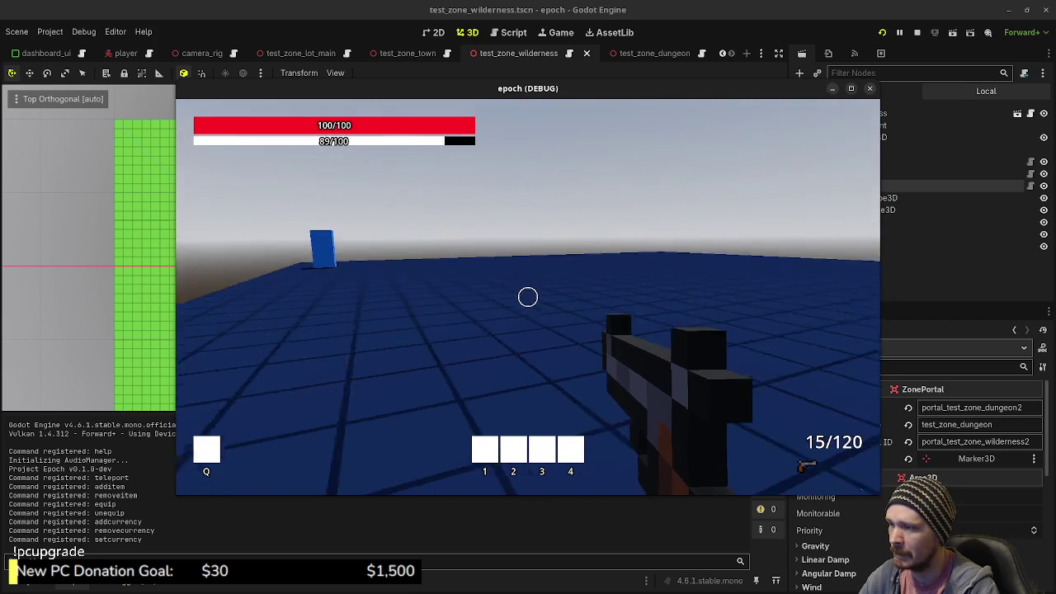
key("w")
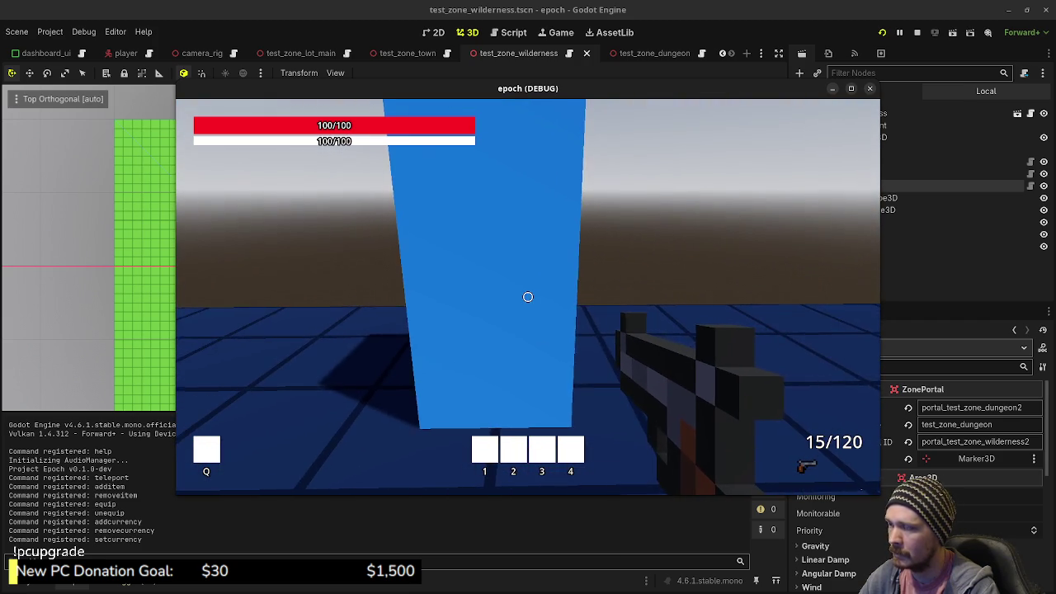
key("w")
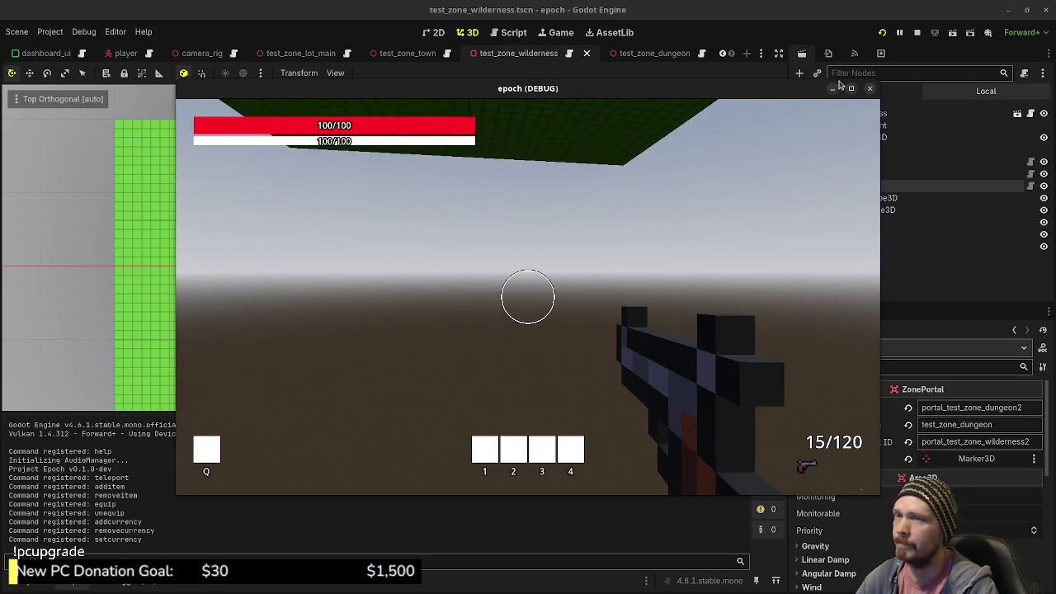
left_click(916, 32)
- Raise ZonePortal3 higher along its Y axis, then save and run the project
left_click_drag(600, 264, 658, 288)
mouse_move(464, 204)
left_mouse_down()
mouse_move(493, 140)
mouse_move(474, 165)
left_mouse_up()
left_click(880, 34)
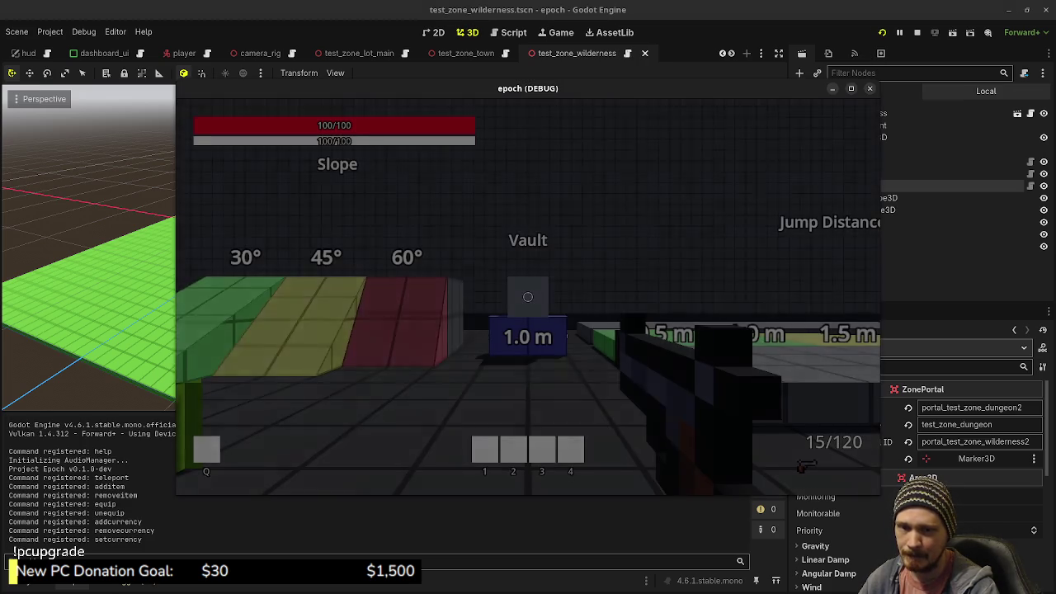
- Walk along the grey wall, through the door, and into the grid room's portal wall
key("shift+w")
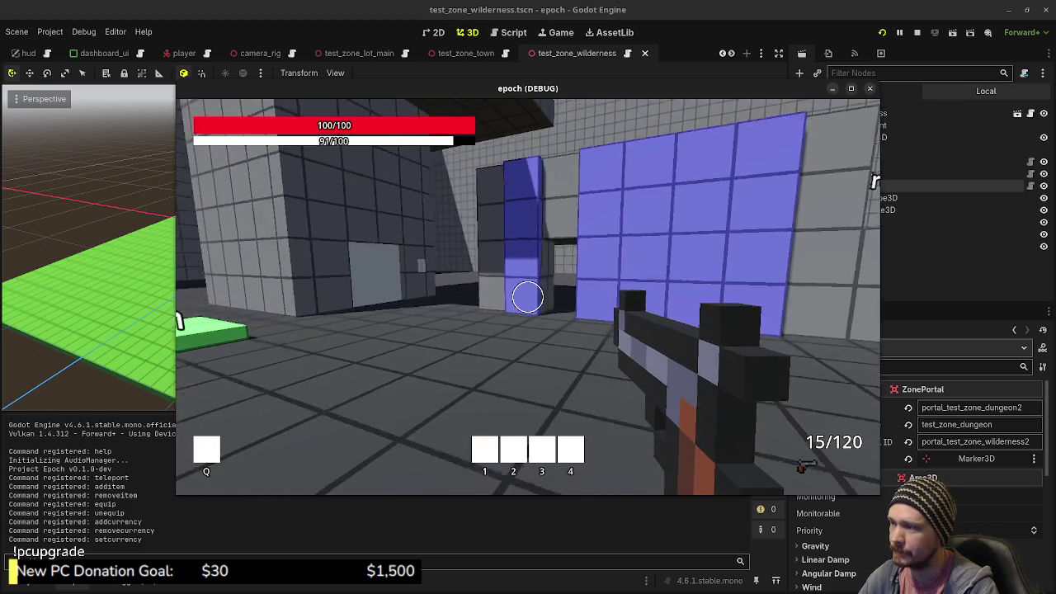
key("w")
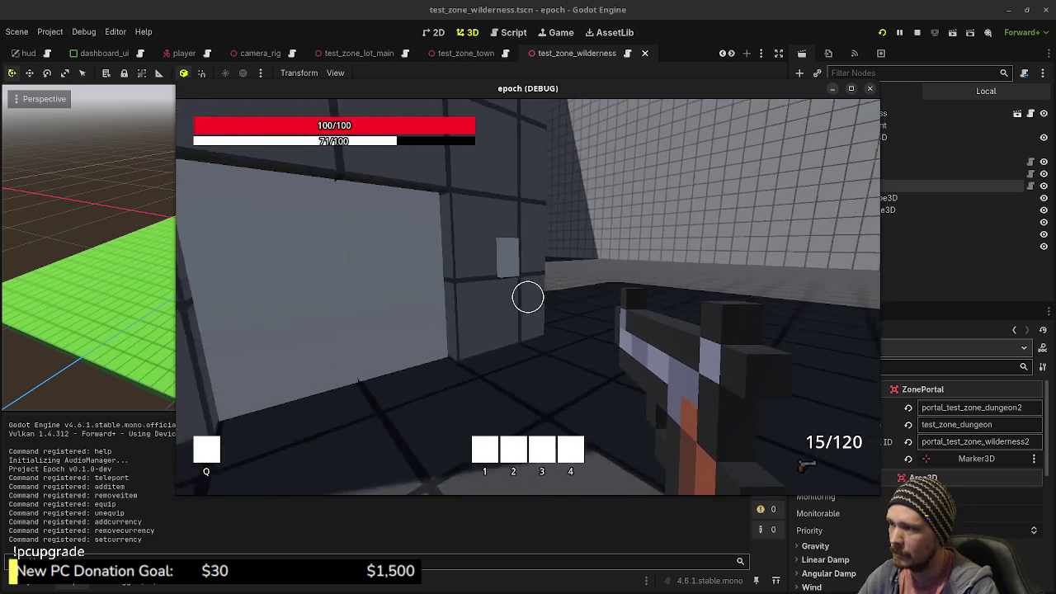
key("d")
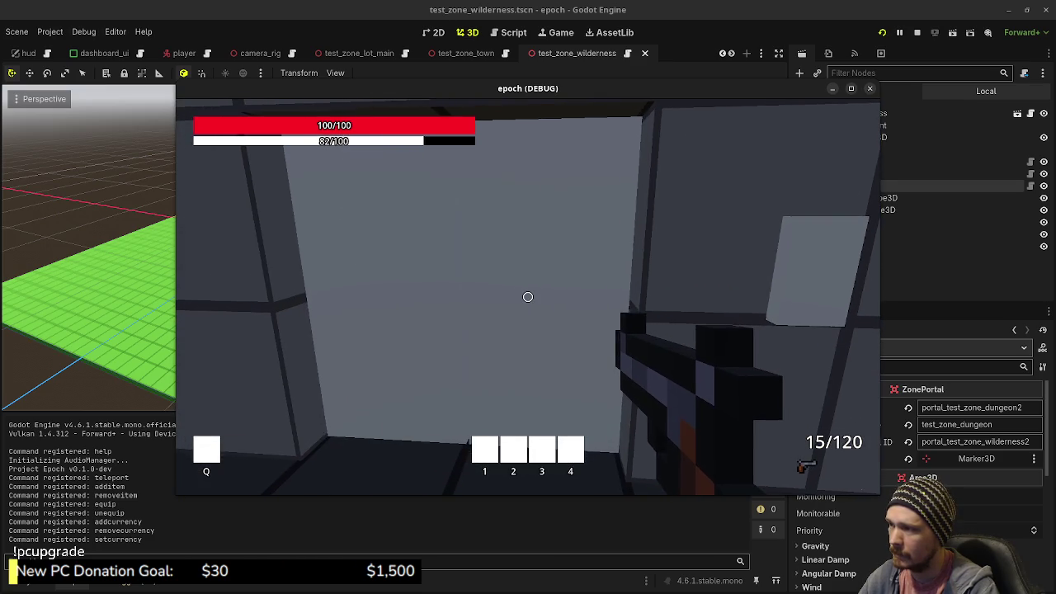
key("s")
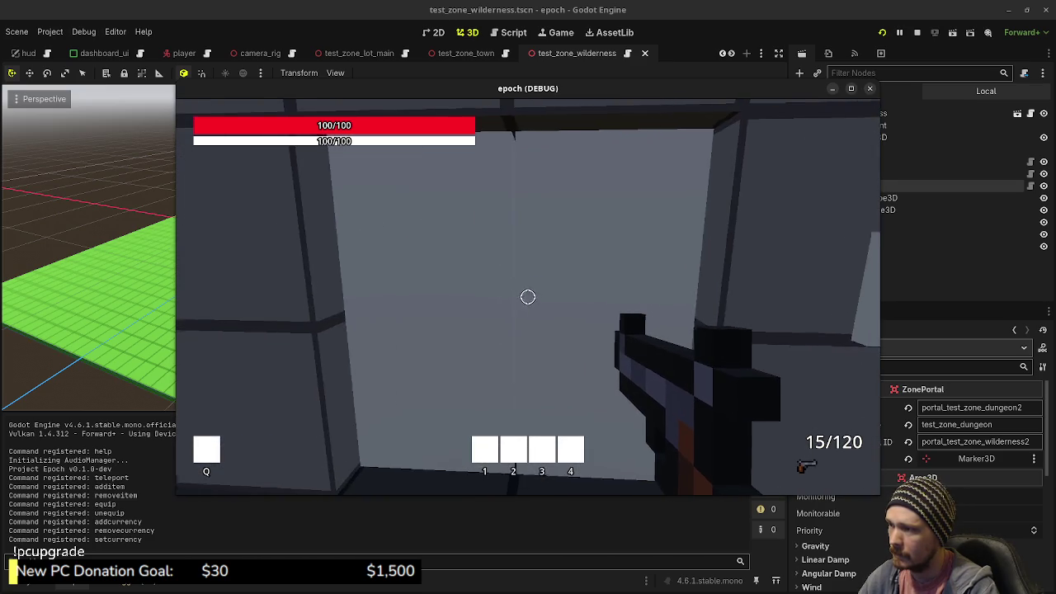
key("w")
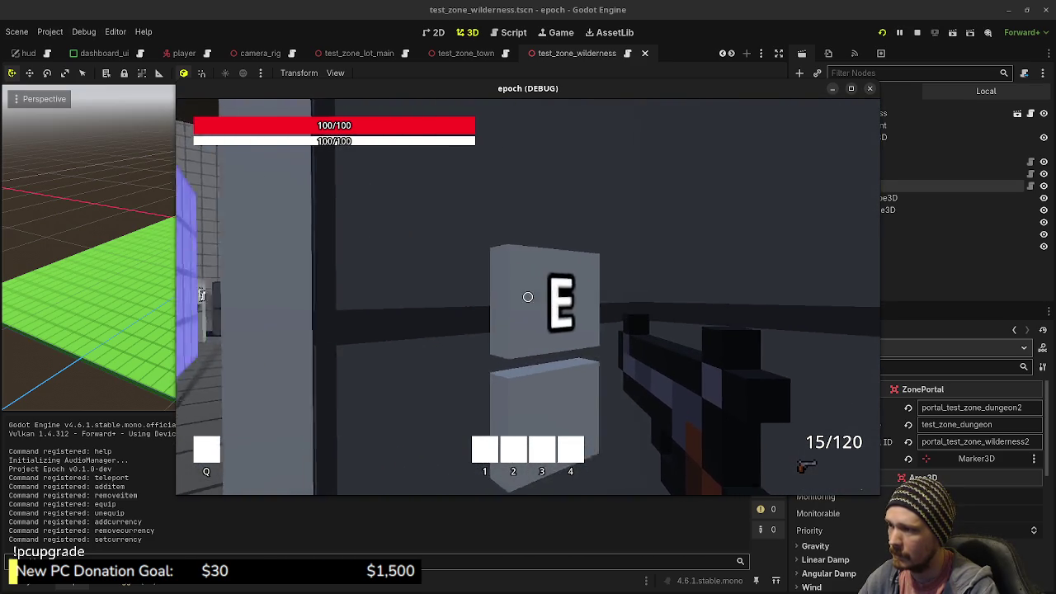
key("a")
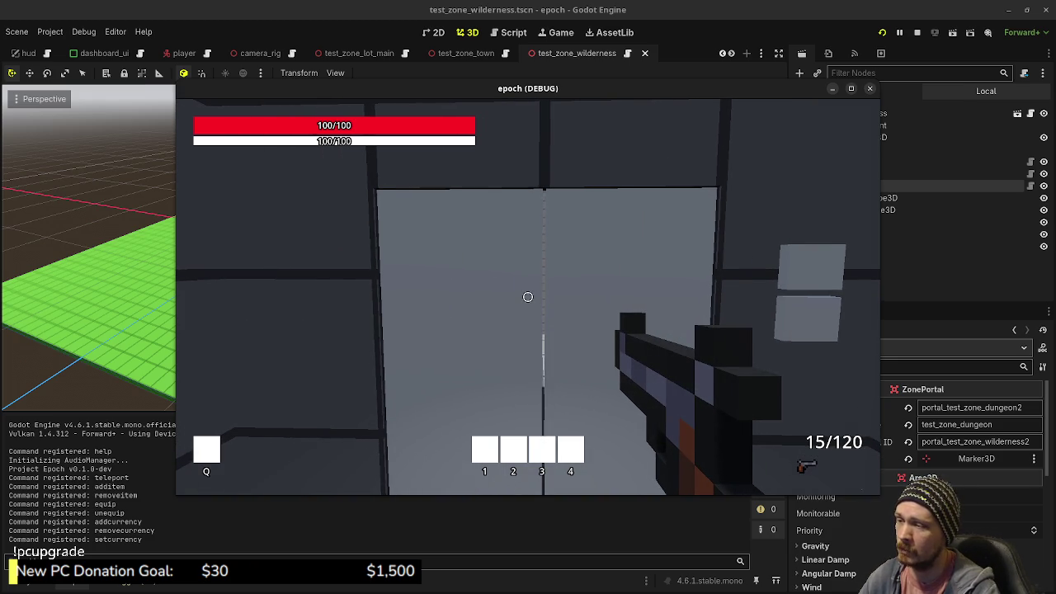
key("w")
key("shift+w")
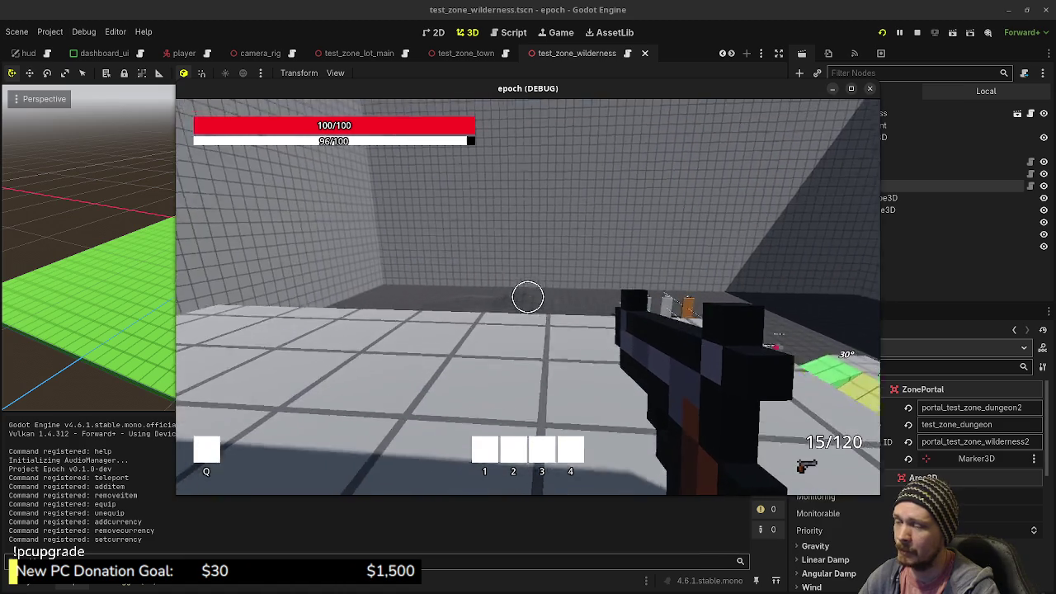
key("w")
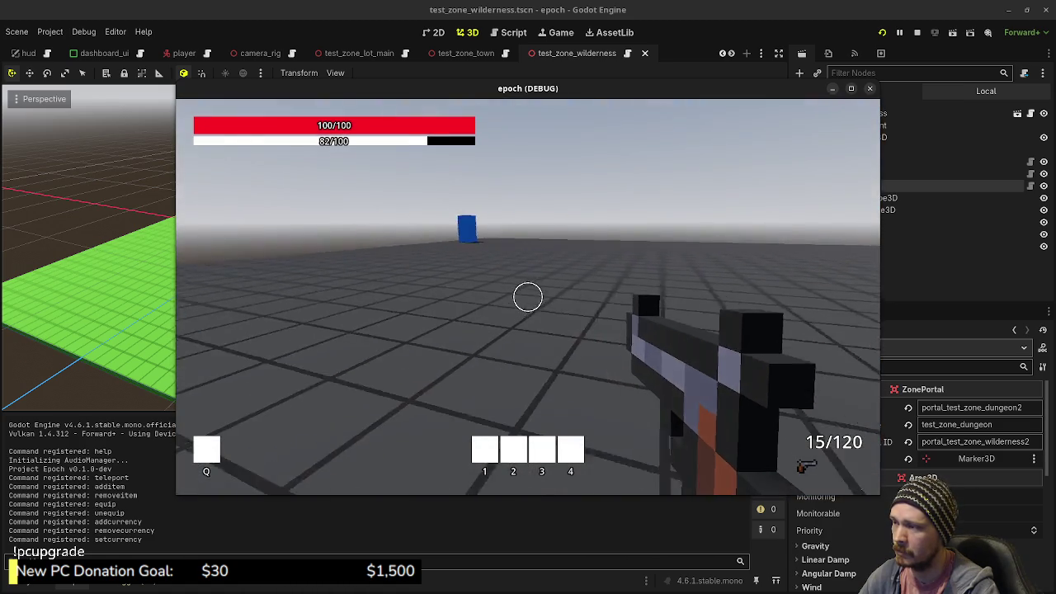
- Sprint through the portal into the dungeon and back to the wilderness, then stop the game
key("shift+w")
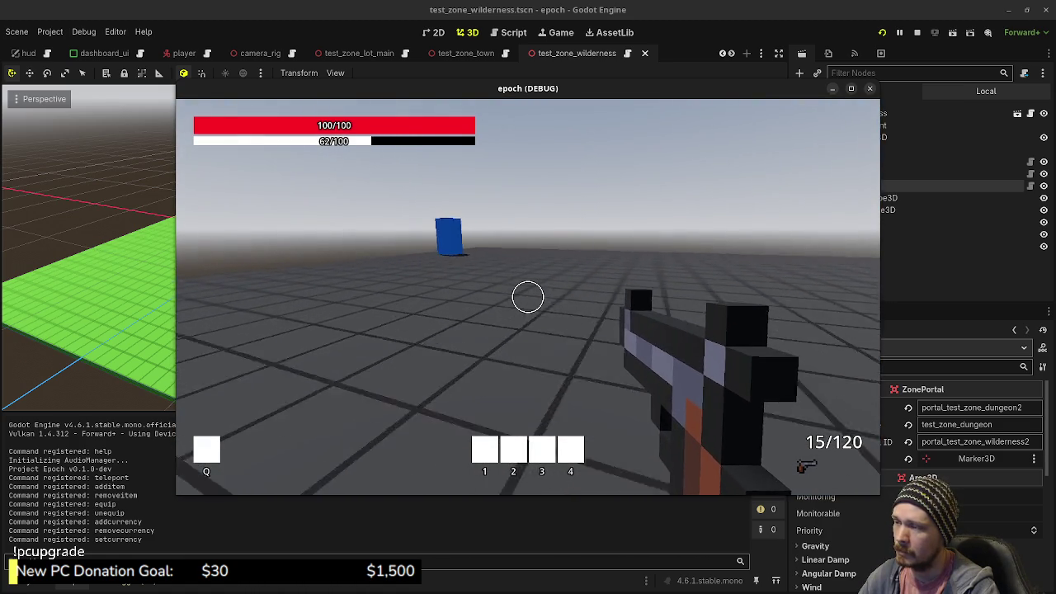
key("shift+w")
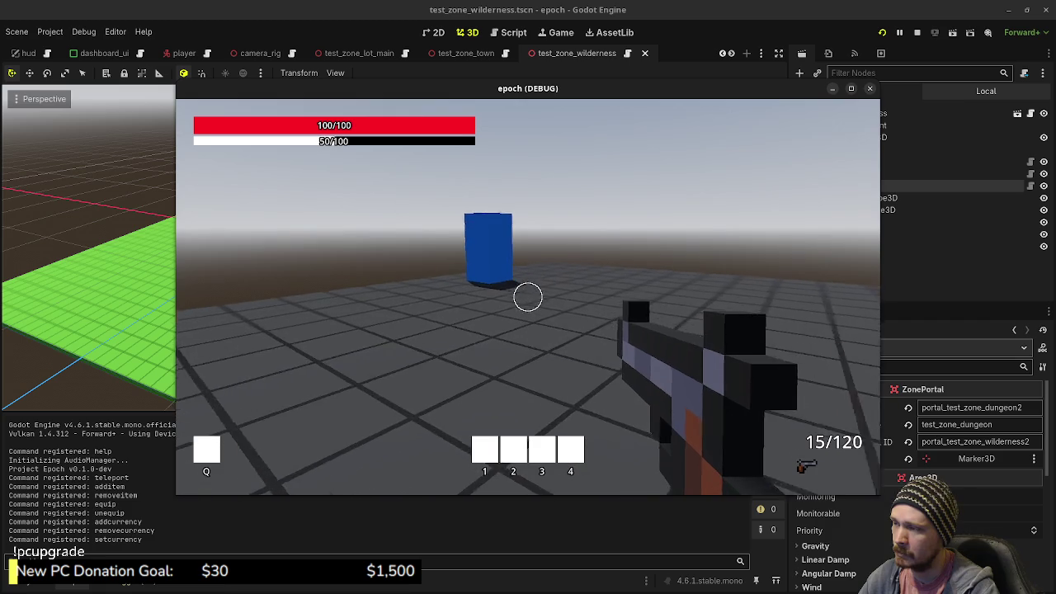
key("w")
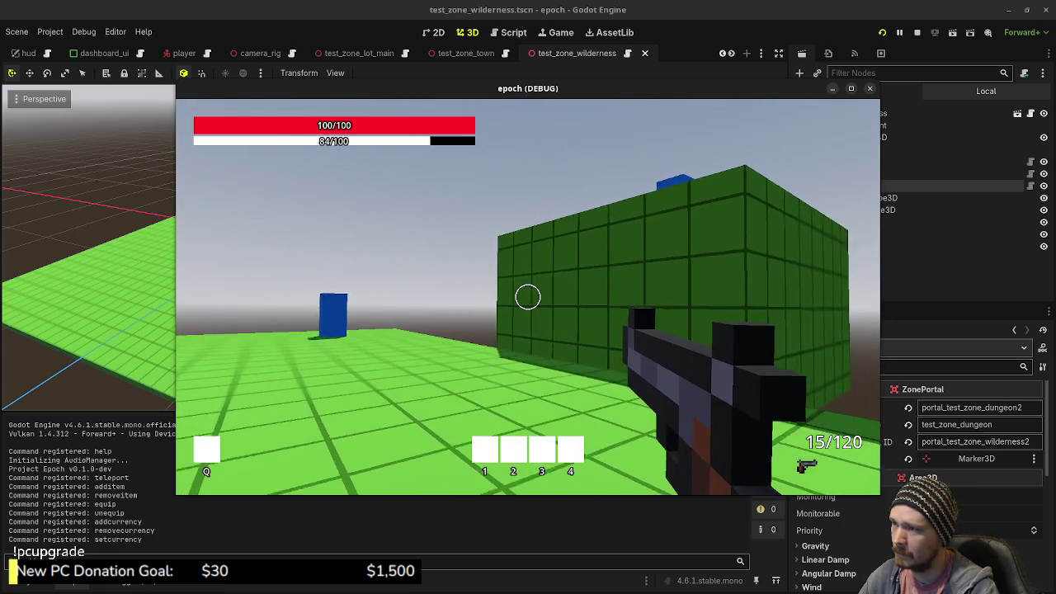
key("shift+w")
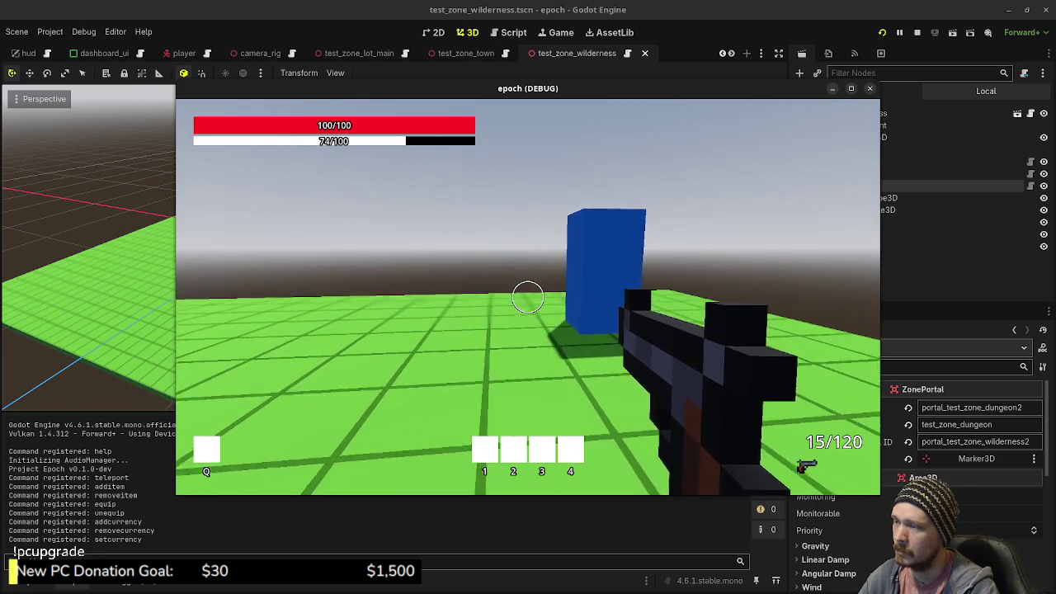
key("shift+w")
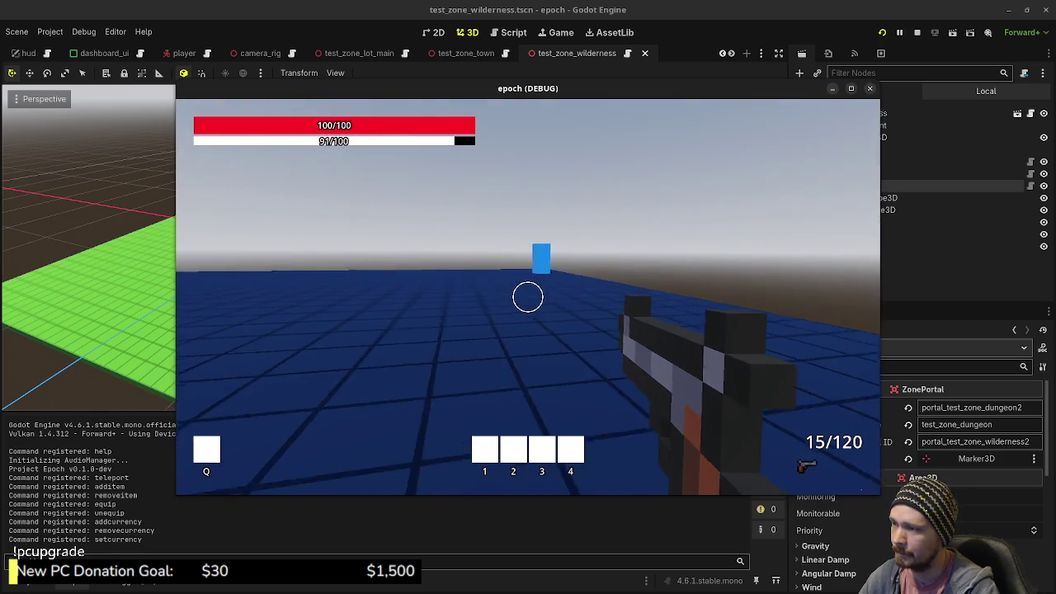
key("shift+w")
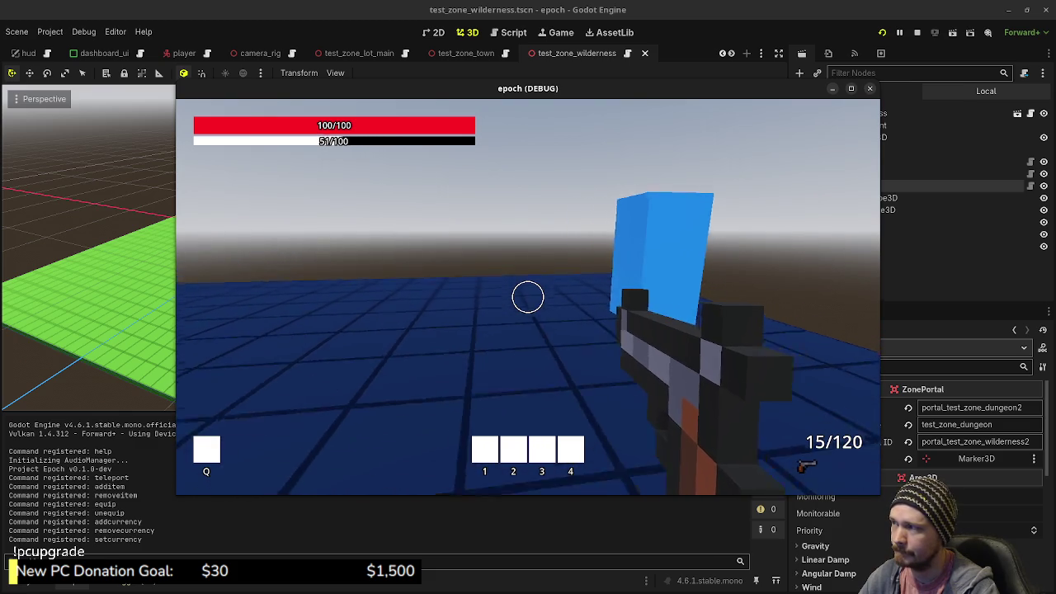
key("shift+w")
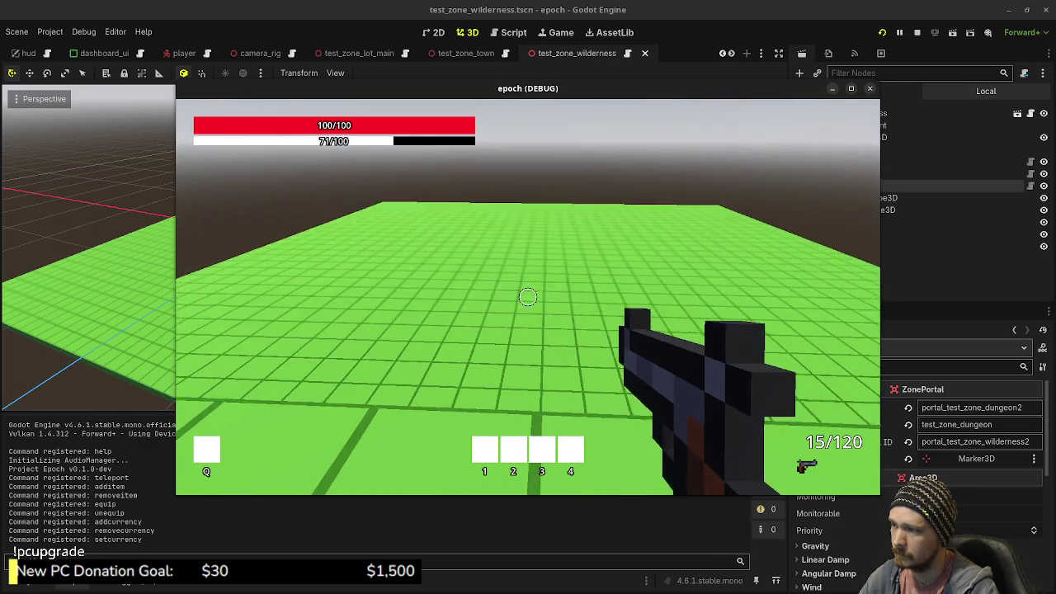
key("w")
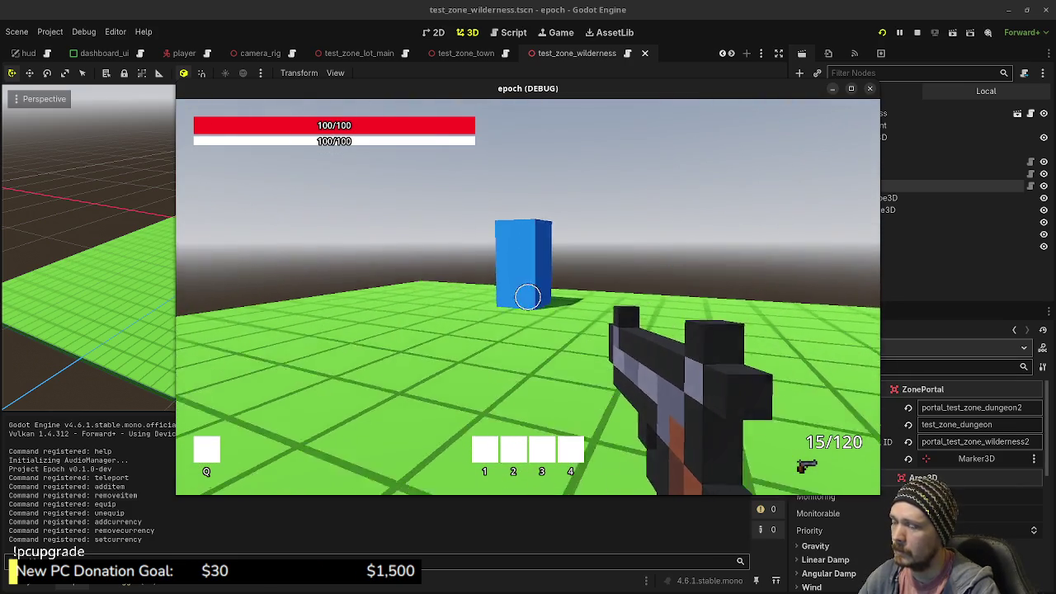
key("space")
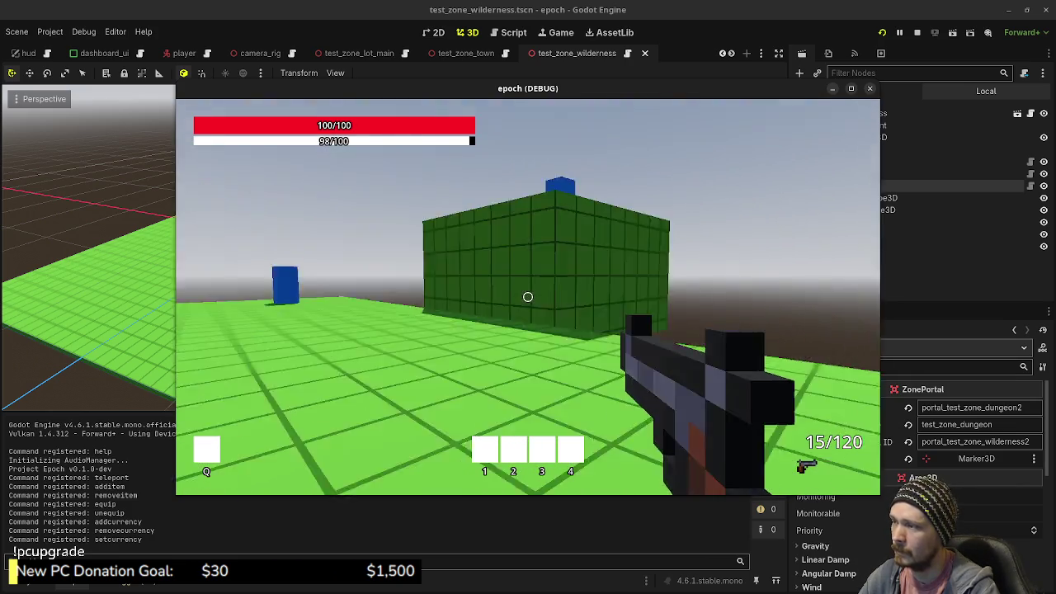
key("Escape")
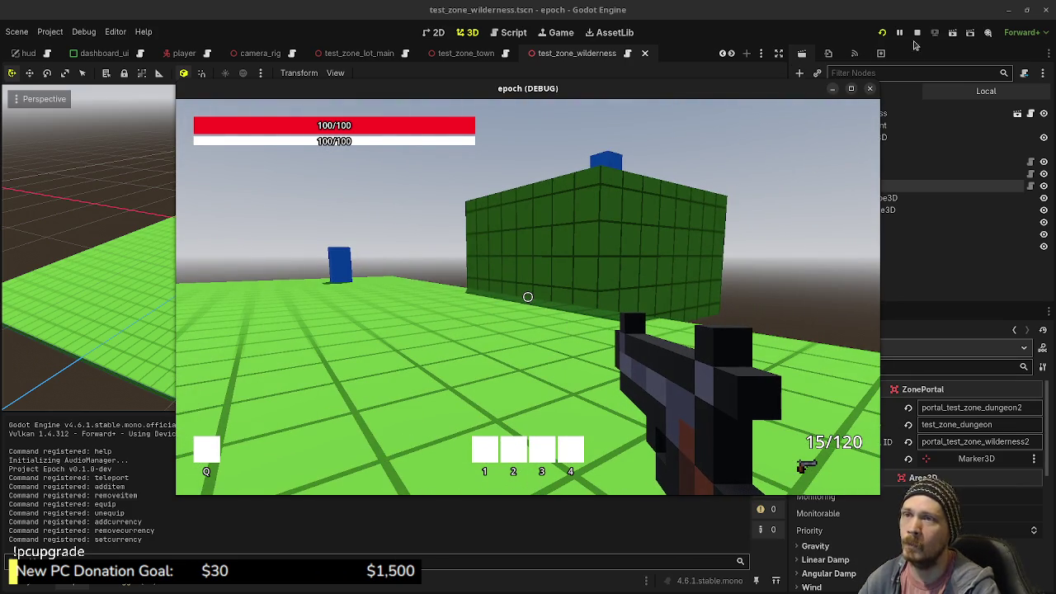
left_click(917, 33)
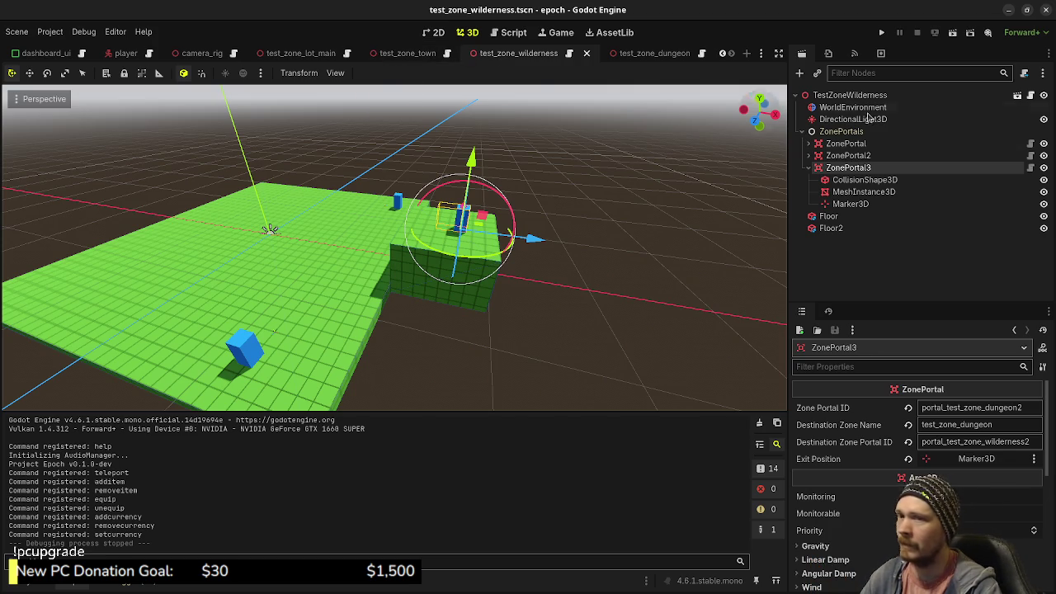
- On the Obsidian Tasks board, tick and then untick the town and wilderness checkboxes
key("alt+Tab")
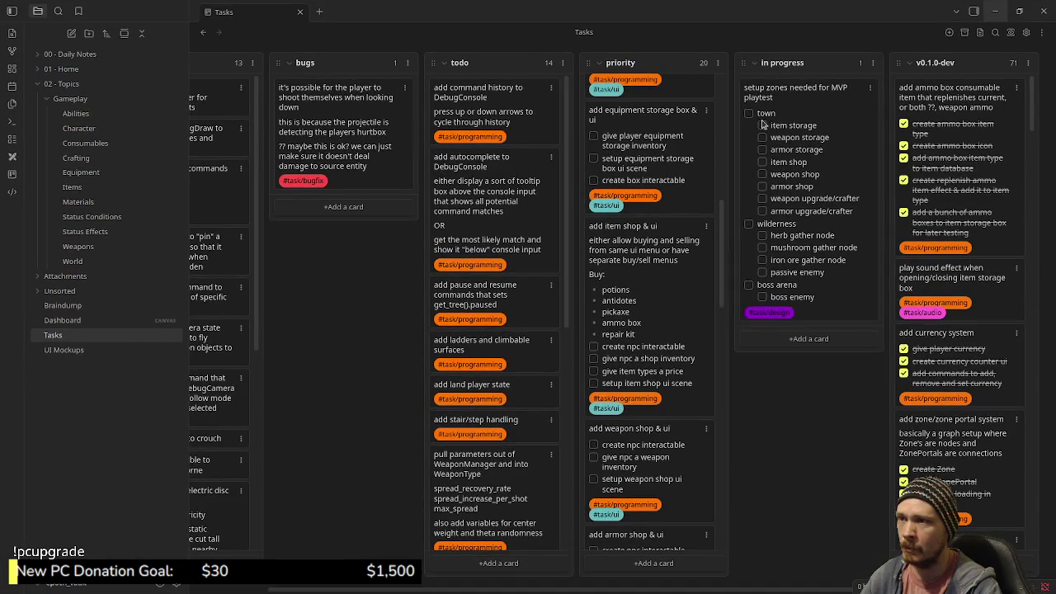
left_click(748, 114)
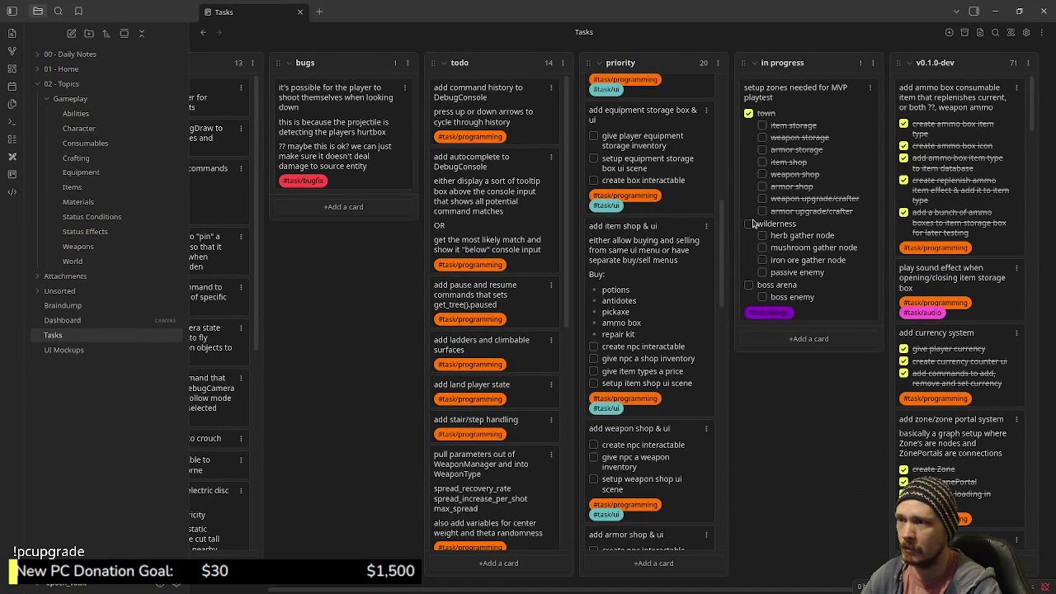
left_click(749, 225)
left_click(748, 113)
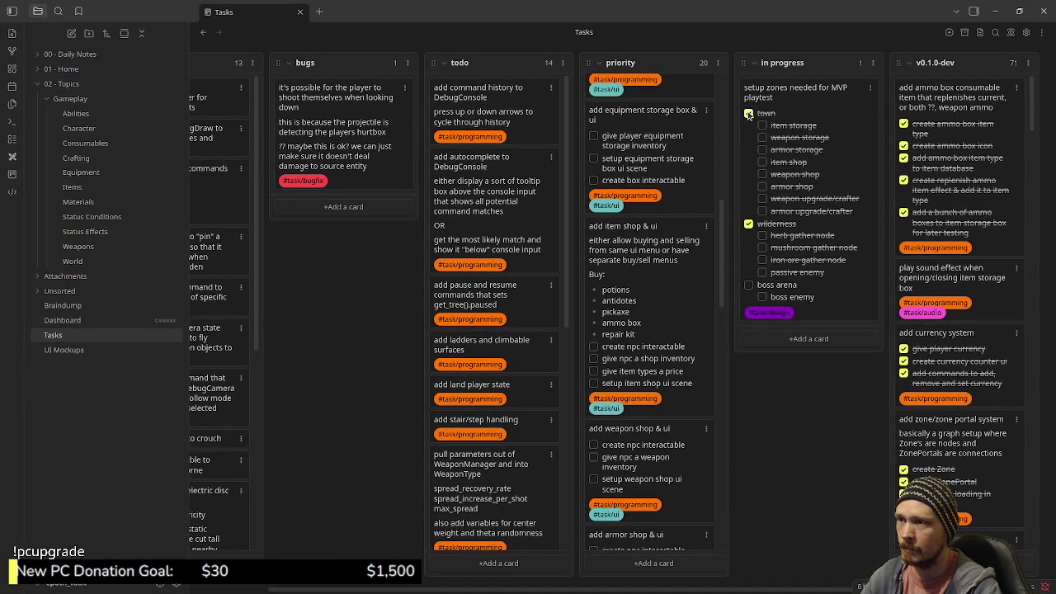
left_click(749, 223)
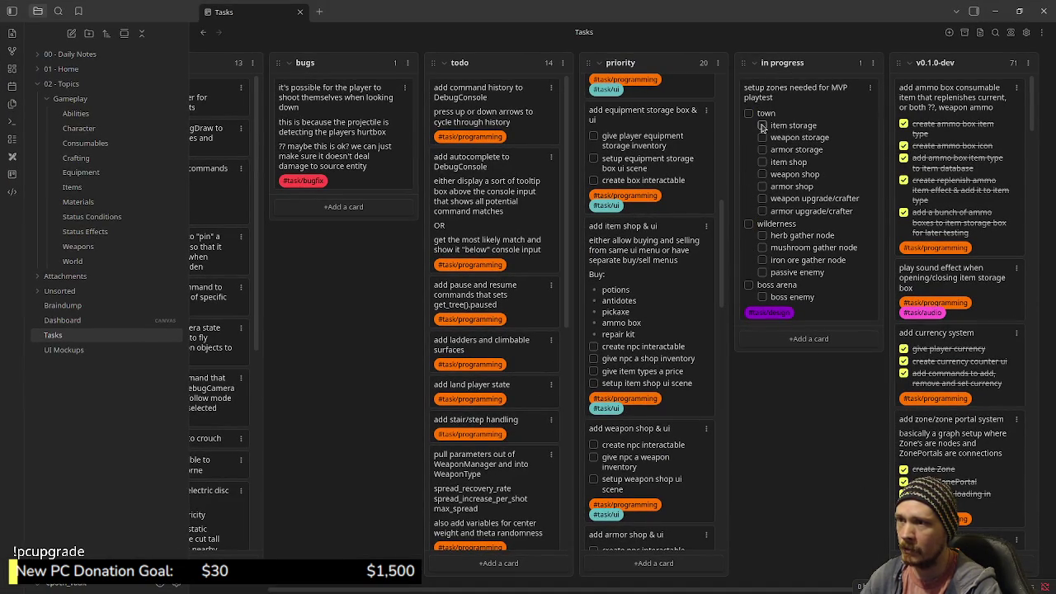
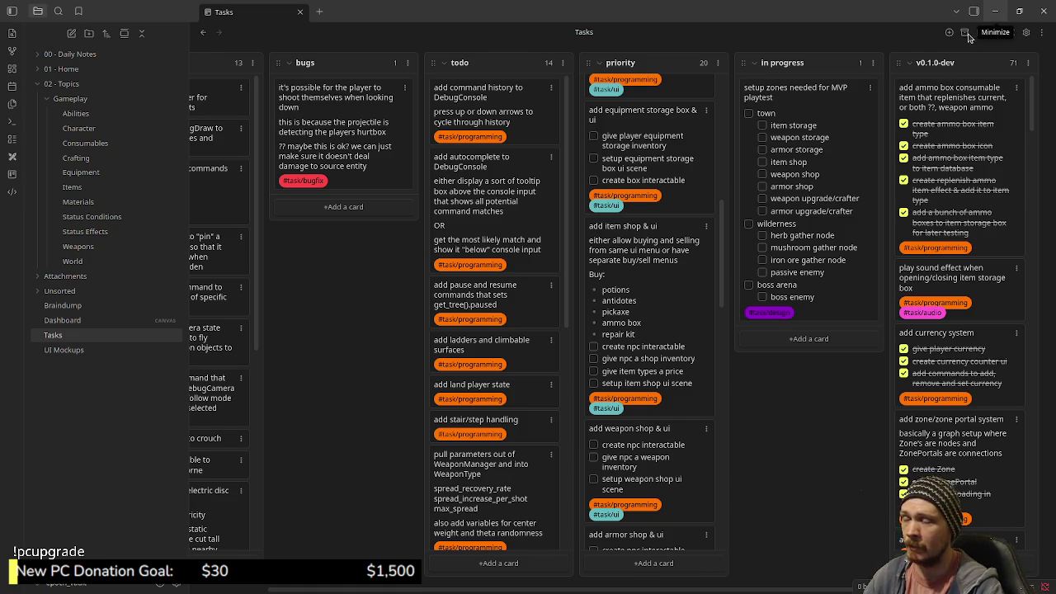
- Minimize Obsidian so the Godot wilderness test zone scene is visible again
left_click(996, 16)
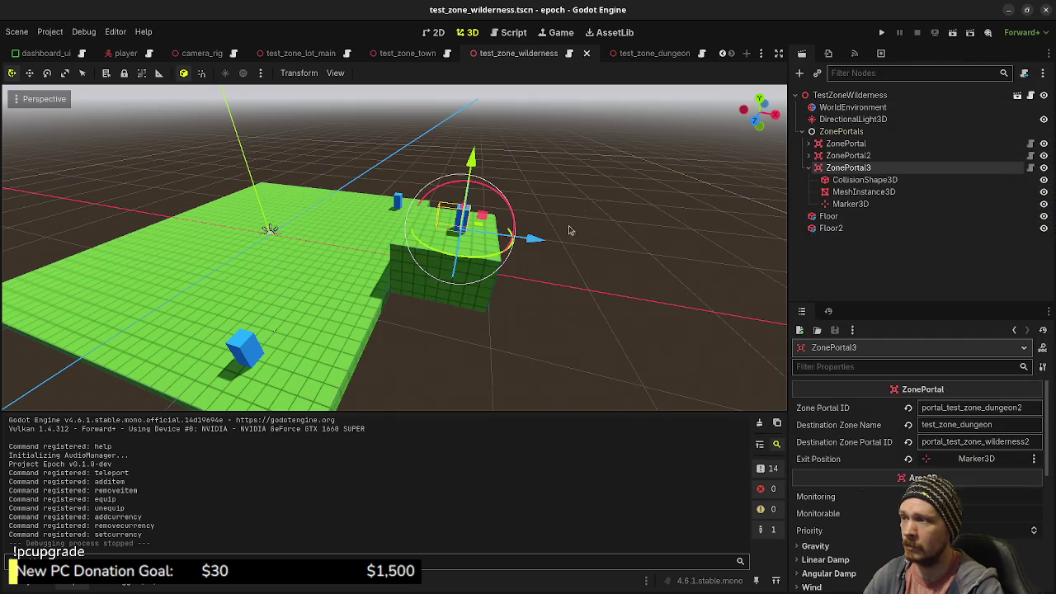
- Collapse ZonePortal3 and ZonePortals in the Scene dock and save test_zone_wilderness.tscn
left_click(809, 167)
left_click(804, 132)
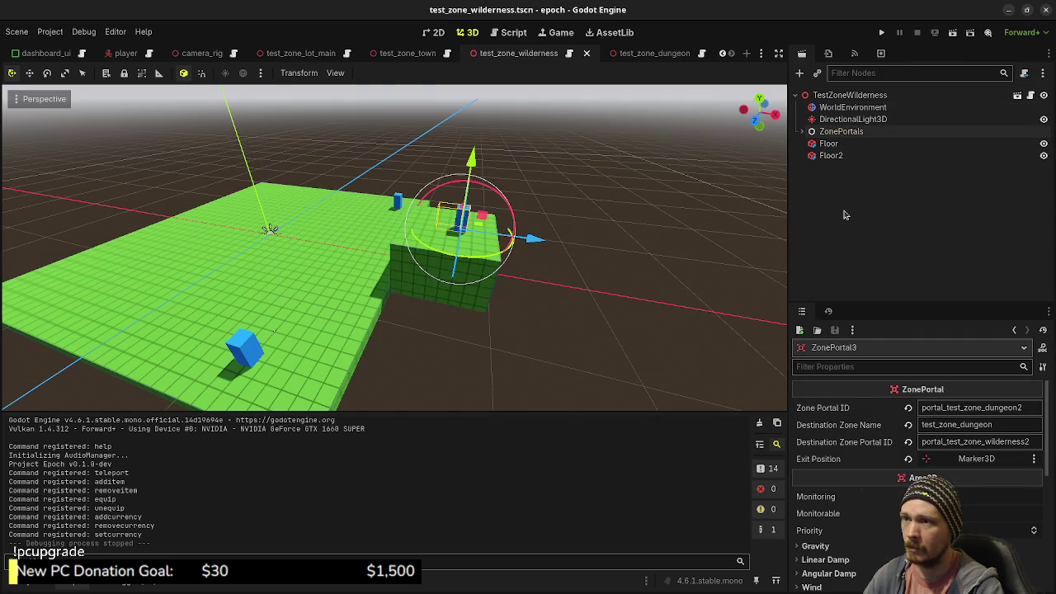
left_click(845, 214)
key("ctrl+s")
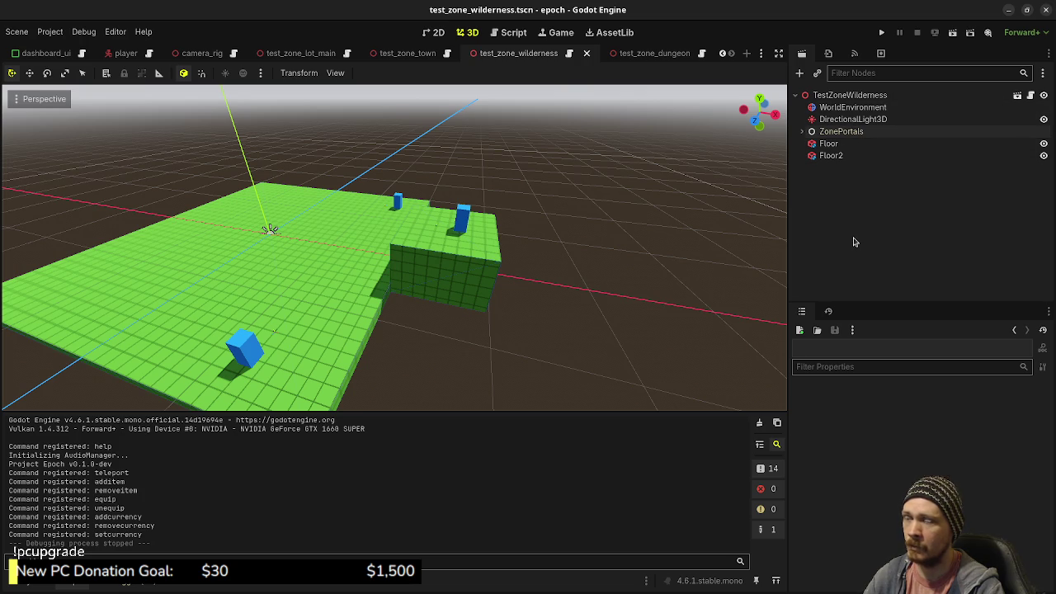
- Check the three portals under ZonePortals, then switch to the Obsidian Tasks board
left_click(802, 132)
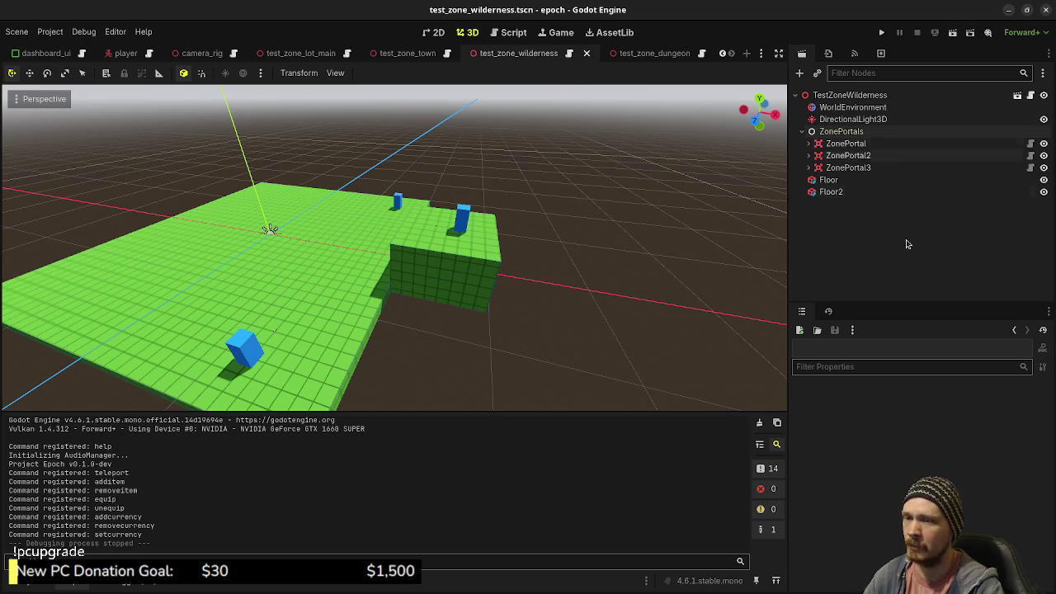
left_click(802, 132)
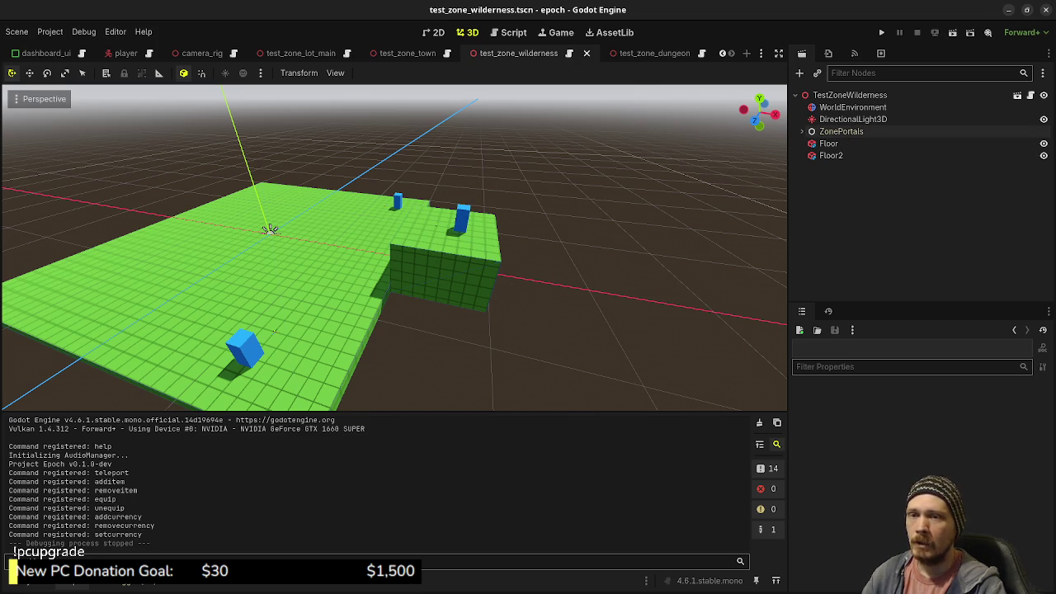
key("alt+Tab")
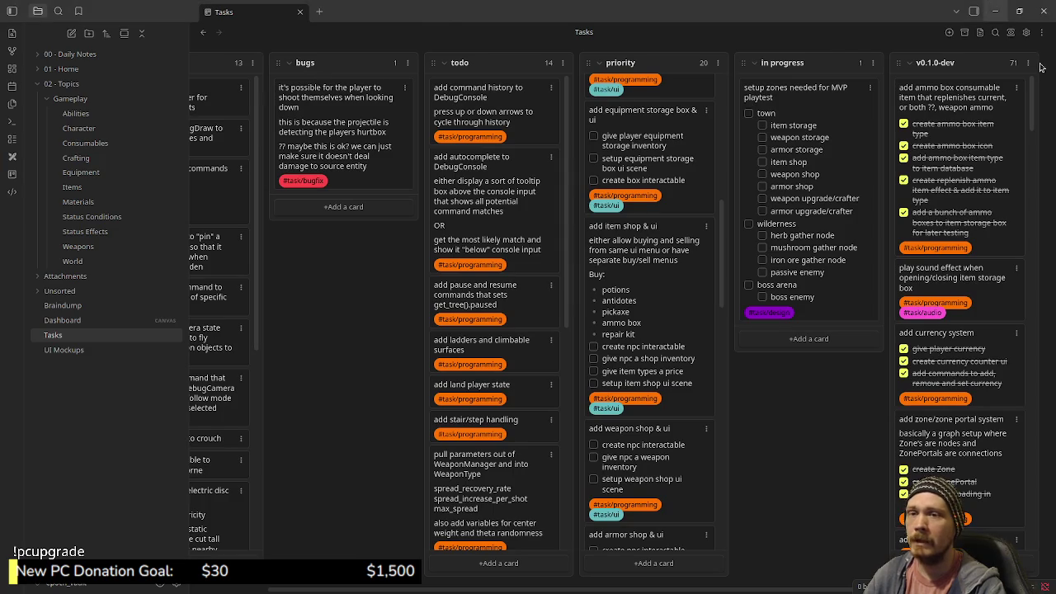
- Switch from the Obsidian Tasks board back to the Godot editor
key("alt+Tab")
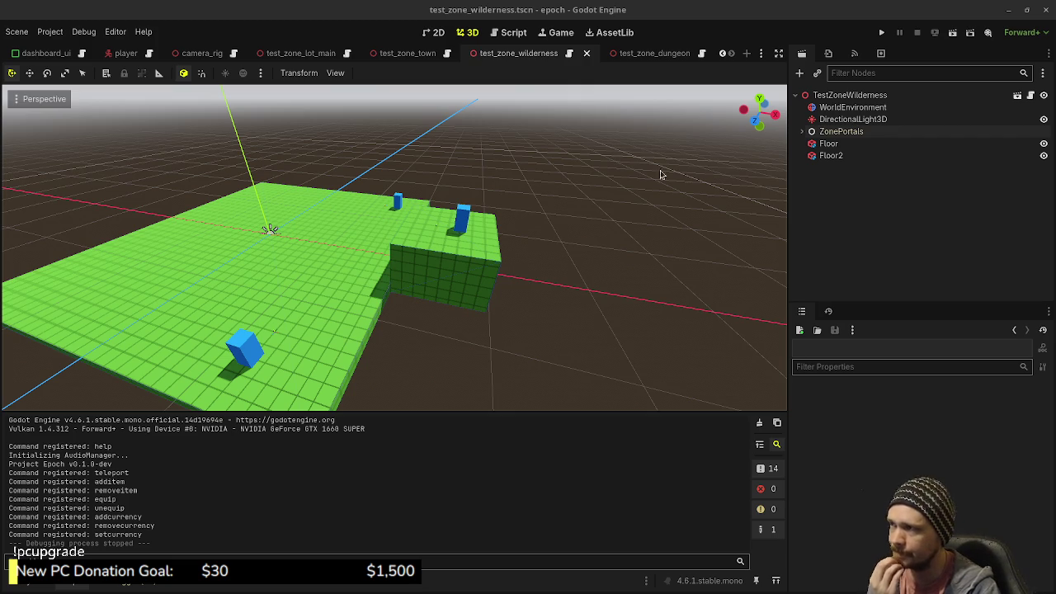
- In test_zone_lot_main, expand the root's children and select StorageBox to inspect it
left_click(404, 57)
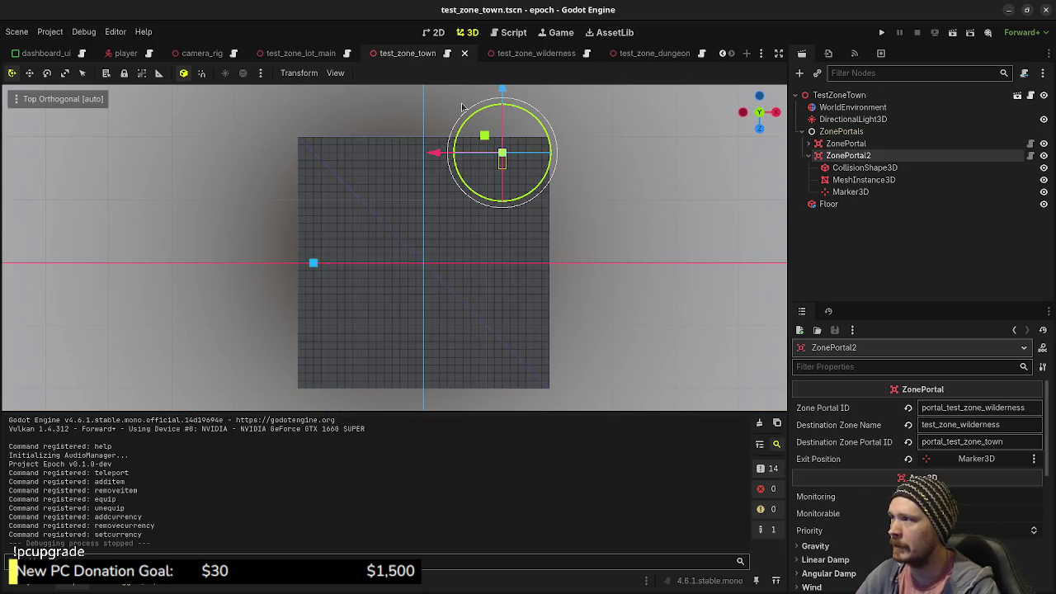
left_click(297, 56)
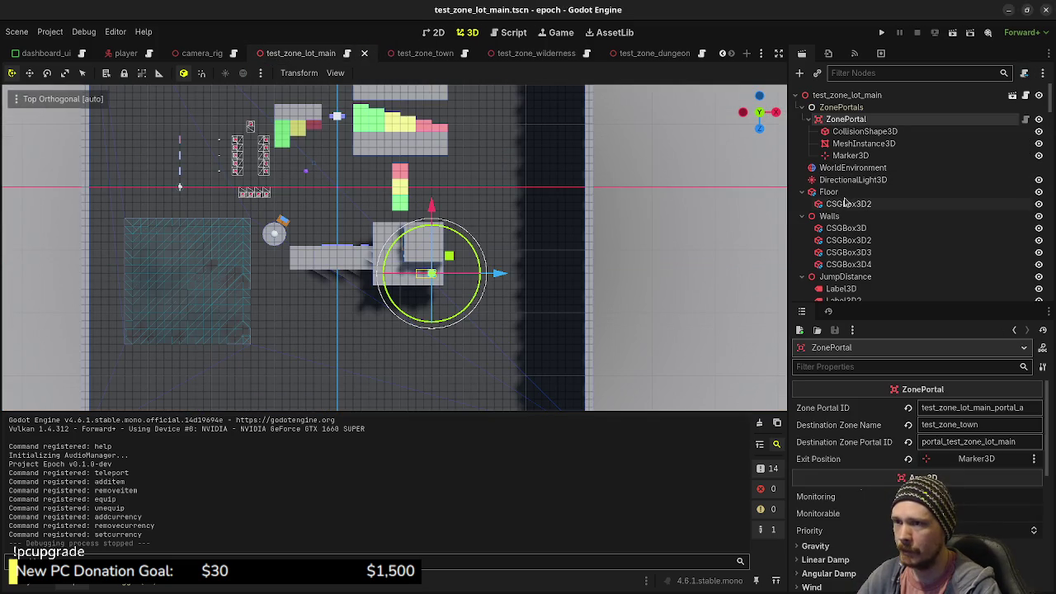
right_click(831, 97)
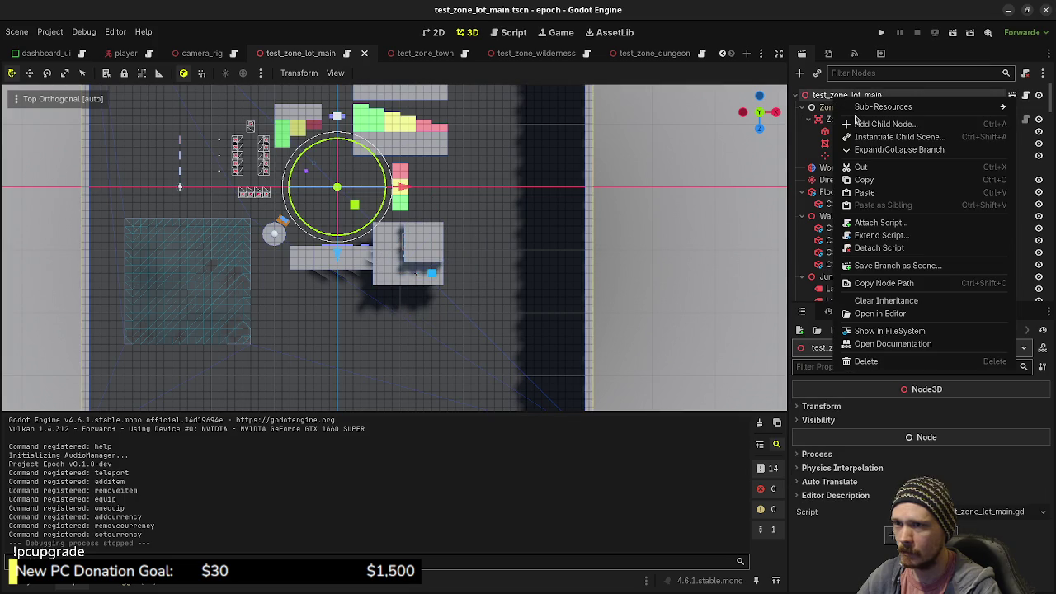
left_click(881, 152)
left_click(795, 95)
scroll(833, 215, "down", 3)
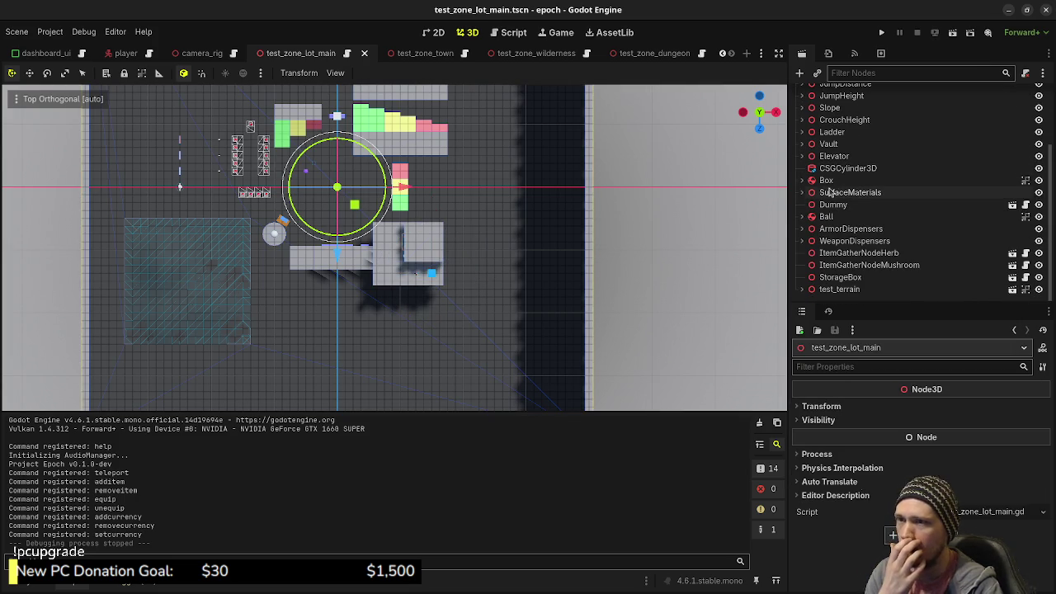
left_click(841, 278)
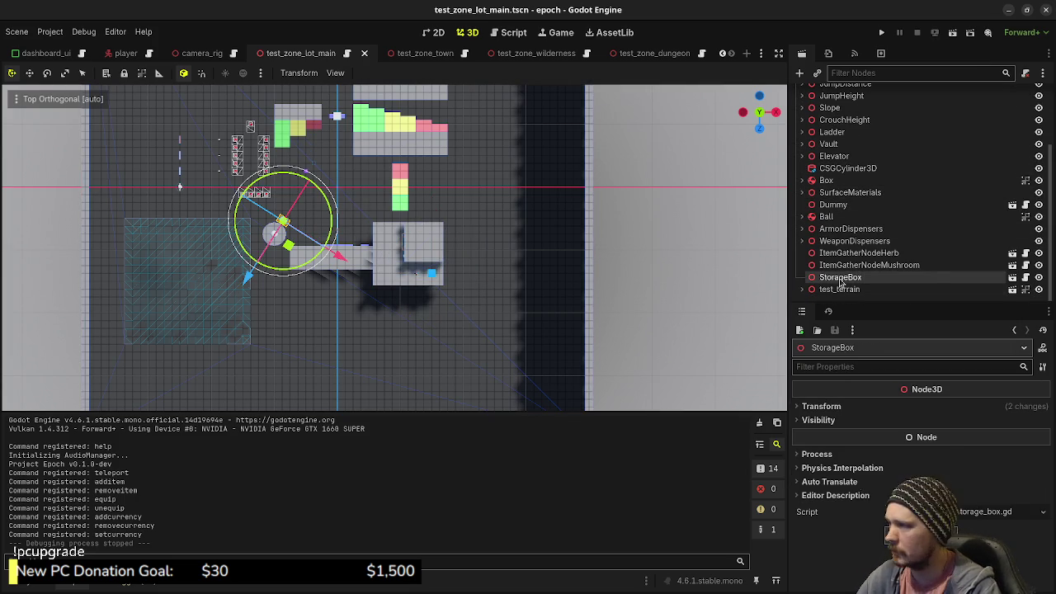
- In test_zone_town, collapse ZonePortals and instance a child scene under the TestZoneTown root
left_click(438, 60)
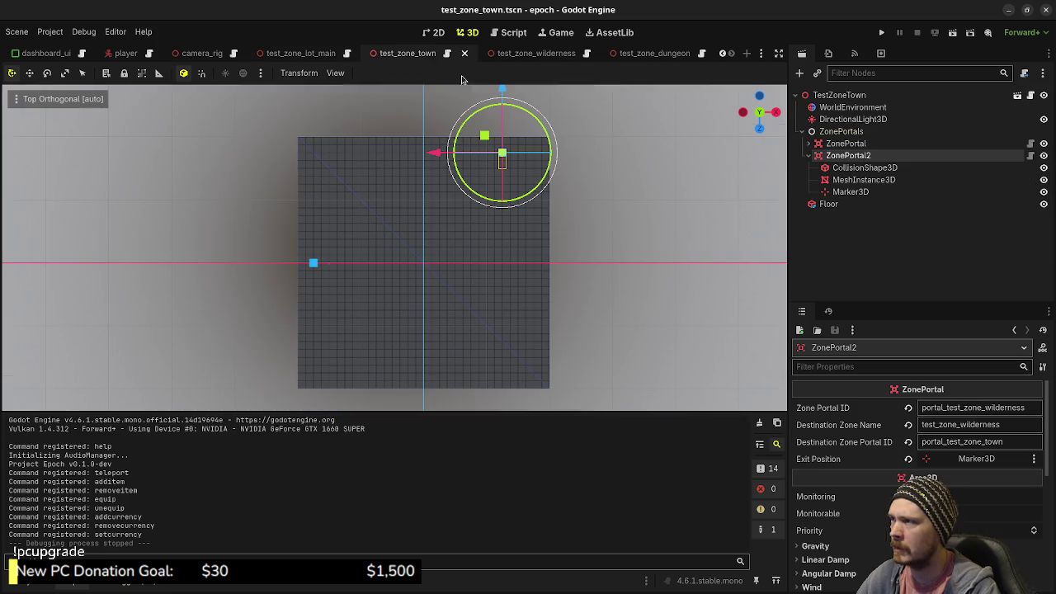
left_click(807, 155)
left_click(801, 131)
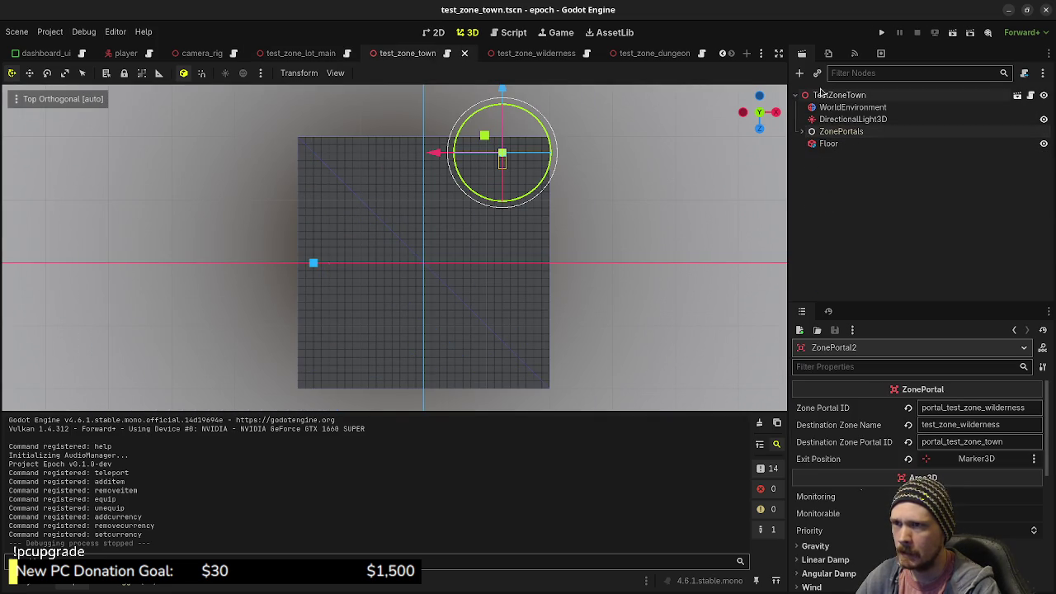
double_click(822, 95)
left_click(818, 74)
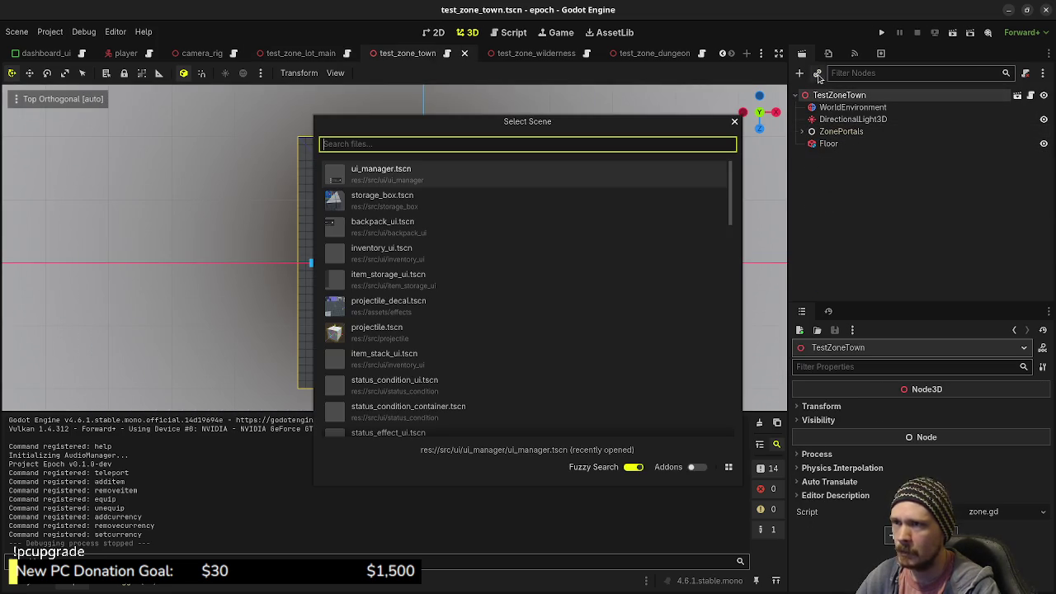
- Instance storage_box.tscn into TestZoneTown and save the town scene
type("storage")
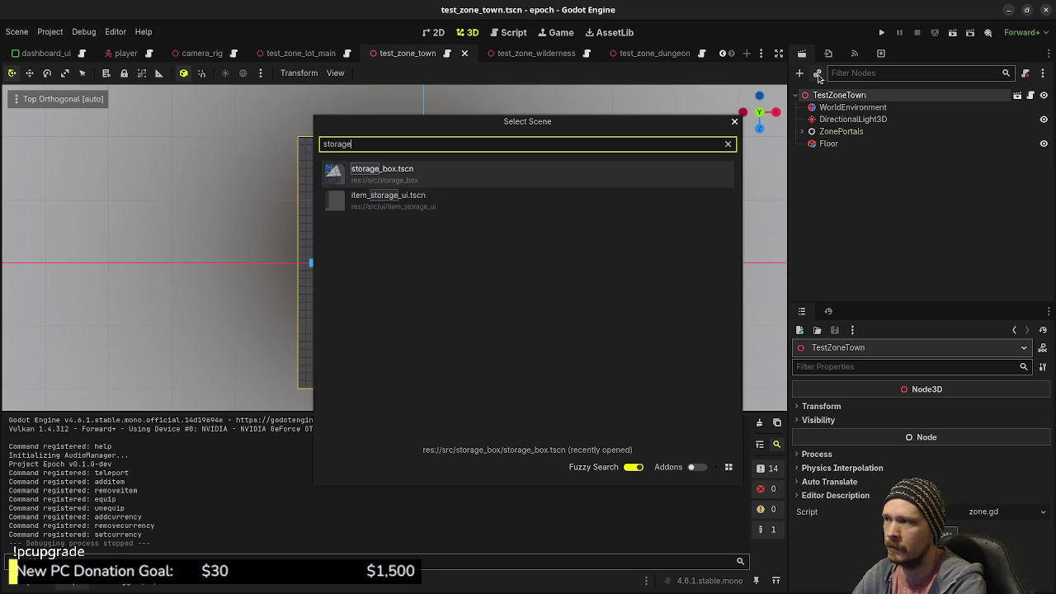
key("Return")
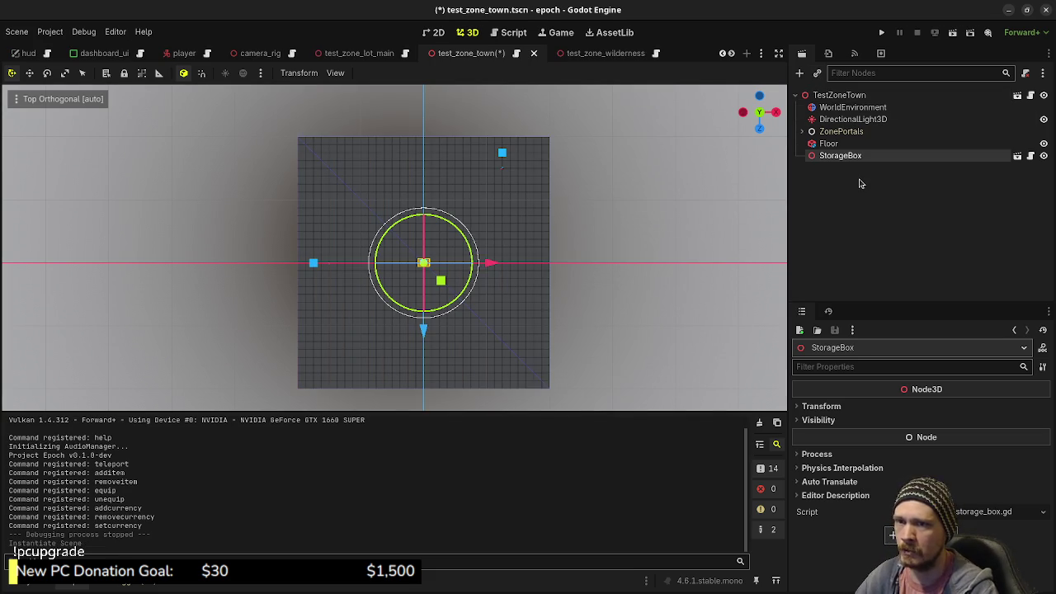
key("ctrl+s")
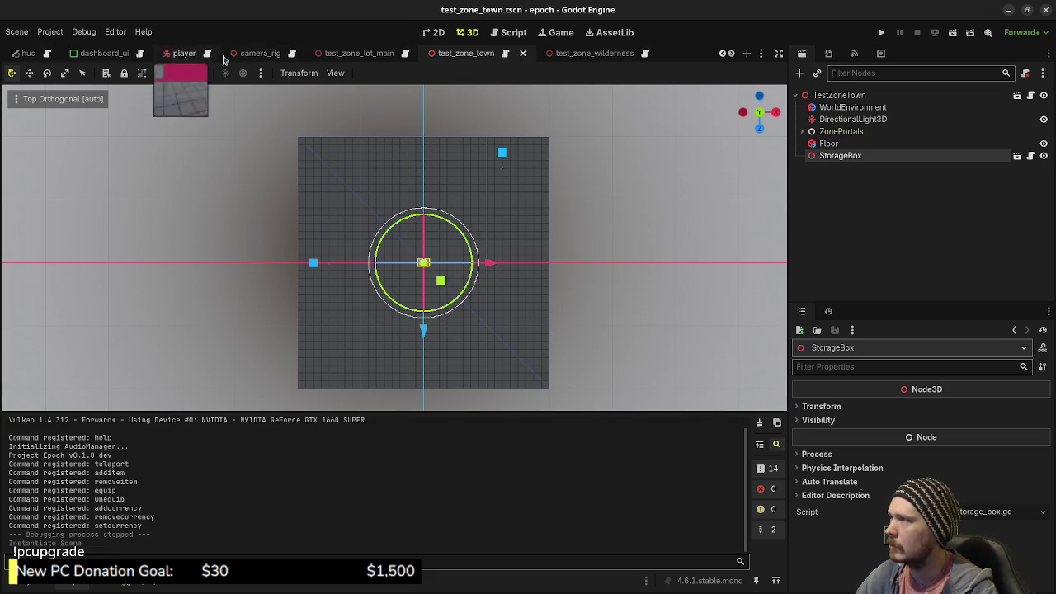
- After glancing at test_zone_lot_main, move the town's WorldEnvironment below ZonePortals
left_click(348, 55)
scroll(940, 192, "up", 5)
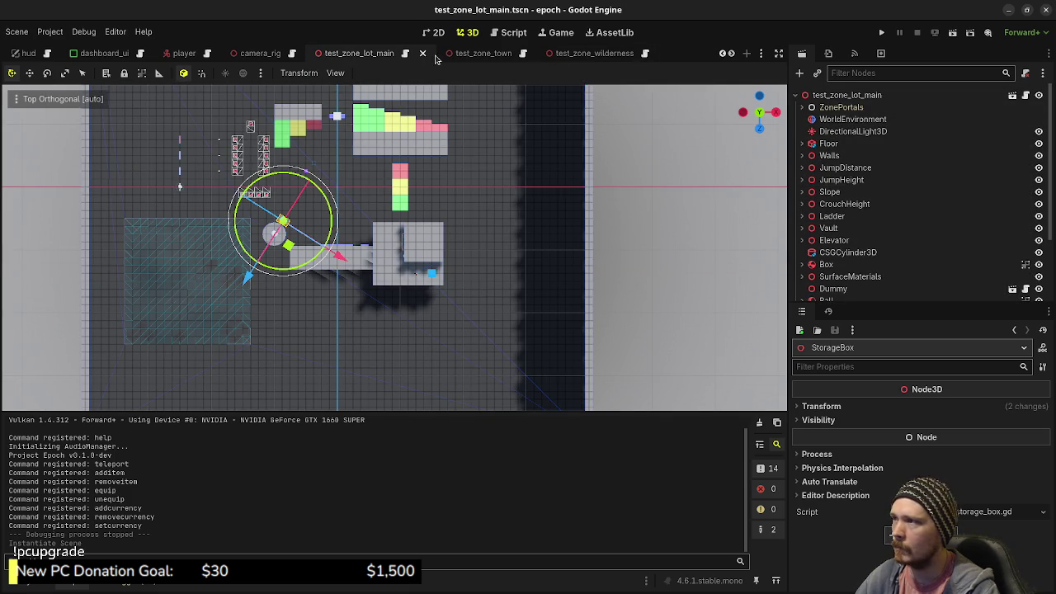
left_click(477, 54)
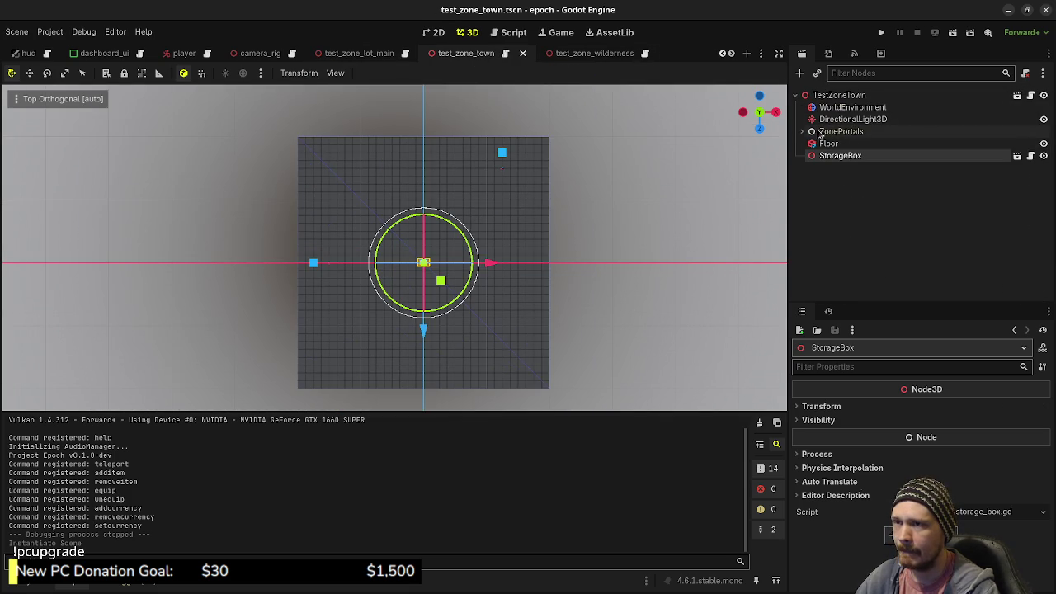
mouse_move(825, 110)
left_mouse_down()
mouse_move(827, 138)
mouse_move(833, 116)
left_mouse_up()
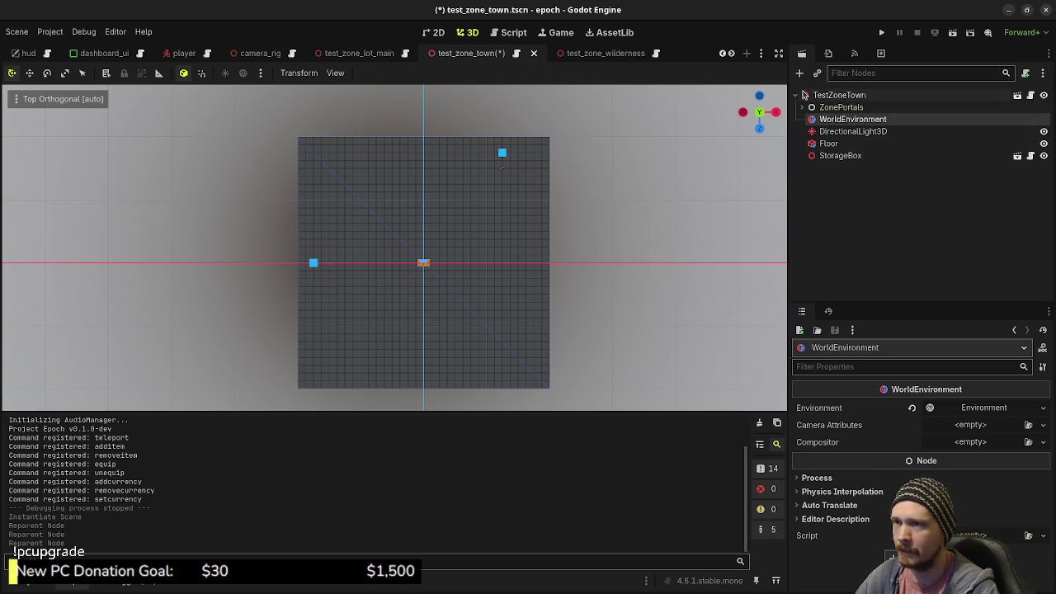
- Save the town scene, then move the wilderness WorldEnvironment below ZonePortals and save
key("ctrl+s")
left_click(363, 52)
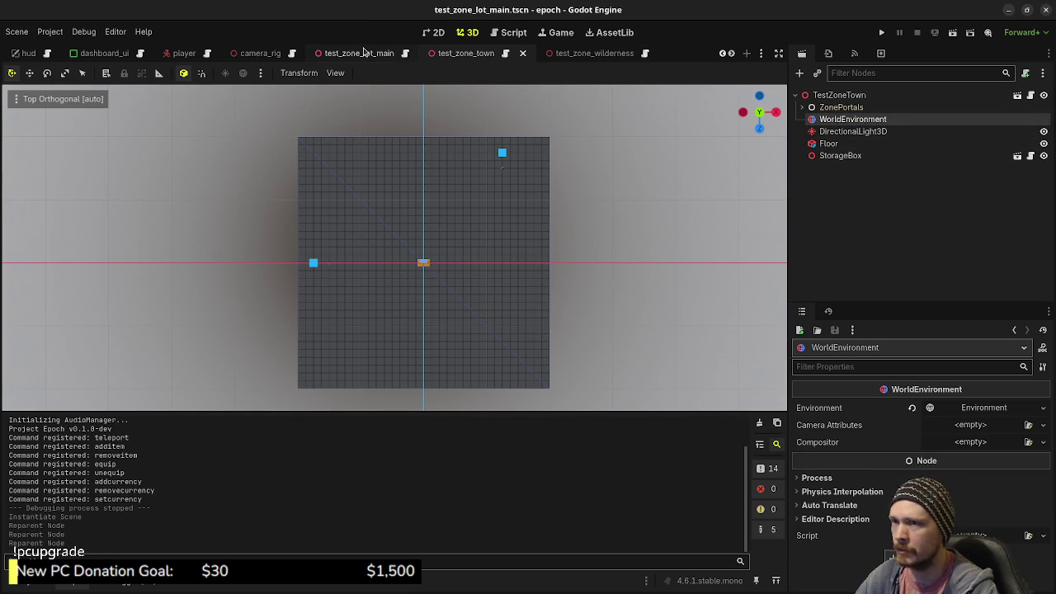
scroll(916, 177, "up", 5)
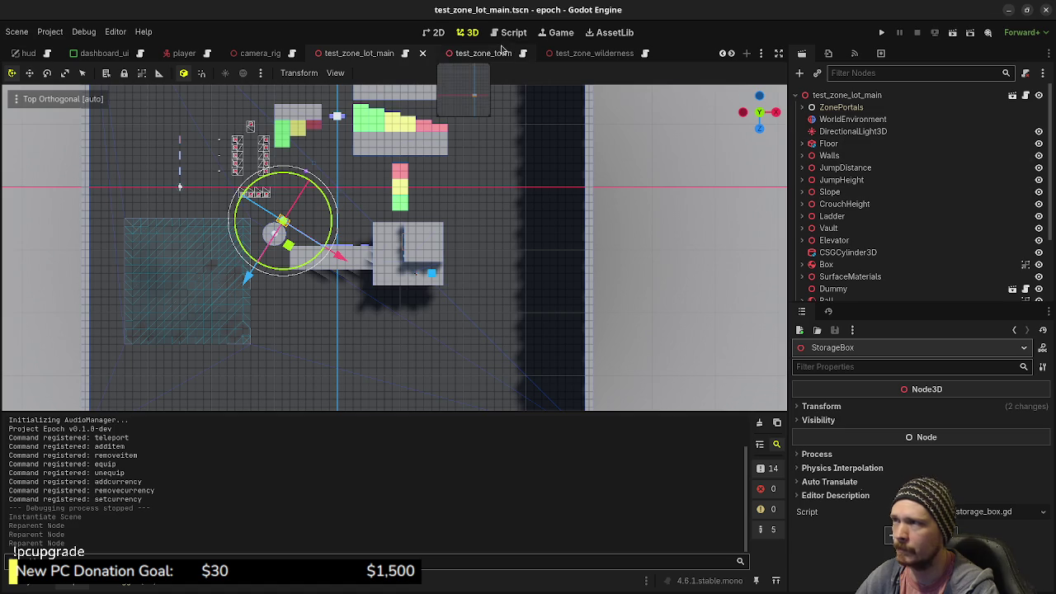
left_click(493, 53)
left_click(577, 53)
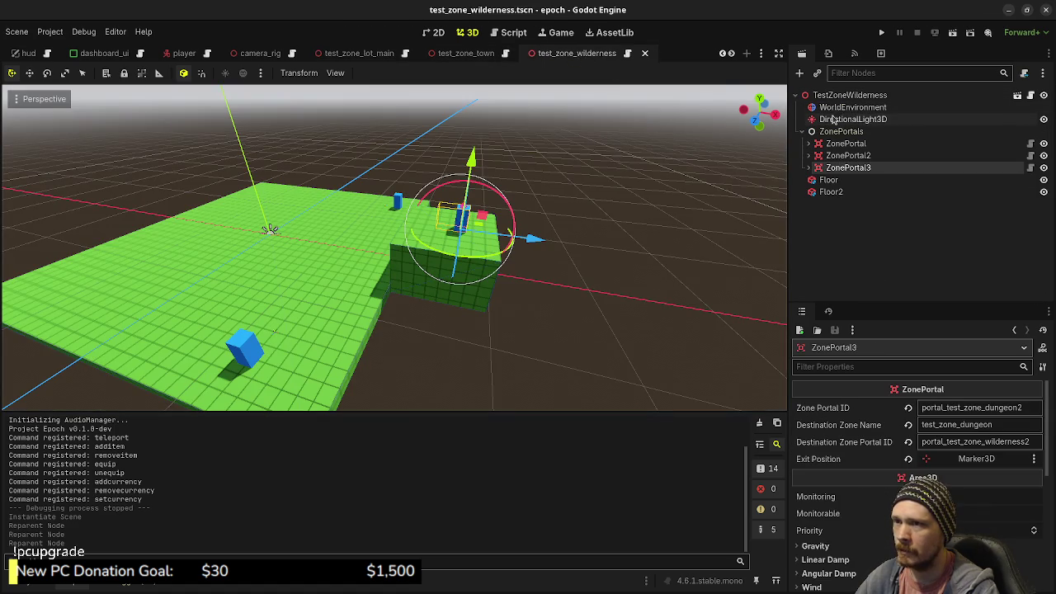
left_click_drag(837, 108, 839, 138)
key("ctrl+s")
- In the dungeon test zone, move WorldEnvironment and DirectionalLight3D below ZonePortals and save
left_click(653, 54)
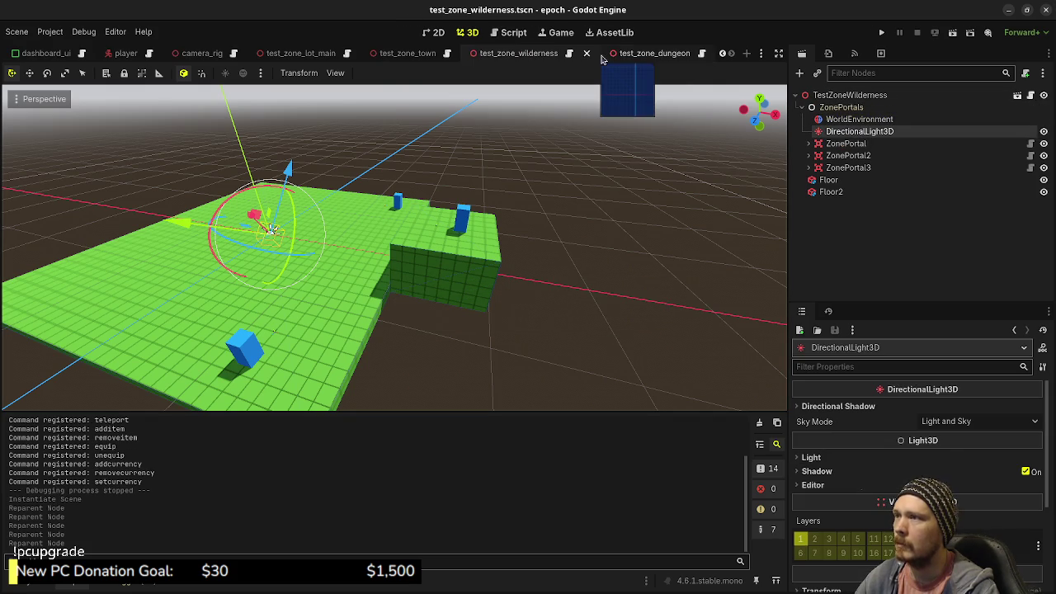
left_click_drag(851, 108, 850, 138)
left_click(849, 107)
key("ctrl+s")
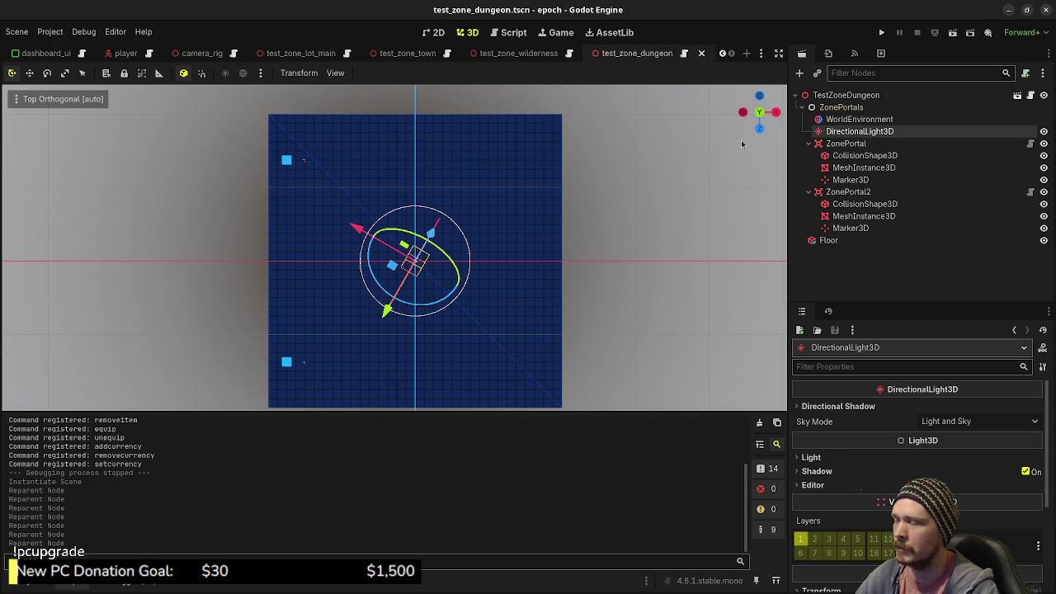
- Pull the dungeon's WorldEnvironment and DirectionalLight3D out of ZonePortals to the root level
mouse_move(532, 234)
left_mouse_down()
mouse_move(585, 234)
mouse_move(547, 238)
left_mouse_up()
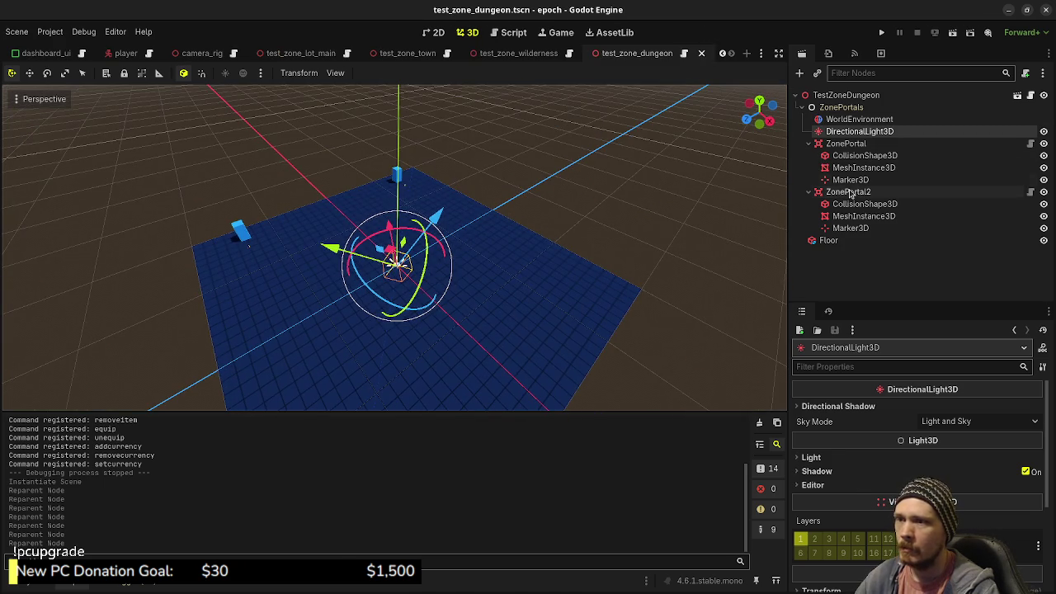
left_click(808, 144)
left_click(809, 156)
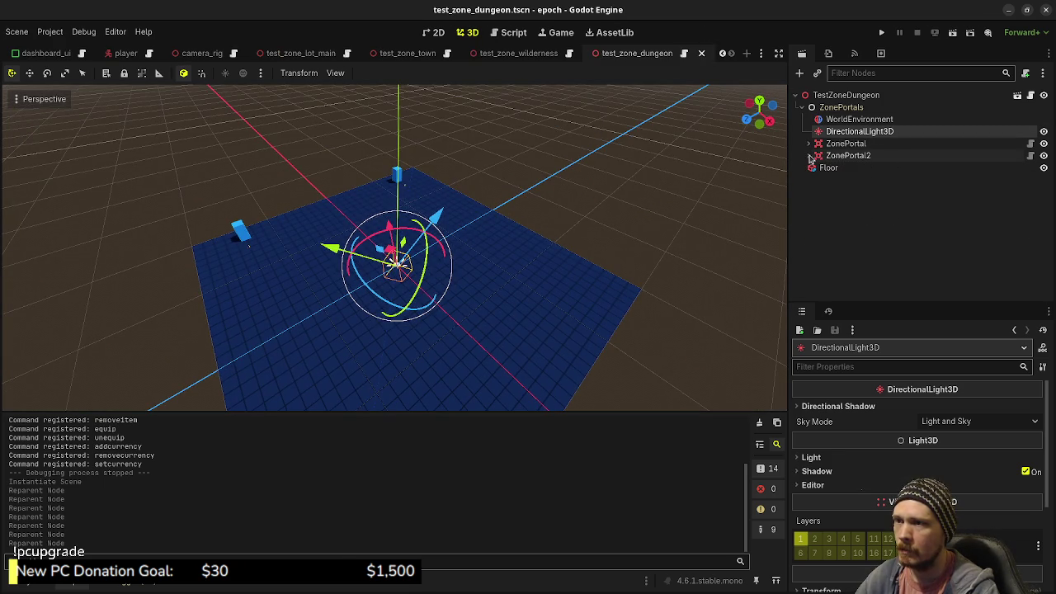
left_click_drag(833, 122, 833, 163)
left_click_drag(846, 122, 842, 162)
left_click(800, 108)
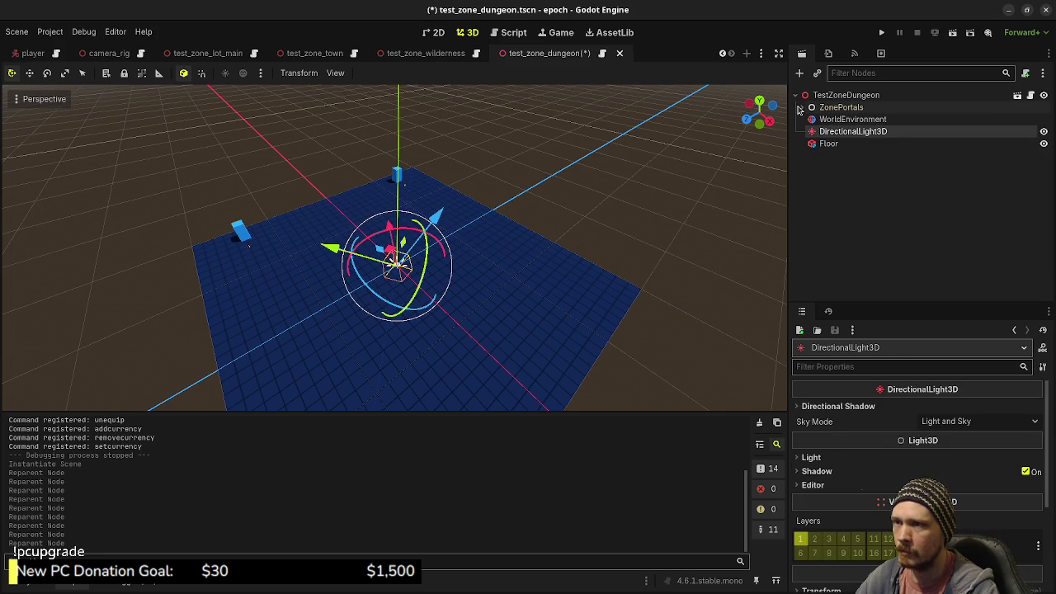
- Move the wilderness WorldEnvironment and DirectionalLight3D out of ZonePortals to the root and save
left_click(426, 53)
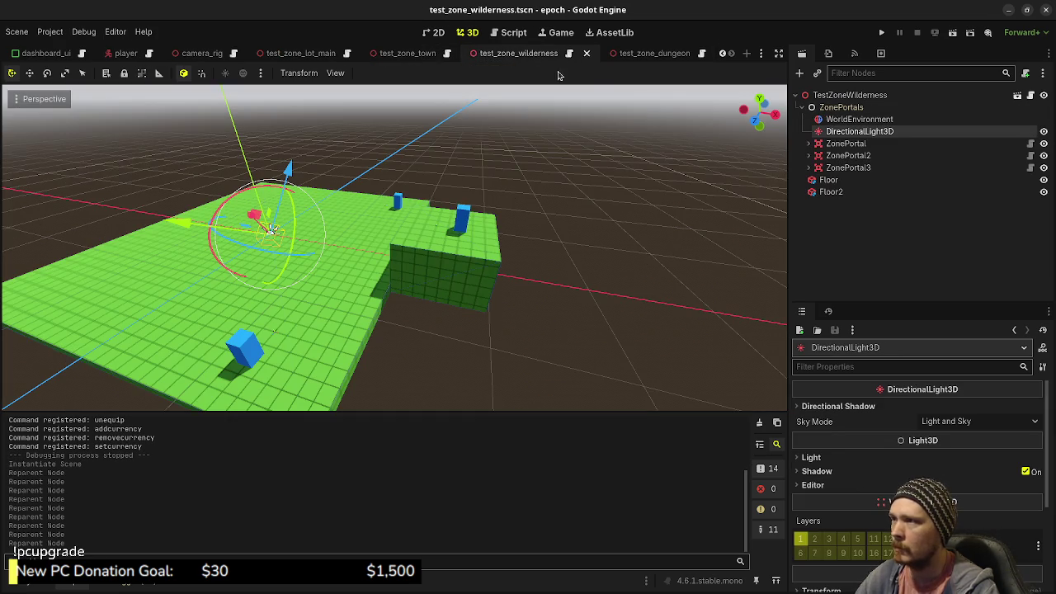
left_click_drag(840, 124, 831, 175)
left_click_drag(843, 124, 850, 171)
key("ctrl+s")
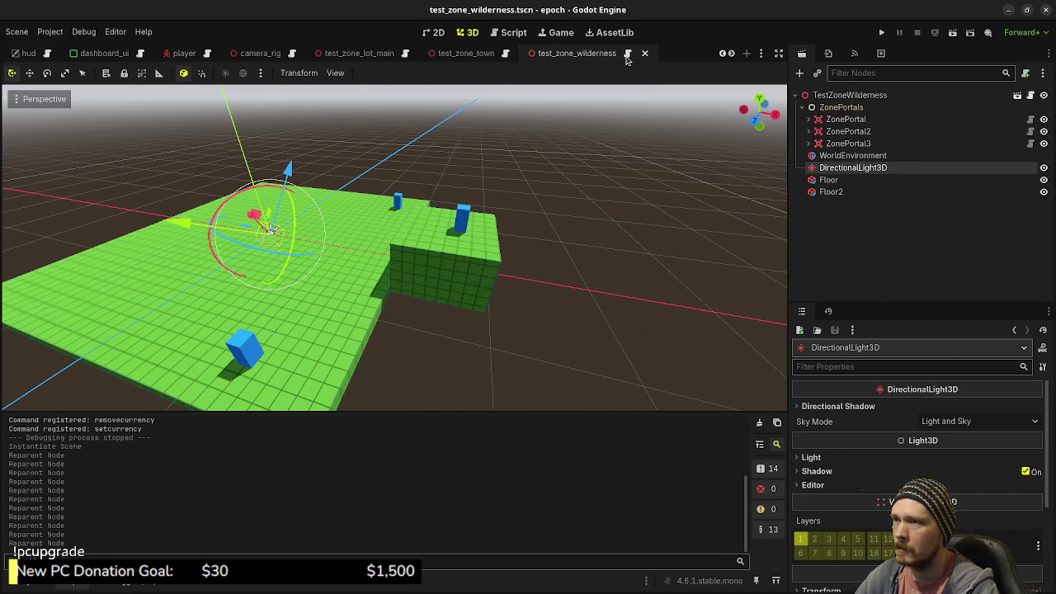
scroll(626, 59, "down", 1)
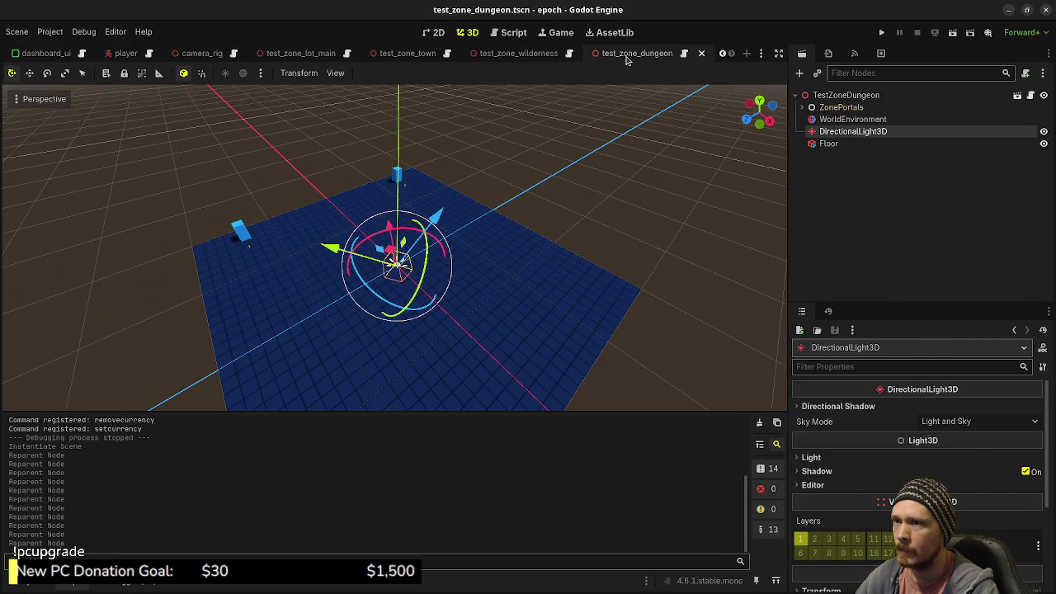
left_click(523, 56)
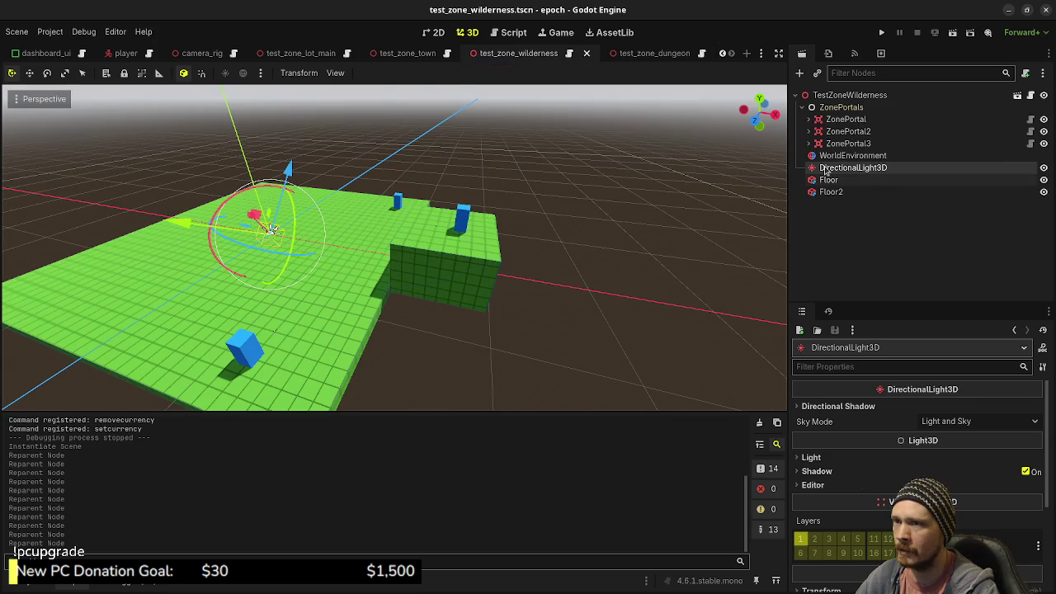
left_click(807, 108)
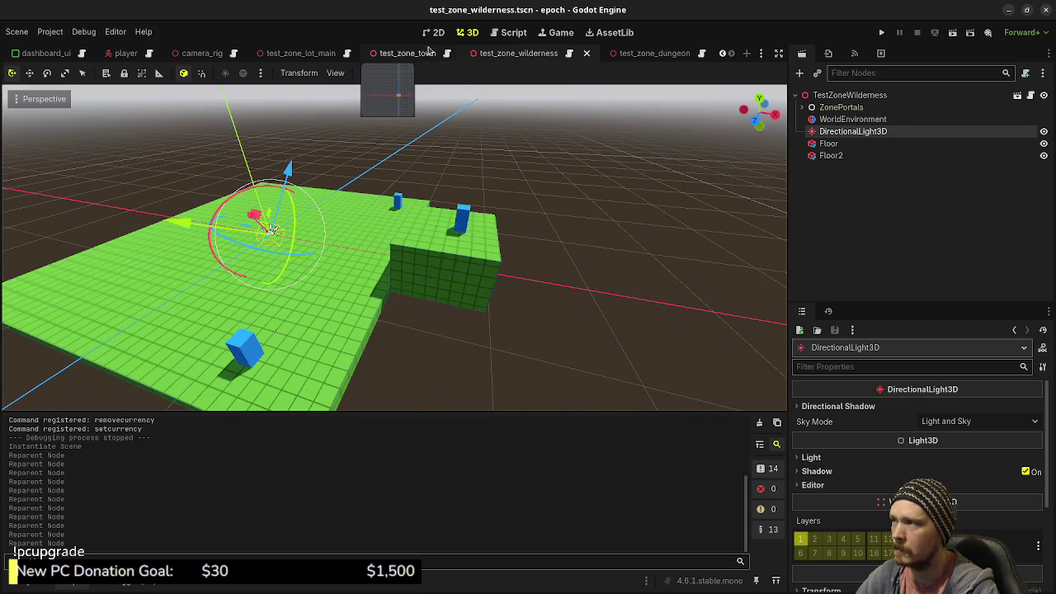
- Focus the town's StorageBox, drag it to a spot off the floor centre, and save
left_click(429, 53)
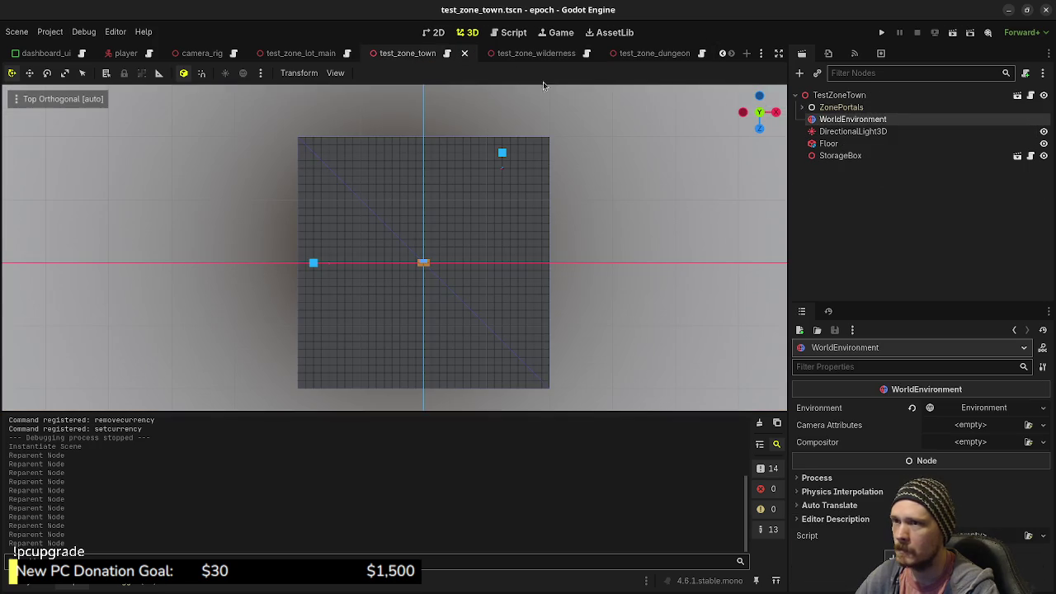
left_click(854, 159)
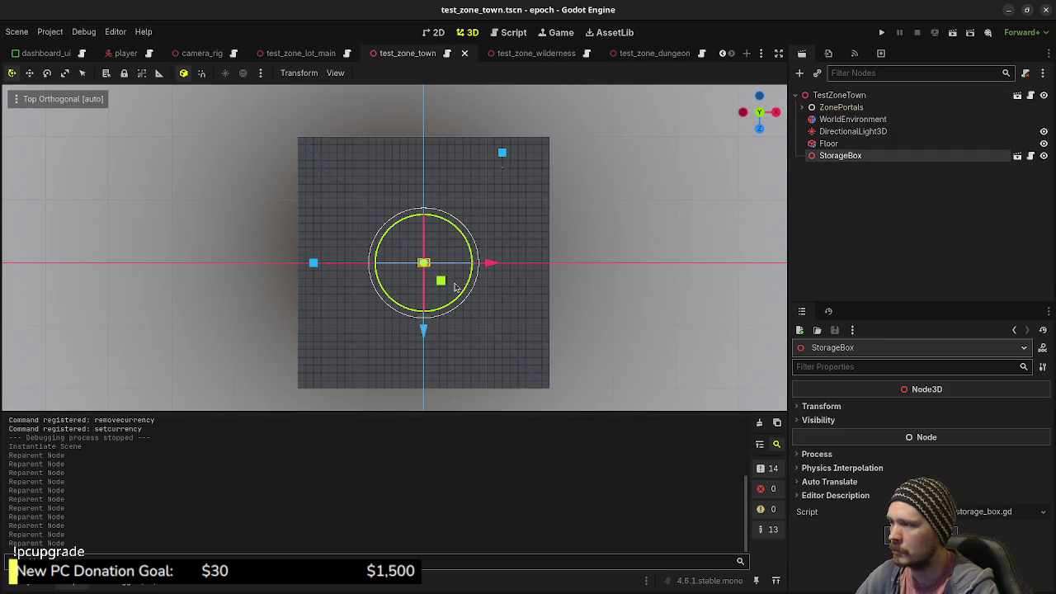
key("f")
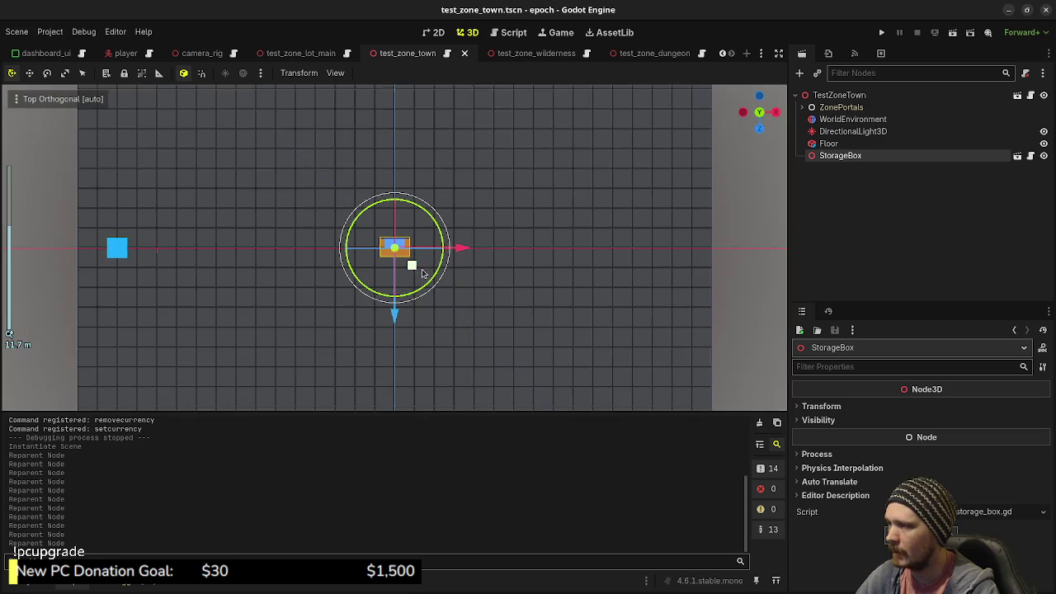
left_click_drag(410, 267, 391, 324)
key("ctrl+s")
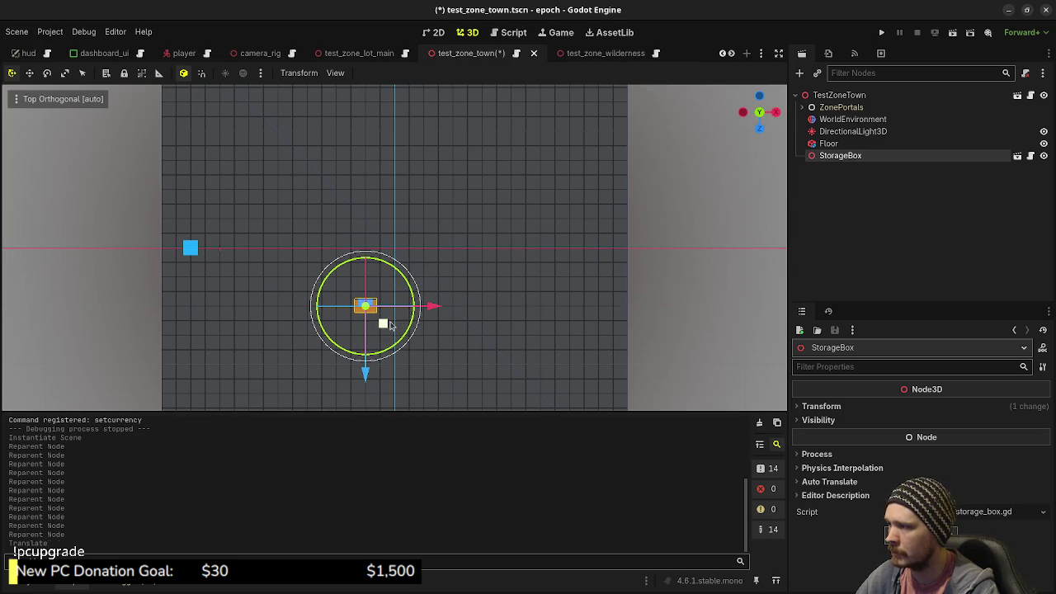
scroll(650, 252, "down", 3)
scroll(649, 249, "up", 3)
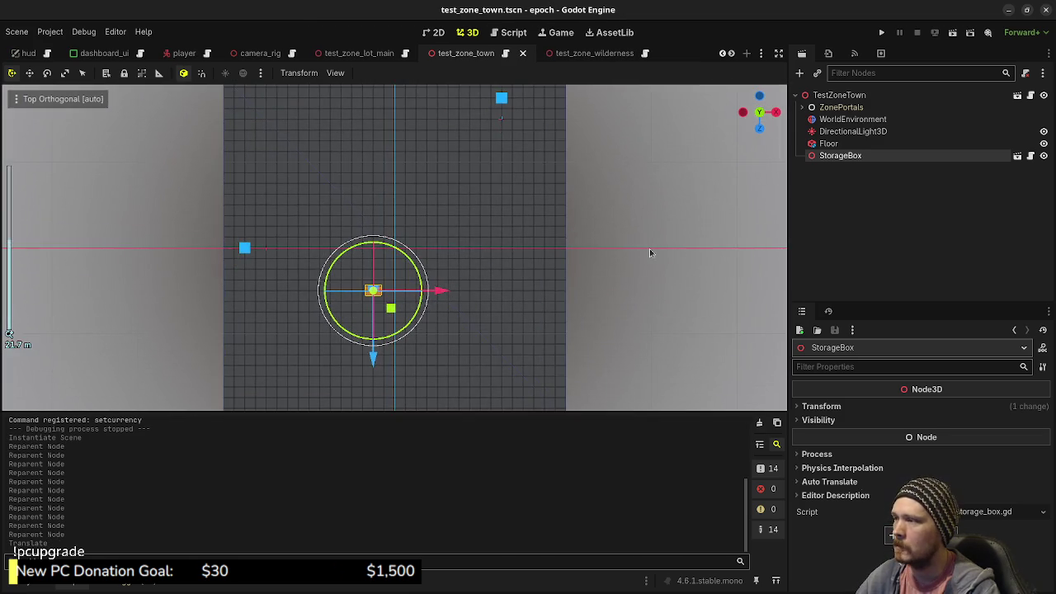
scroll(652, 234, "down", 1)
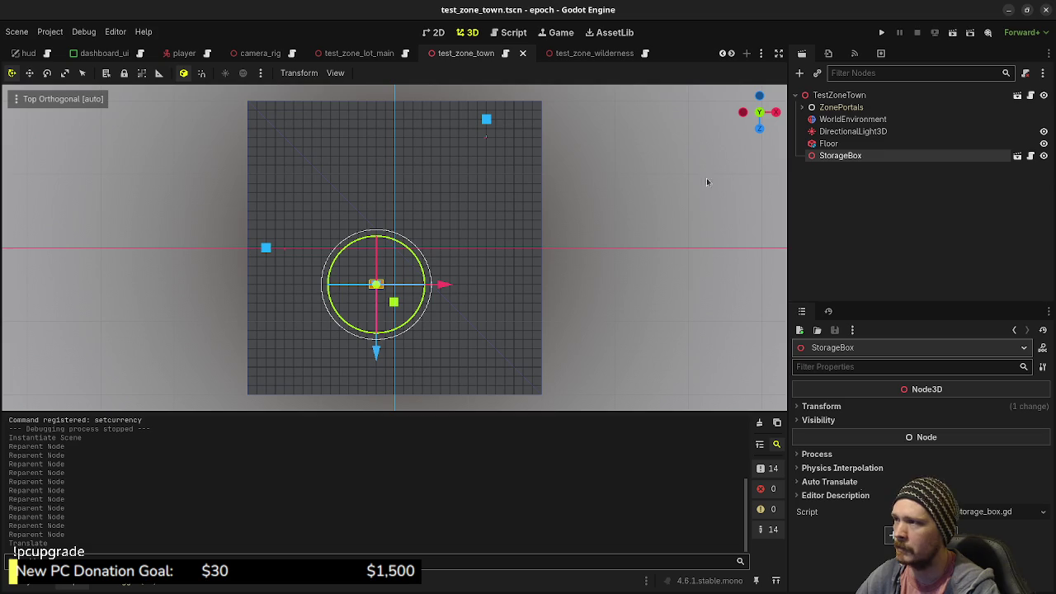
left_click(834, 97)
- Add a CSGPolygon3D under TestZoneTown and, in Top view, move it toward the floor's left edge
key("ctrl+a")
type("csg")
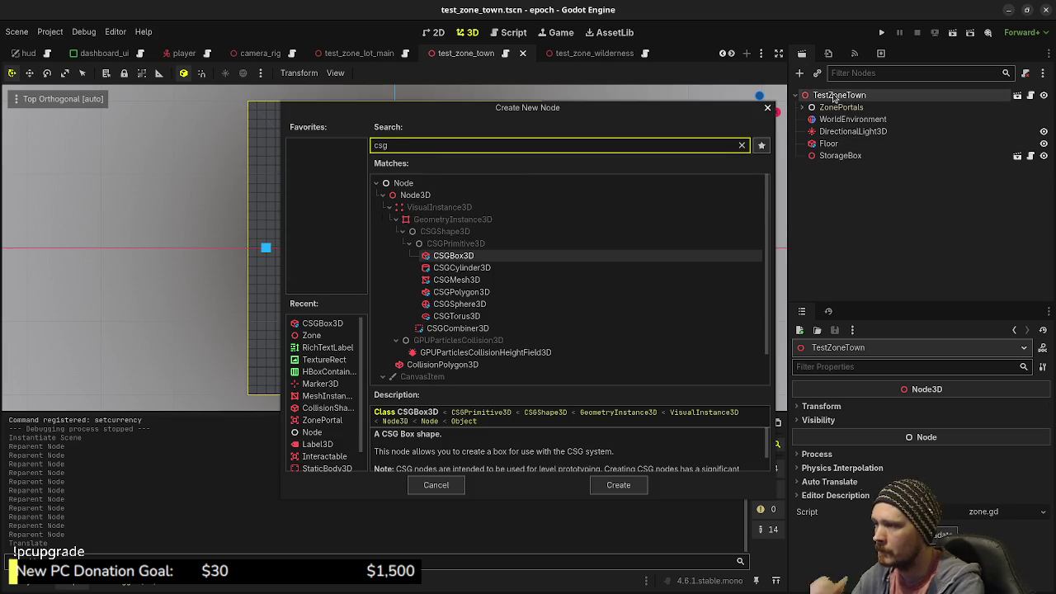
type("pol")
key("Return")
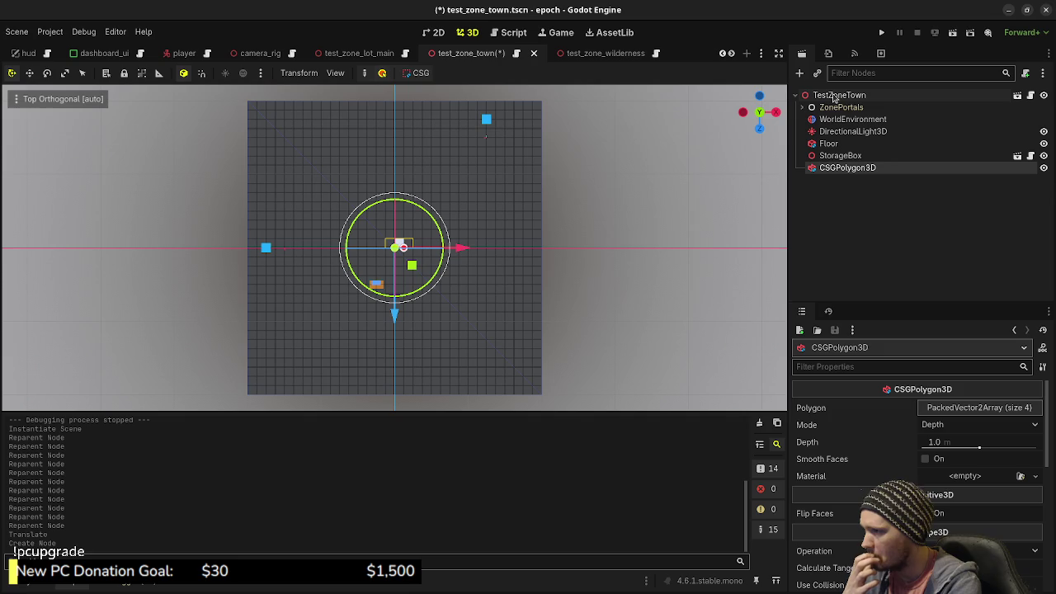
mouse_move(500, 297)
left_mouse_down()
mouse_move(354, 212)
mouse_move(412, 285)
left_mouse_up()
scroll(402, 233, "up", 6)
key("KP_7")
scroll(428, 262, "down", 5)
mouse_move(405, 274)
left_mouse_down()
mouse_move(263, 311)
mouse_move(249, 287)
left_mouse_up()
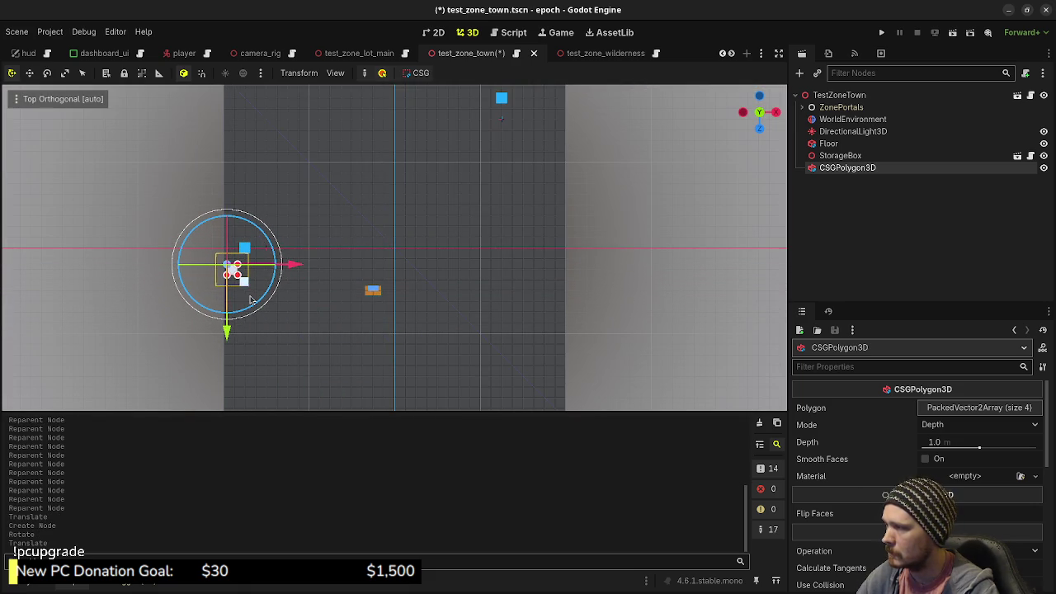
scroll(247, 297, "up", 3)
left_click_drag(309, 297, 600, 236)
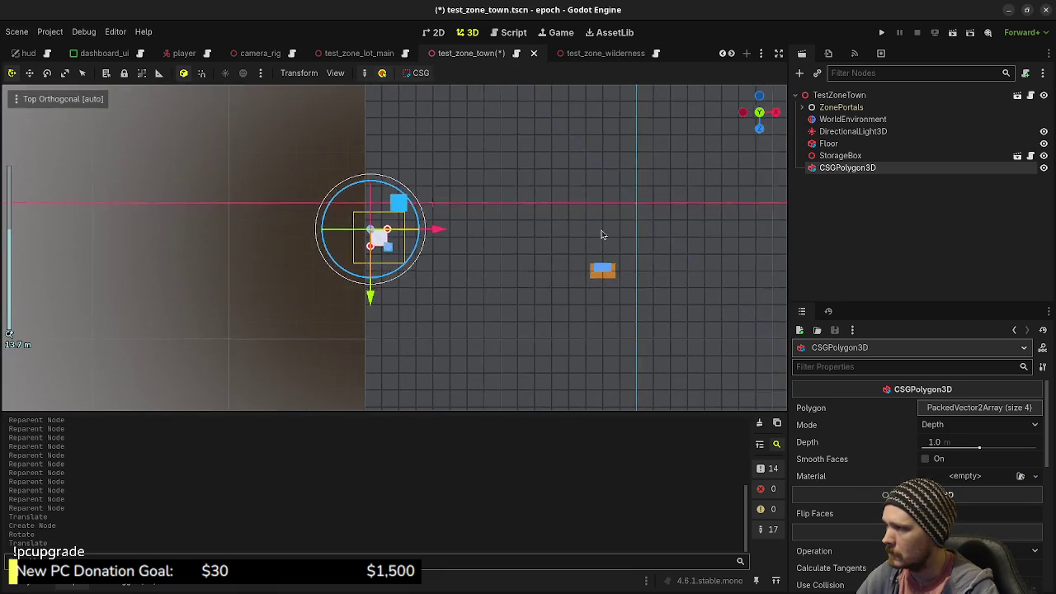
- Stretch the polygon's corners right and down, adding a new lower-right corner
left_click_drag(395, 246, 447, 250)
mouse_move(391, 228)
left_mouse_down()
mouse_move(468, 229)
mouse_move(453, 230)
mouse_move(508, 268)
left_mouse_up()
left_click_drag(375, 245, 385, 366)
scroll(523, 332, "down", 5)
mouse_move(442, 287)
left_mouse_down()
mouse_move(550, 295)
mouse_move(541, 273)
mouse_move(671, 367)
left_mouse_up()
scroll(552, 299, "down", 5)
scroll(485, 276, "up", 5)
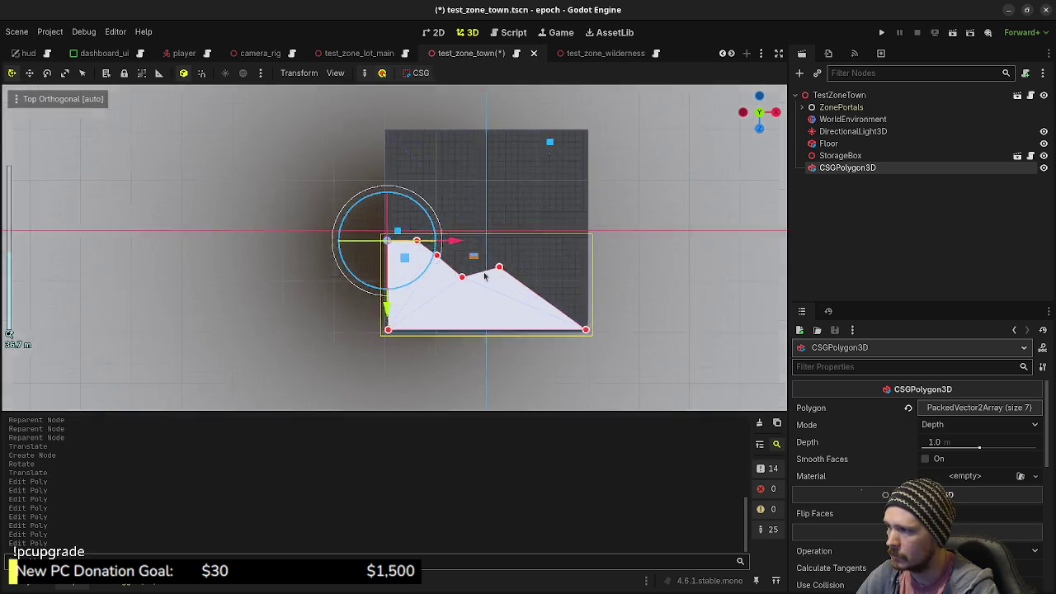
- Insert more corners along the slanted, right and left edges to finish the twelve-point outline
left_click_drag(529, 326, 543, 262)
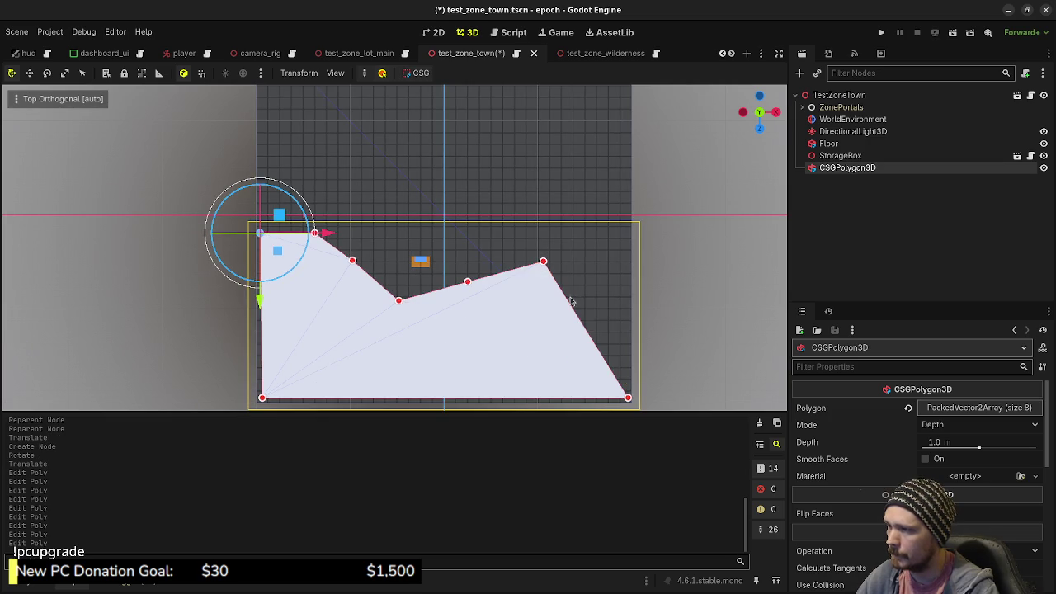
left_click_drag(587, 215, 588, 134)
scroll(586, 285, "up", 5)
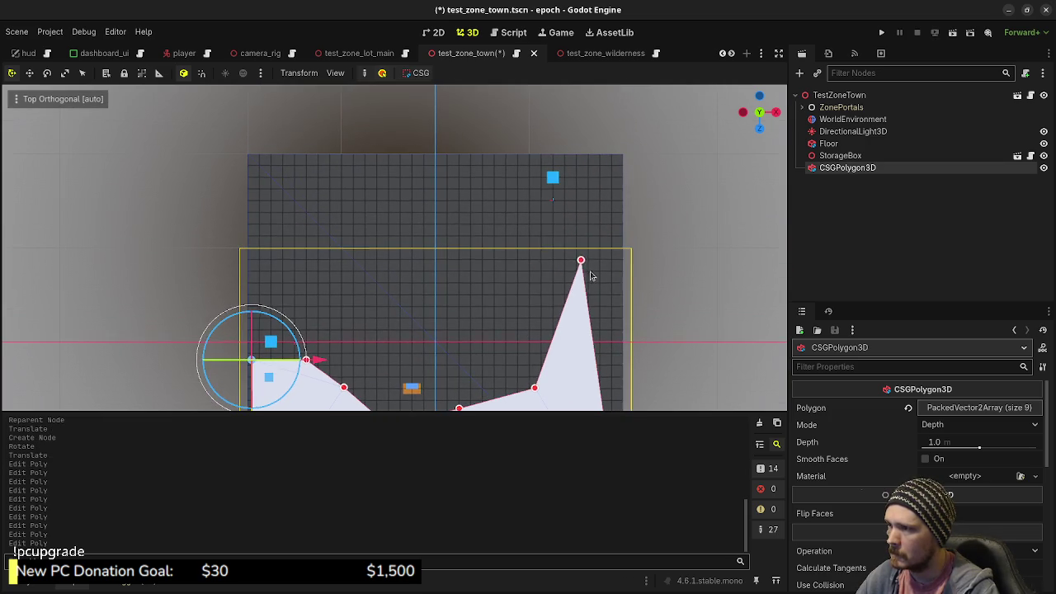
left_click_drag(581, 261, 614, 160)
left_click_drag(607, 197, 576, 165)
left_click_drag(566, 225, 576, 214)
left_click_drag(562, 298, 568, 311)
scroll(478, 307, "down", 3)
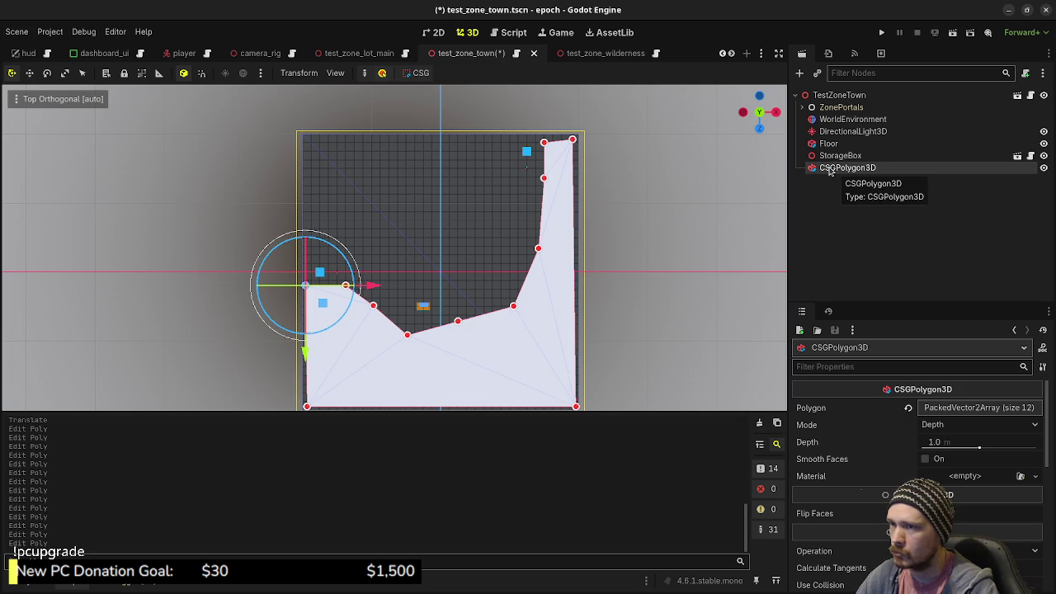
right_click(830, 173)
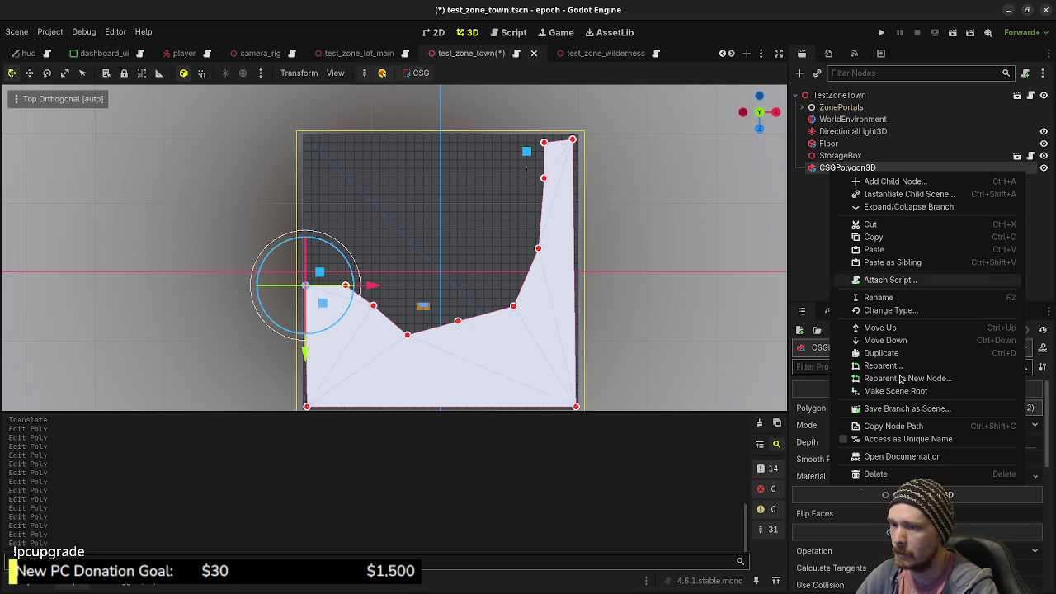
- Delete the reshaped CSGPolygon3D and add a fresh CSGPolygon3D under TestZoneTown
left_click(878, 474)
left_click(563, 317)
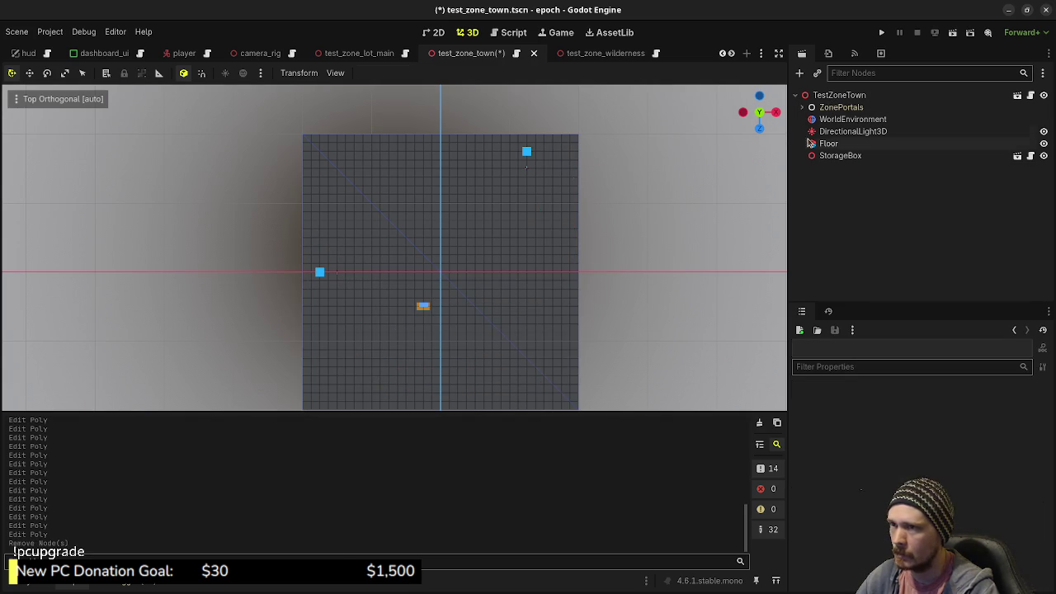
left_click(837, 96)
key("ctrl+a")
type("csgpoly")
key("Return")
- Back in Top view, drag one of the new polygon's corners to the left
mouse_move(597, 230)
left_mouse_down()
mouse_move(386, 290)
mouse_move(363, 322)
mouse_move(314, 347)
mouse_move(288, 341)
left_mouse_up()
key("KP_7")
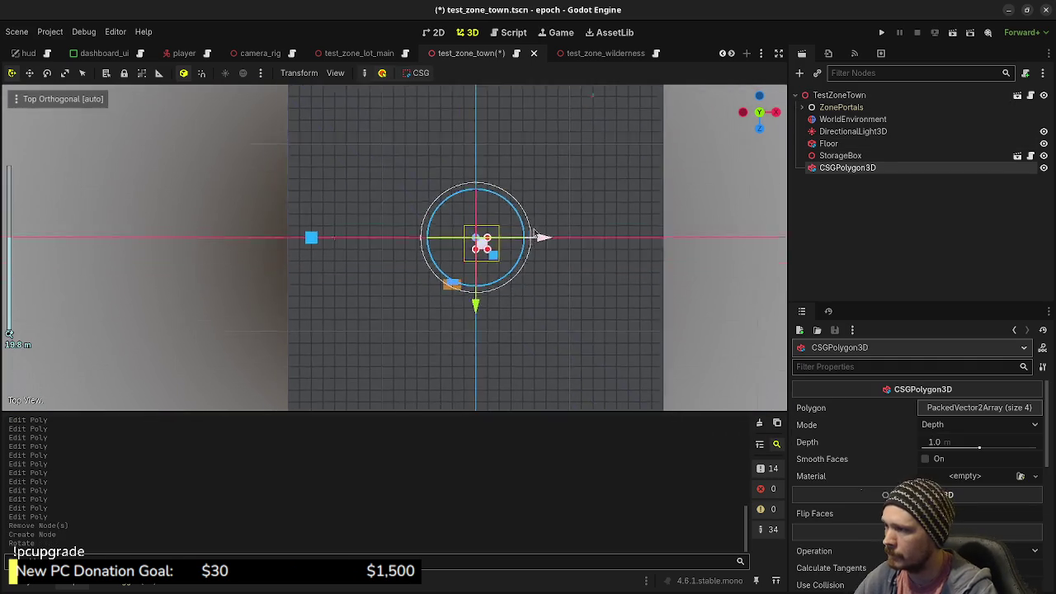
left_click_drag(477, 208, 318, 225)
- Pull the polygon's four corners outward across the floor and reposition its left corner
mouse_move(473, 230)
left_mouse_down()
mouse_move(294, 370)
mouse_move(298, 387)
left_mouse_up()
mouse_move(490, 219)
left_mouse_down()
mouse_move(537, 288)
mouse_move(659, 387)
left_mouse_up()
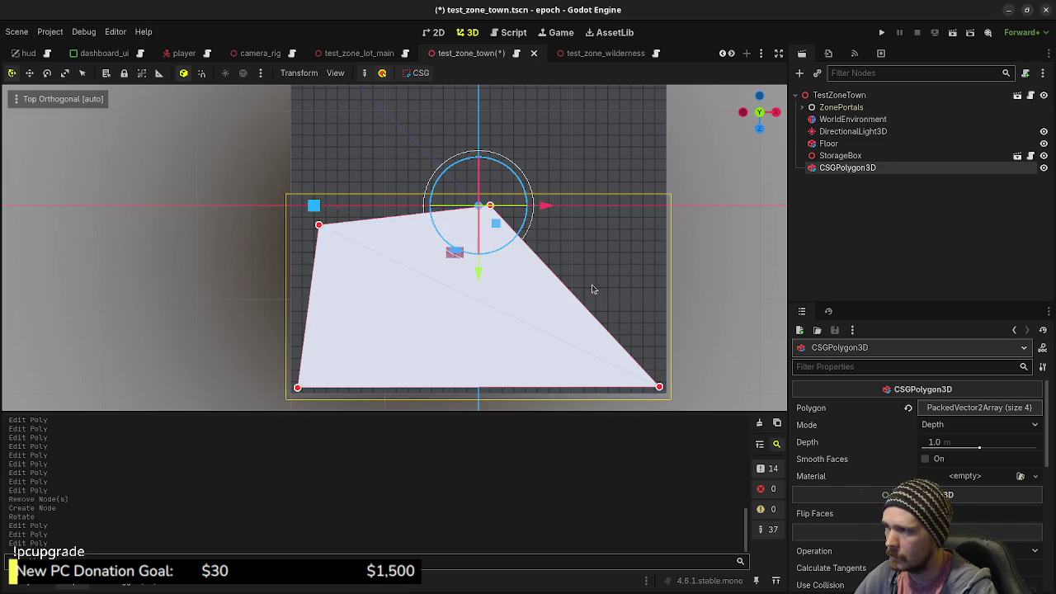
left_click_drag(489, 206, 657, 223)
scroll(555, 204, "up", 3)
left_click_drag(631, 300, 633, 101)
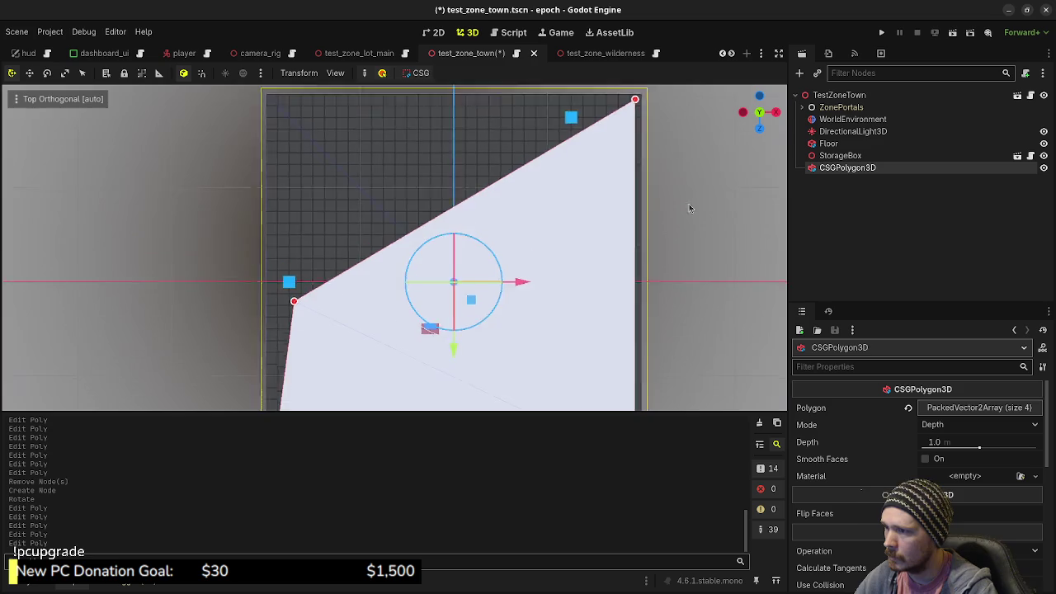
scroll(652, 264, "down", 3)
scroll(592, 300, "left", 3)
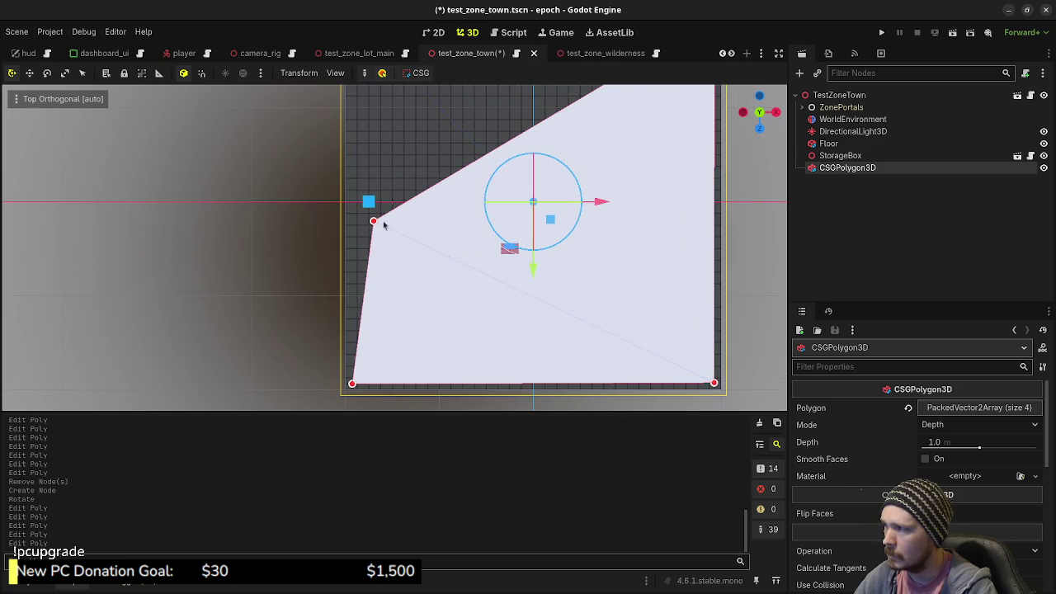
mouse_move(373, 221)
left_mouse_down()
mouse_move(351, 226)
mouse_move(393, 220)
left_mouse_up()
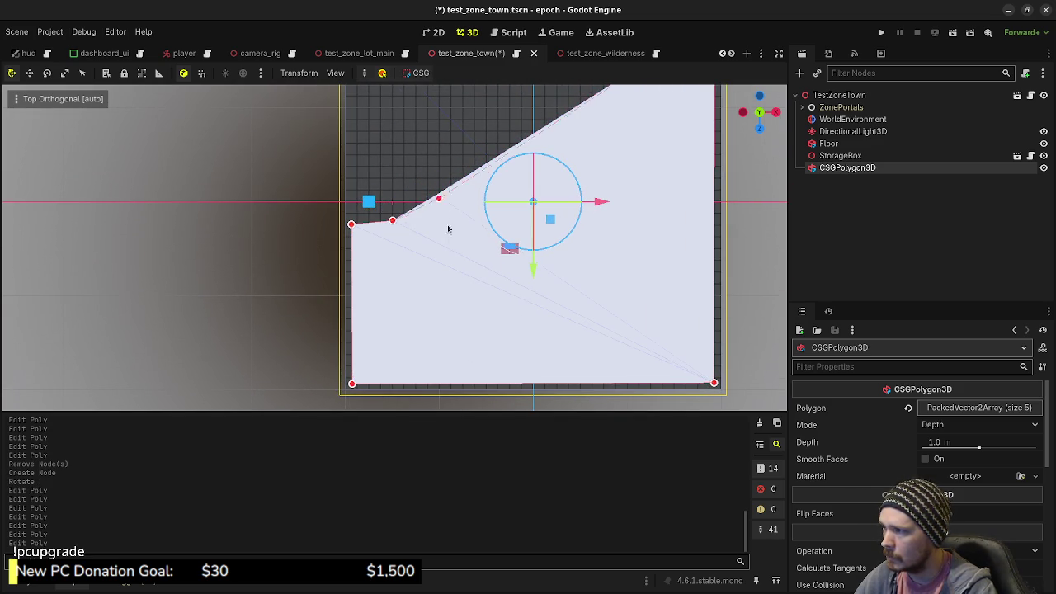
left_click_drag(445, 270, 445, 269)
- Insert new corners along the upper, slanted and right edges, pulling some inward
mouse_move(485, 241)
left_mouse_down()
mouse_move(512, 290)
mouse_move(525, 283)
left_mouse_up()
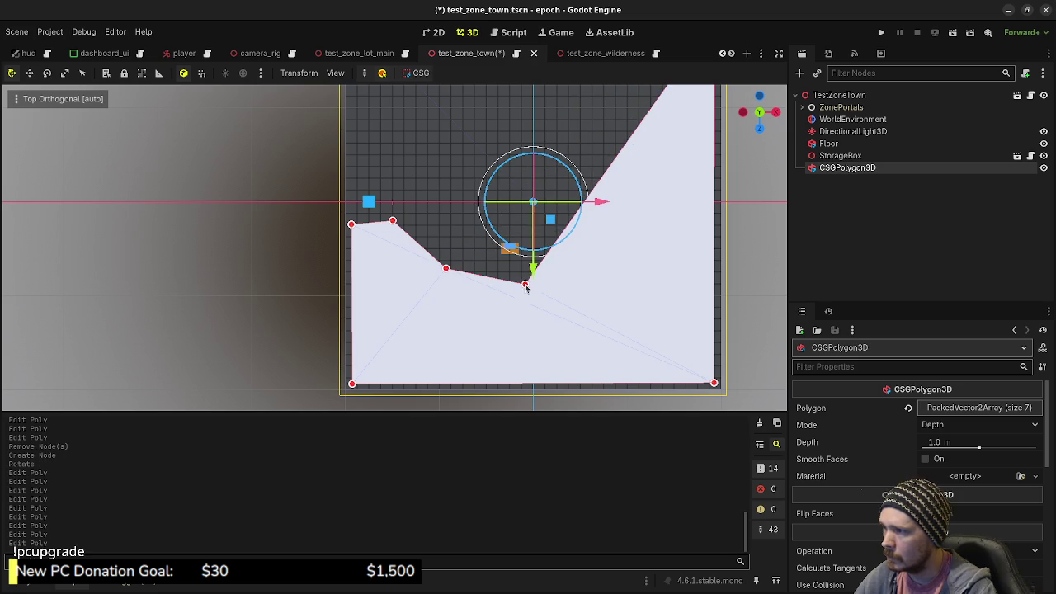
mouse_move(551, 248)
left_mouse_down()
mouse_move(577, 238)
mouse_move(586, 246)
left_mouse_up()
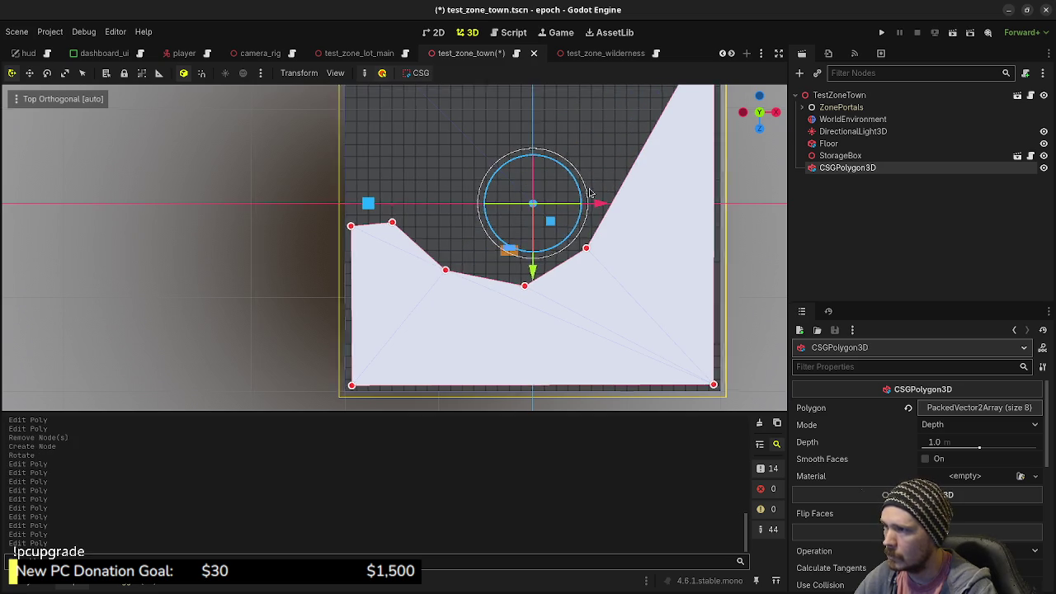
scroll(592, 315, "up", 3)
mouse_move(594, 294)
left_mouse_down()
mouse_move(634, 167)
mouse_move(630, 145)
left_mouse_up()
left_click_drag(614, 193, 634, 199)
left_click_drag(594, 282, 515, 322)
left_click_drag(579, 268, 585, 273)
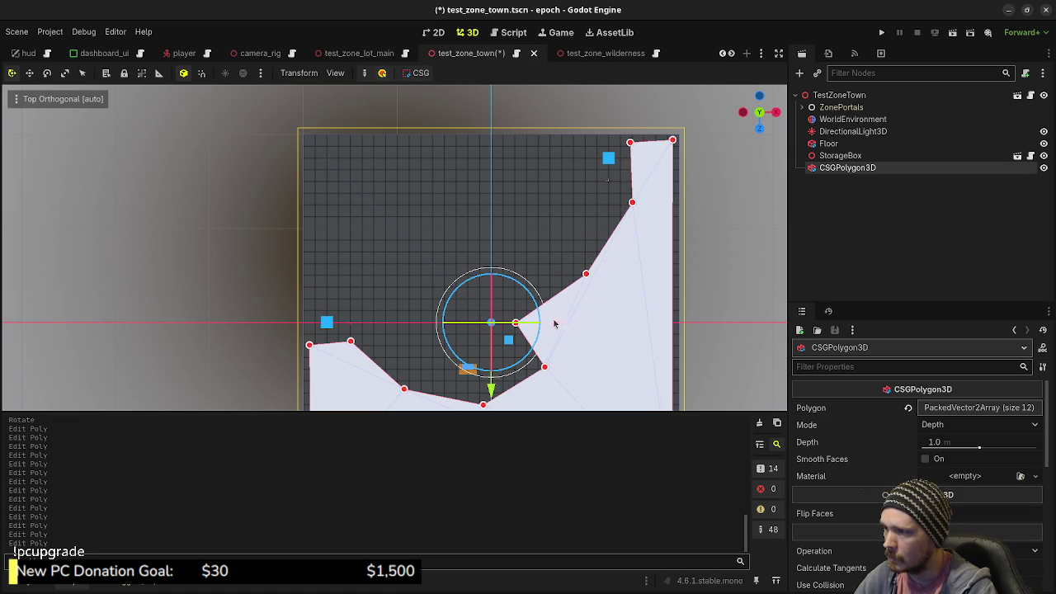
- Pan around the outline and insert one more point on the polygon's lower edge
scroll(515, 299, "left", 3)
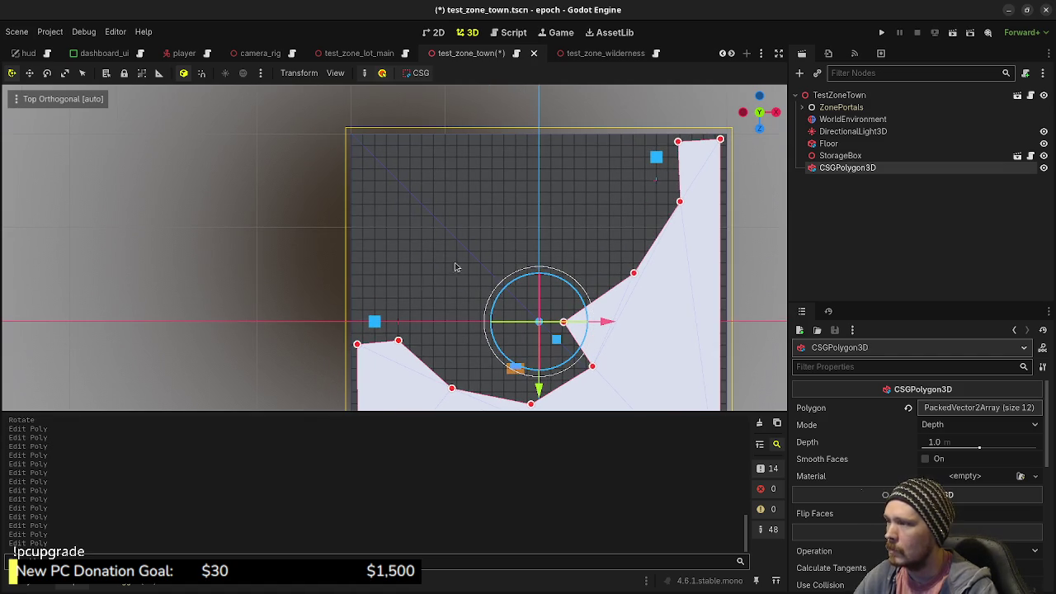
scroll(593, 272, "down", 3)
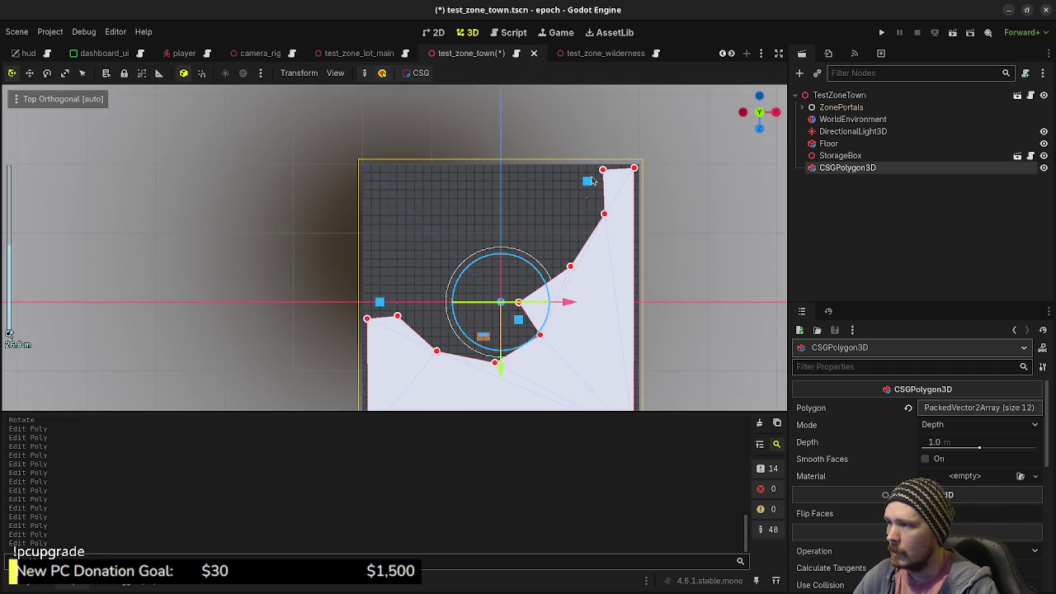
scroll(630, 207, "down", 3)
scroll(639, 247, "right", 2)
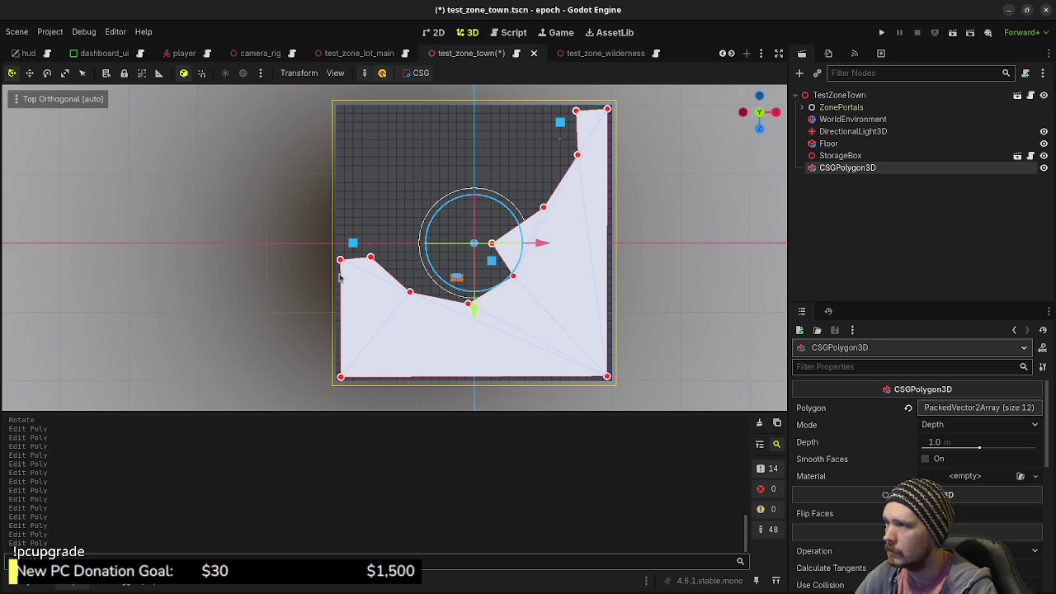
scroll(339, 278, "up", 2)
scroll(371, 294, "left", 3)
scroll(384, 294, "up", 1)
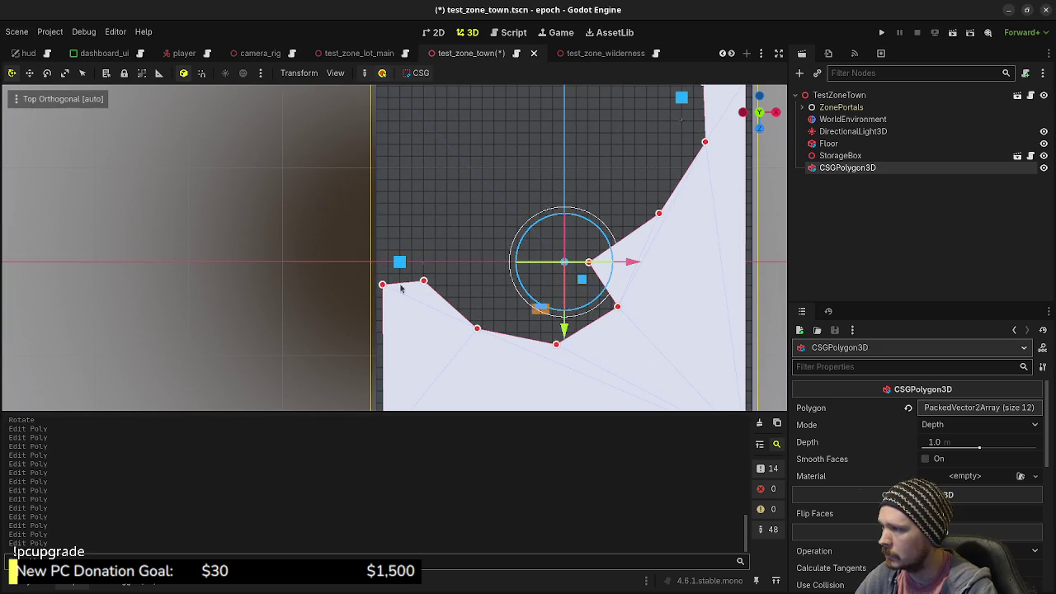
mouse_move(402, 287)
left_mouse_down()
mouse_move(381, 265)
mouse_move(388, 238)
mouse_move(389, 247)
left_mouse_up()
scroll(381, 279, "up", 3)
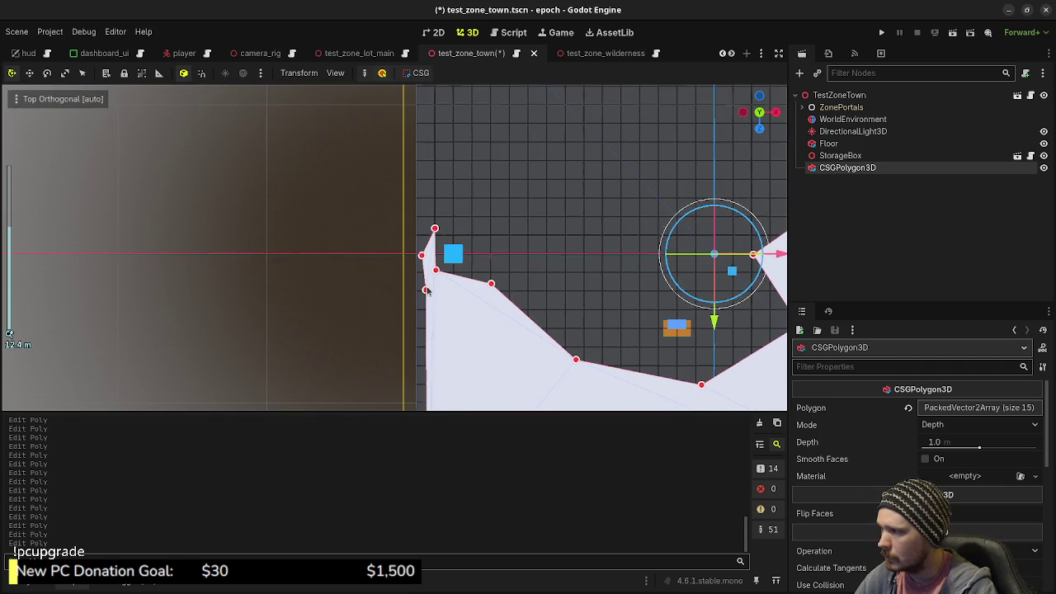
- Delete the stray left-corner point and stretch the polygon's corners out to the floor corners
right_click(423, 273)
left_click_drag(422, 258, 422, 168)
scroll(471, 188, "up", 3)
scroll(468, 288, "down", 3)
left_click_drag(419, 260, 414, 158)
scroll(490, 170, "down", 4)
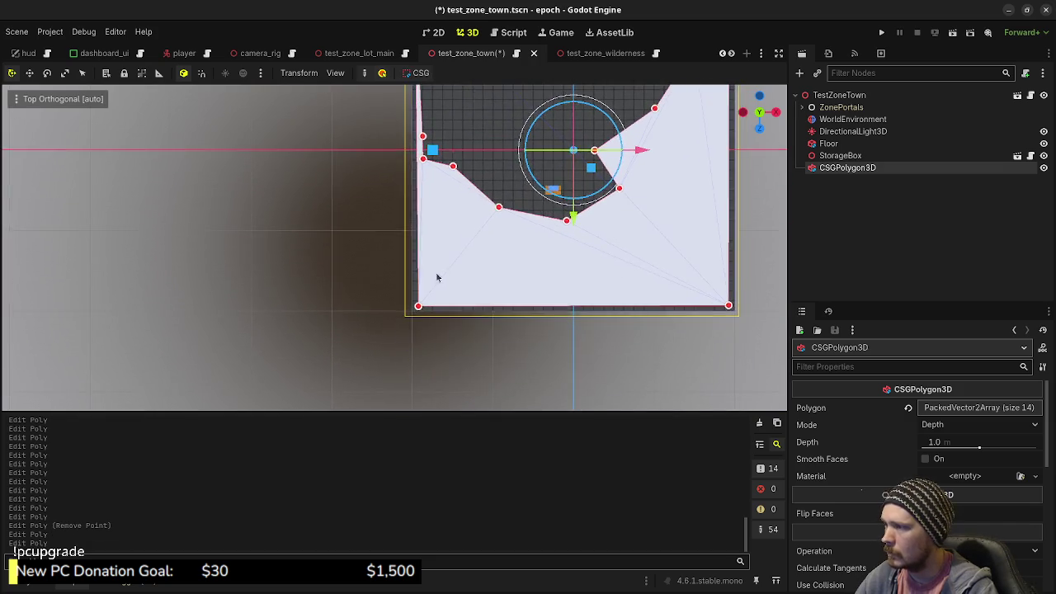
scroll(454, 232, "up", 4)
scroll(454, 232, "up", 3)
left_click_drag(509, 267, 491, 281)
scroll(556, 266, "down", 5)
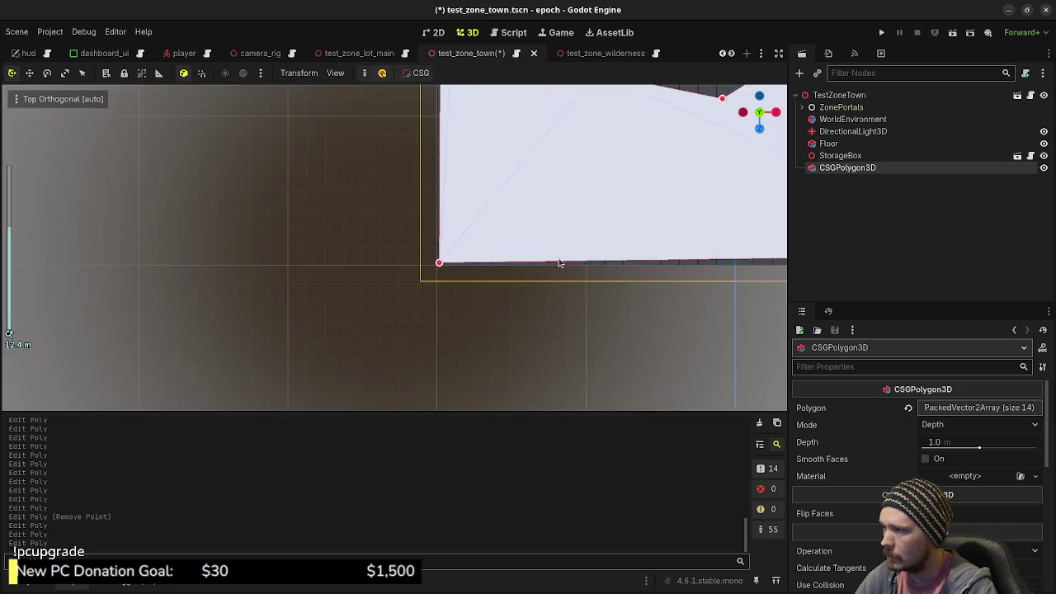
scroll(466, 251, "up", 6)
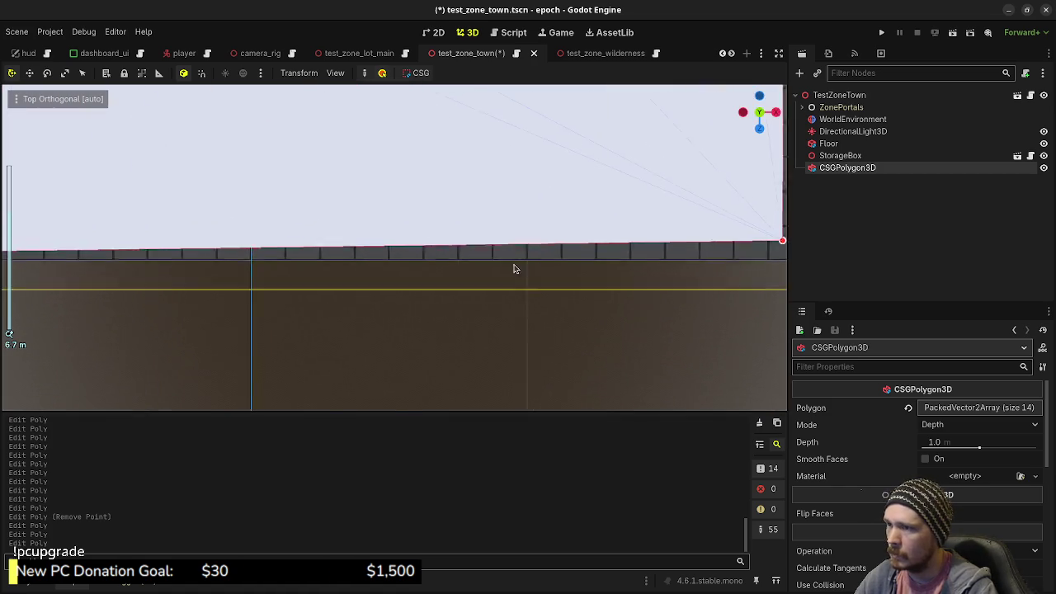
scroll(577, 263, "down", 2)
left_click_drag(491, 281, 501, 295)
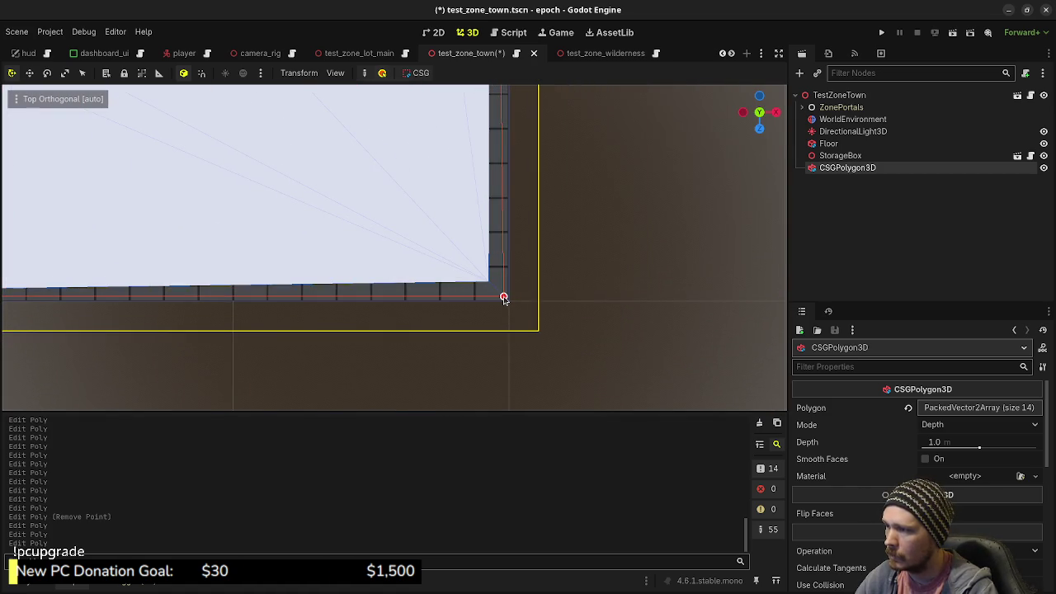
scroll(465, 253, "down", 3)
scroll(465, 253, "down", 4)
scroll(466, 219, "up", 3)
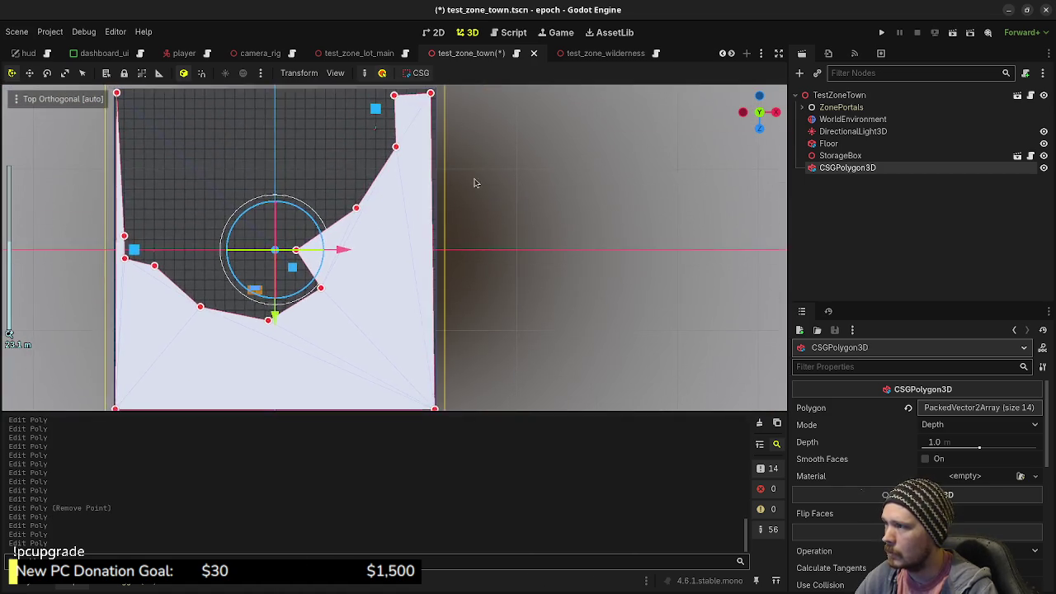
scroll(528, 223, "up", 5)
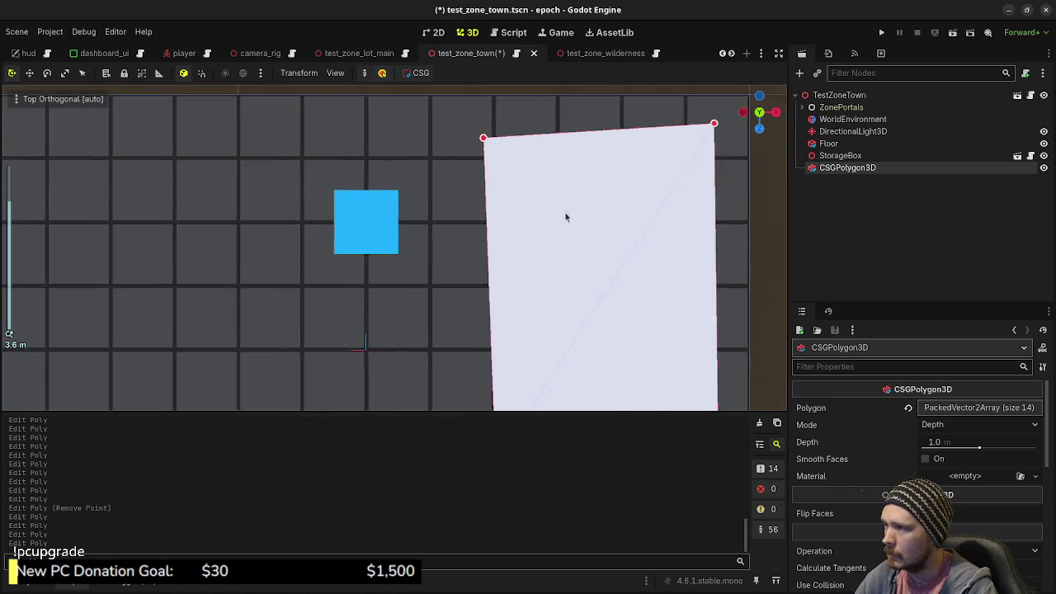
left_click_drag(546, 189, 571, 167)
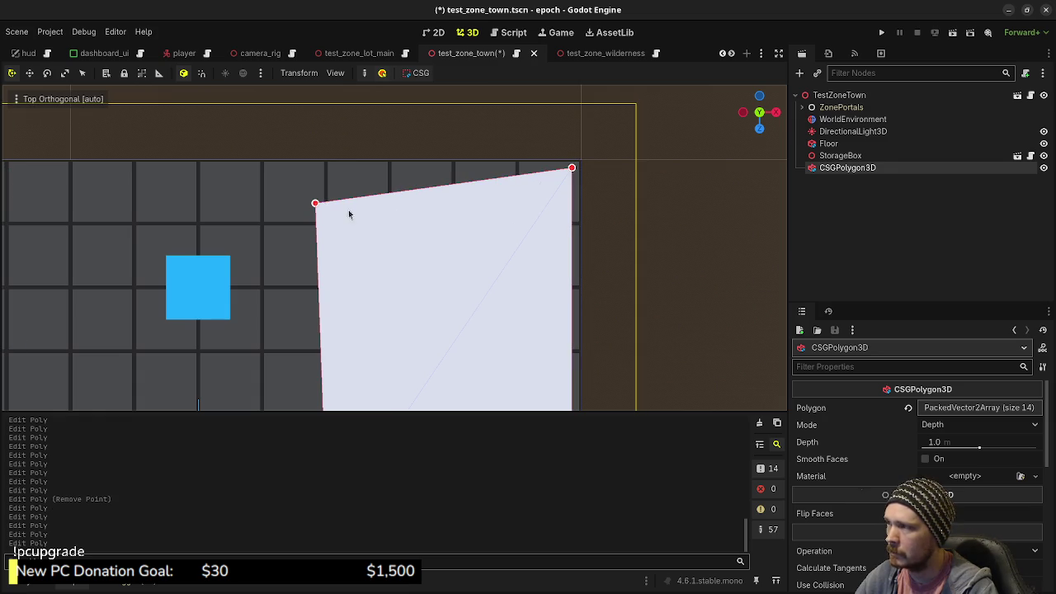
- Square off the top-left corner and extend the polygon with points along the floor's top edge
left_click_drag(316, 206, 315, 168)
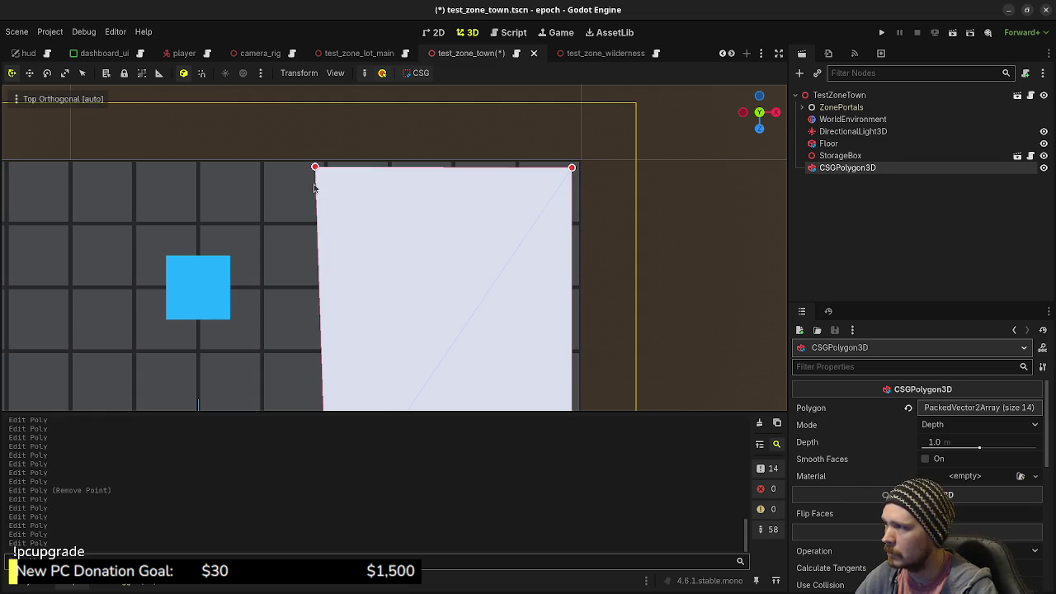
mouse_move(316, 213)
left_mouse_down()
mouse_move(183, 173)
mouse_move(127, 171)
left_mouse_up()
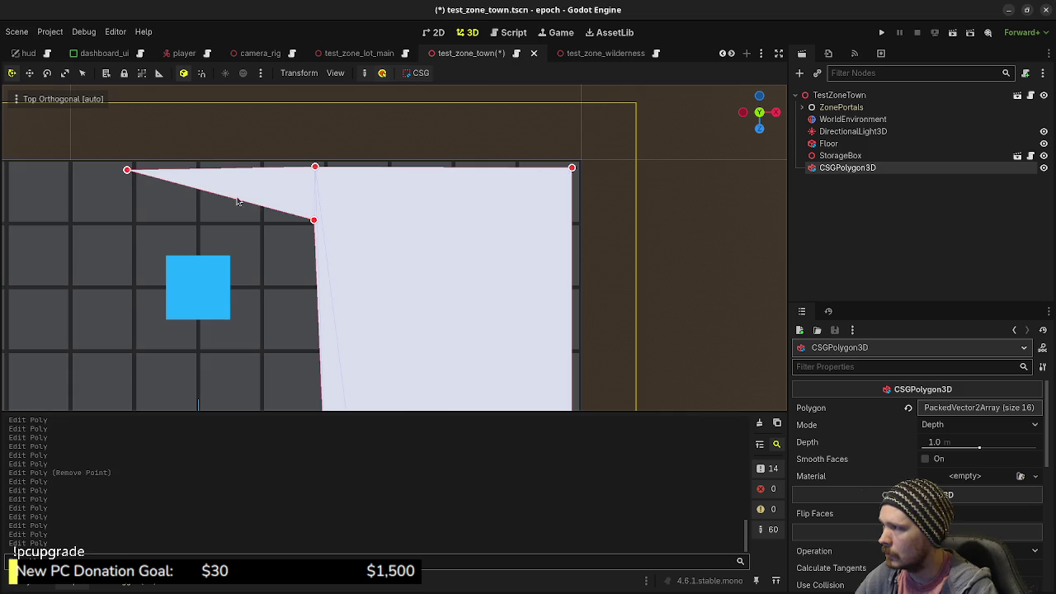
left_click_drag(207, 196, 113, 222)
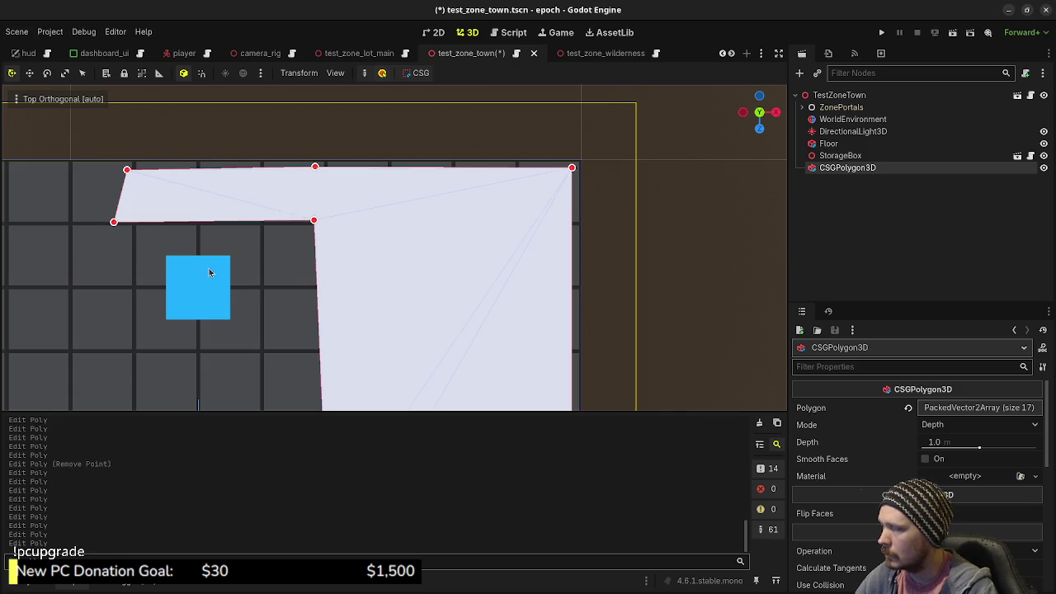
scroll(452, 244, "down", 8)
key("f")
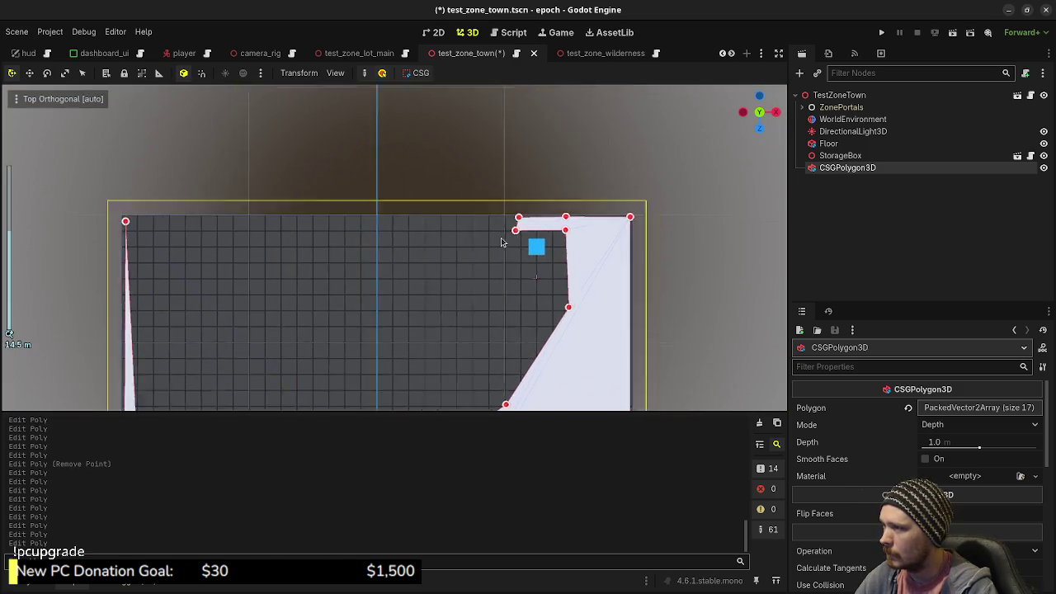
right_click(586, 215)
left_click_drag(541, 217, 145, 217)
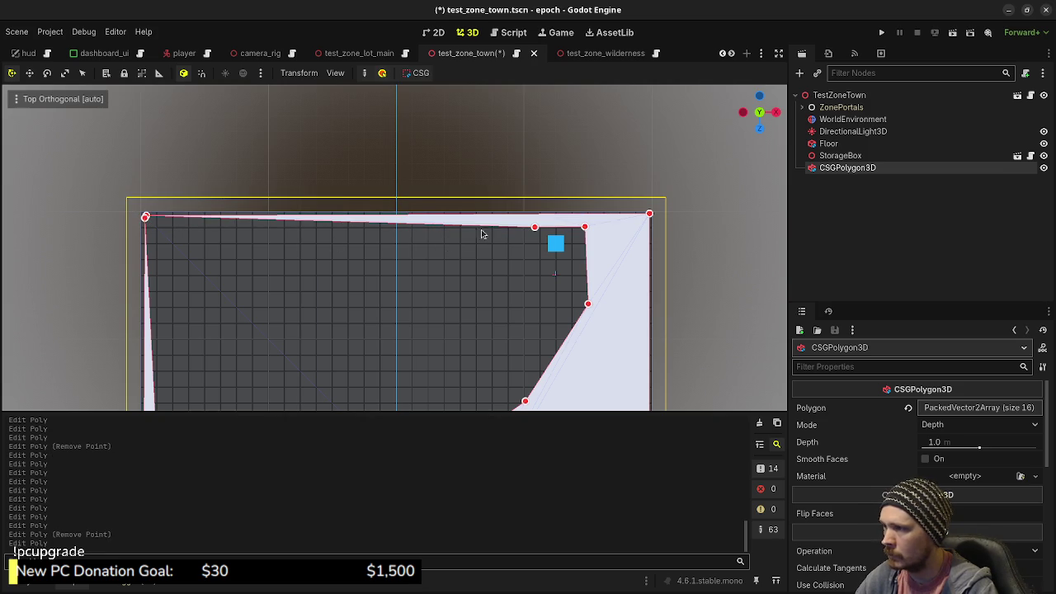
- Add and bend points along the upper-left and left edges into a jagged wall outline
mouse_move(509, 231)
left_mouse_down()
mouse_move(537, 283)
mouse_move(503, 301)
mouse_move(558, 214)
mouse_move(598, 177)
mouse_move(611, 223)
mouse_move(632, 231)
mouse_move(582, 269)
mouse_move(506, 297)
left_mouse_up()
mouse_move(468, 265)
left_mouse_down()
mouse_move(452, 247)
mouse_move(448, 207)
mouse_move(463, 198)
mouse_move(445, 177)
mouse_move(443, 147)
mouse_move(364, 146)
mouse_move(336, 134)
mouse_move(298, 167)
left_mouse_up()
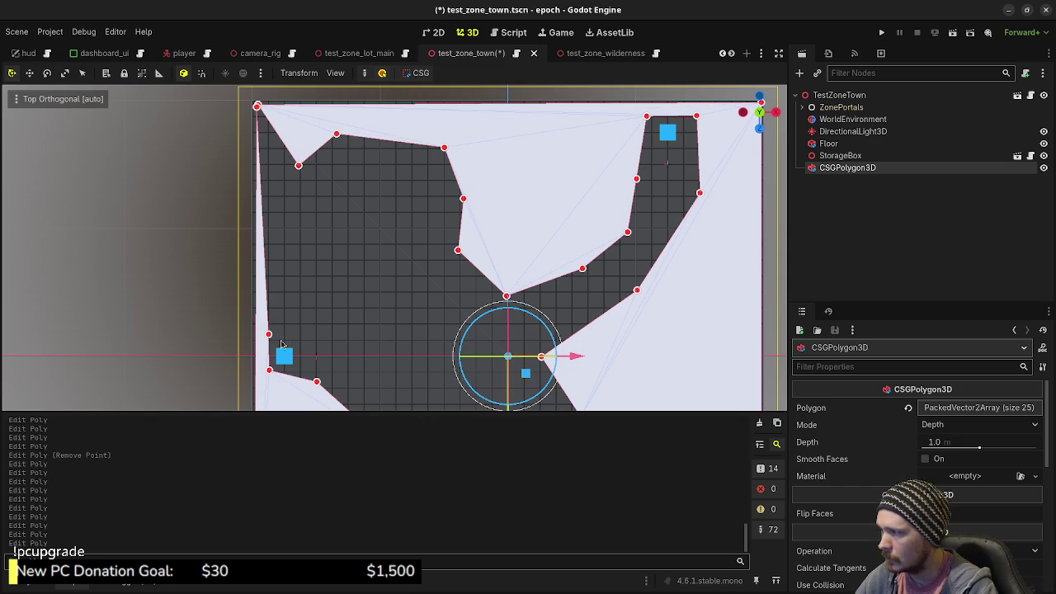
mouse_move(270, 333)
left_mouse_down()
mouse_move(269, 297)
mouse_move(270, 320)
mouse_move(299, 332)
mouse_move(302, 314)
left_mouse_up()
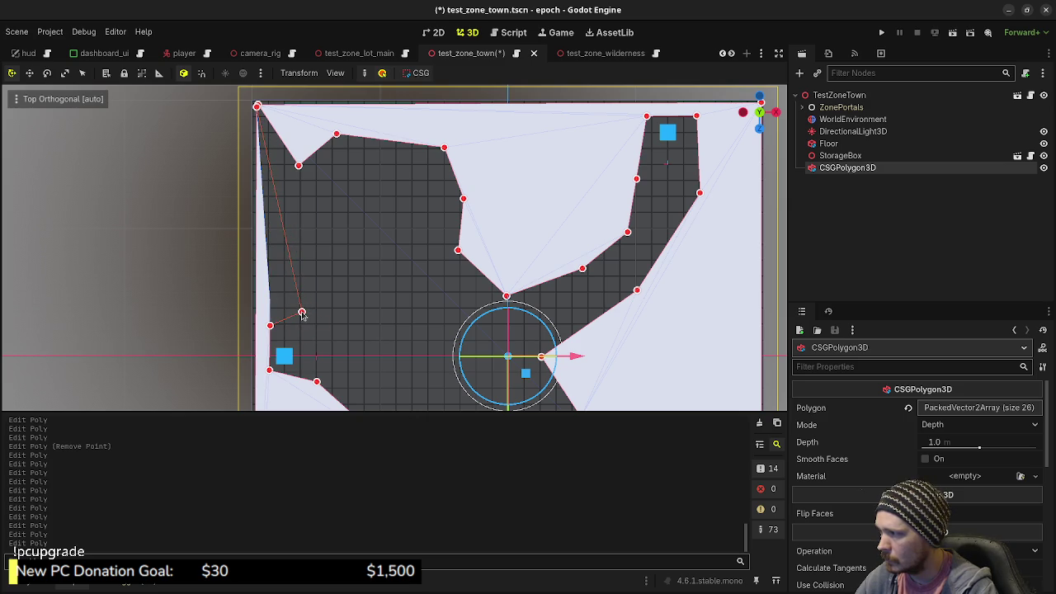
left_click_drag(288, 248, 313, 235)
left_click_drag(297, 200, 298, 165)
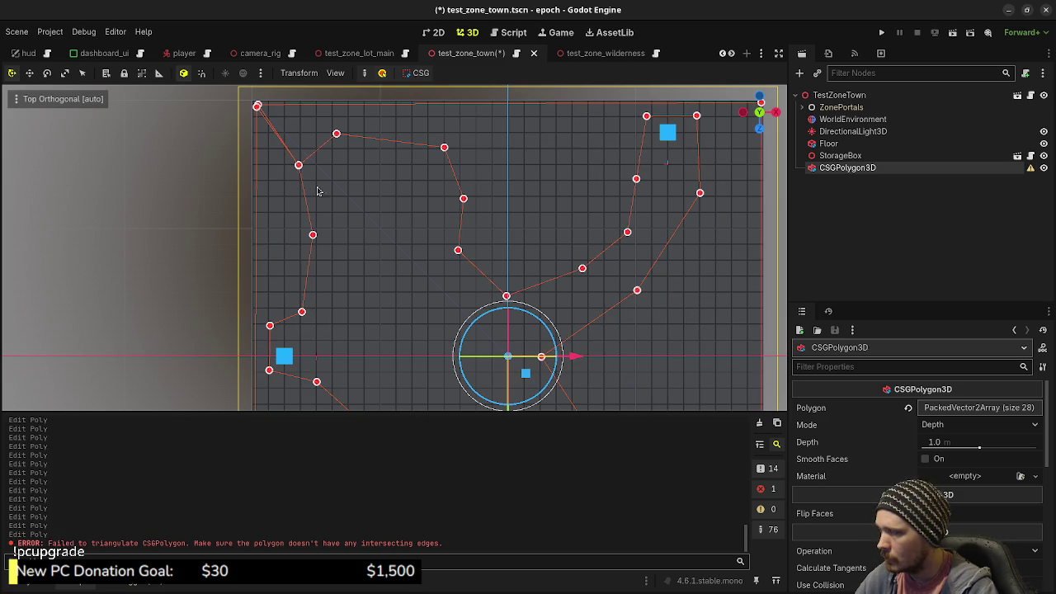
- Adjust and add points at the polygon's top-left corner so the fill returns
scroll(320, 195, "up", 3)
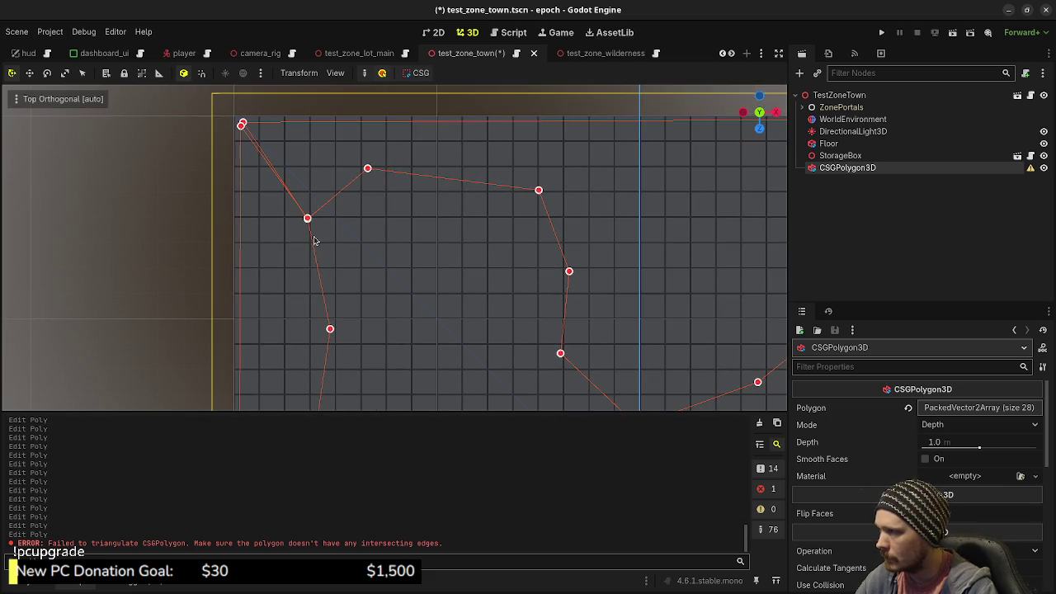
scroll(310, 230, "up", 5)
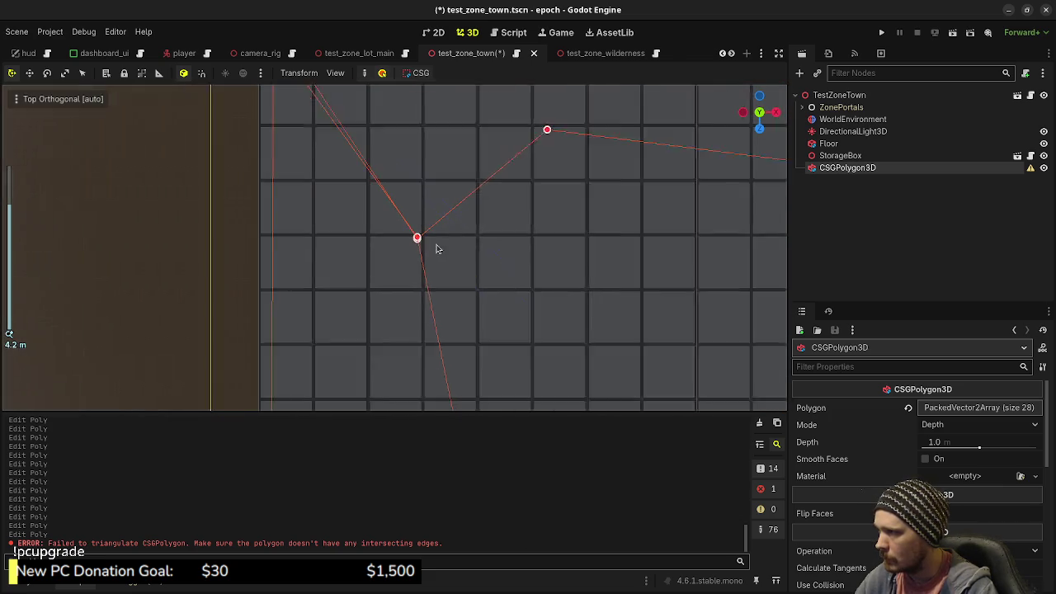
mouse_move(426, 235)
left_mouse_down()
mouse_move(407, 244)
mouse_move(412, 234)
mouse_move(428, 247)
mouse_move(420, 246)
left_mouse_up()
scroll(473, 251, "down", 3)
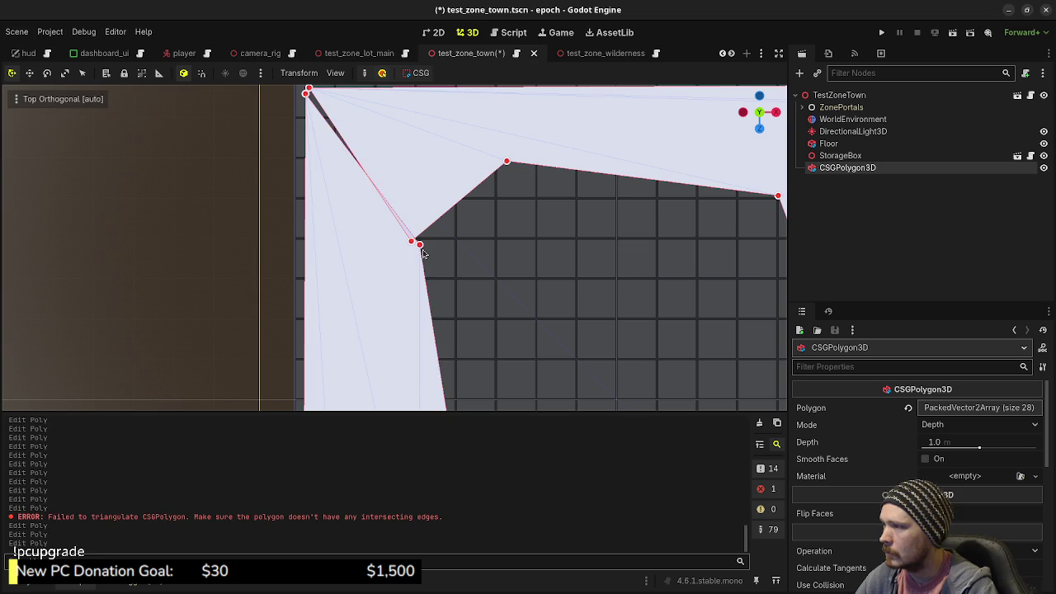
left_click_drag(305, 96, 388, 191)
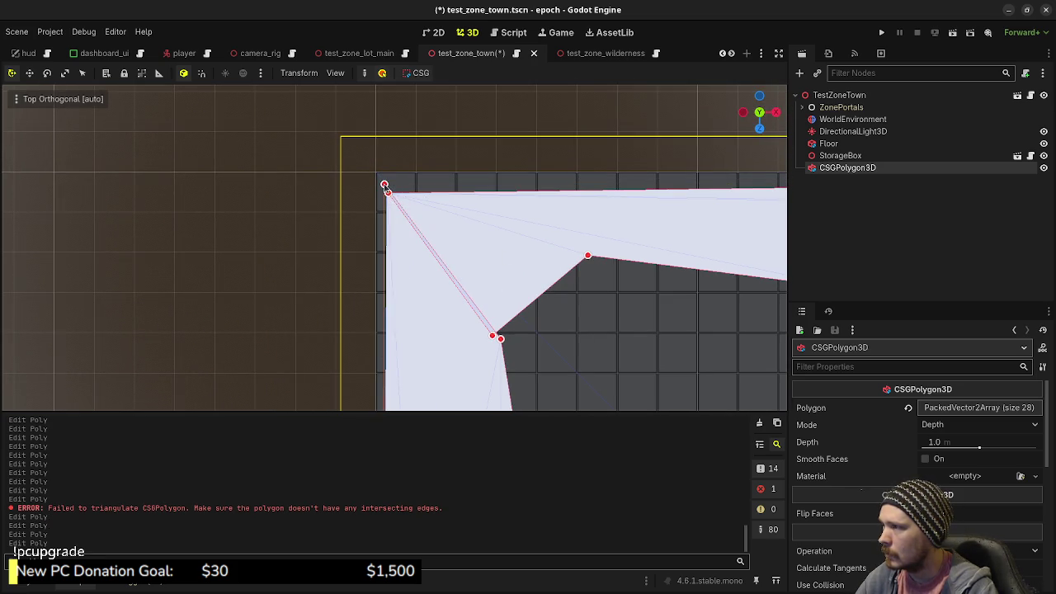
left_click(381, 177)
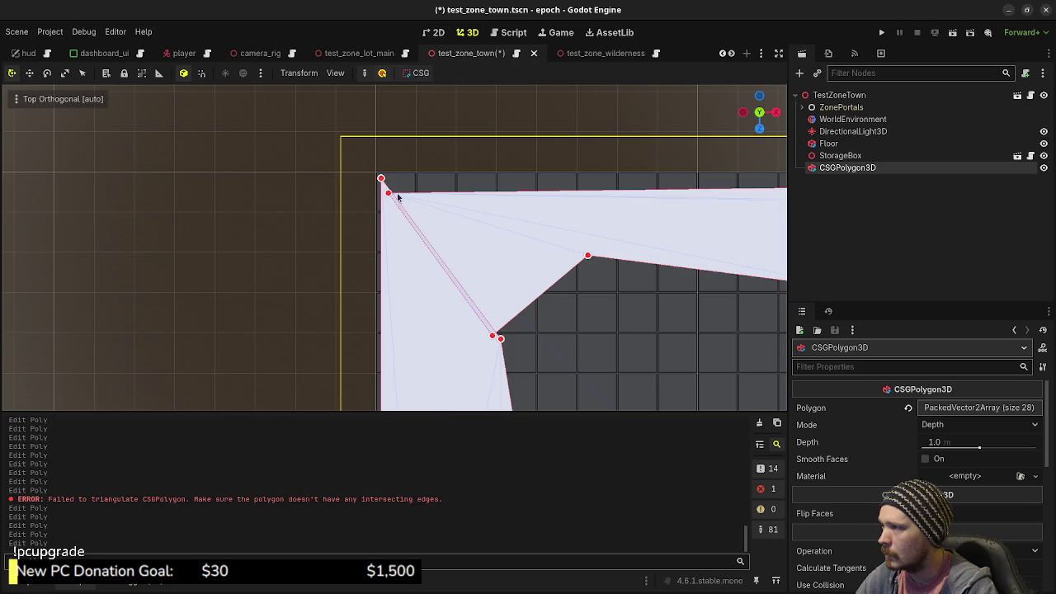
left_click_drag(388, 195, 384, 183)
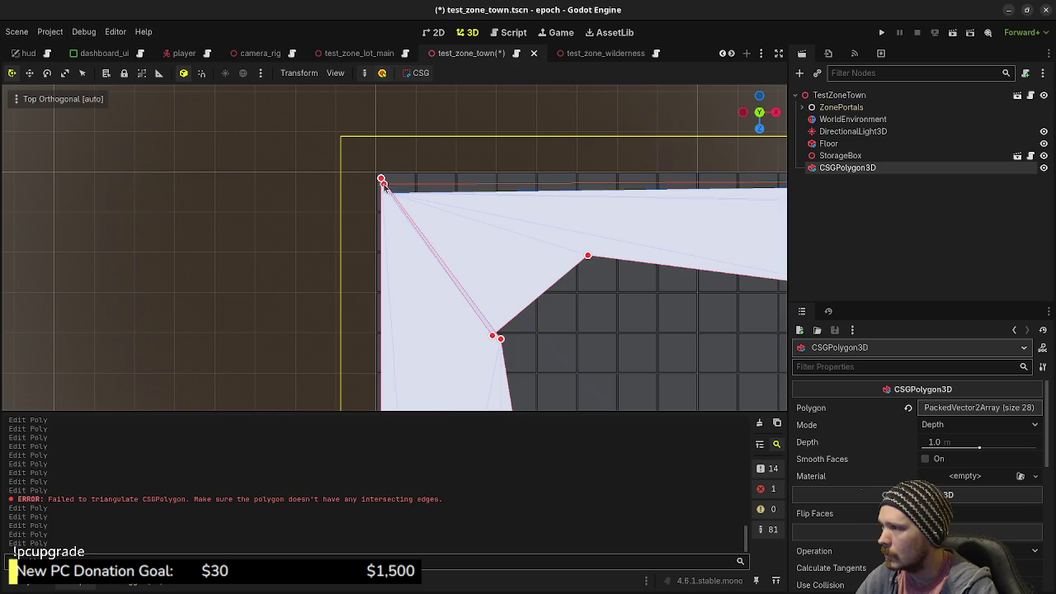
mouse_move(615, 330)
left_mouse_down()
mouse_move(595, 292)
mouse_move(449, 272)
mouse_move(446, 256)
left_mouse_up()
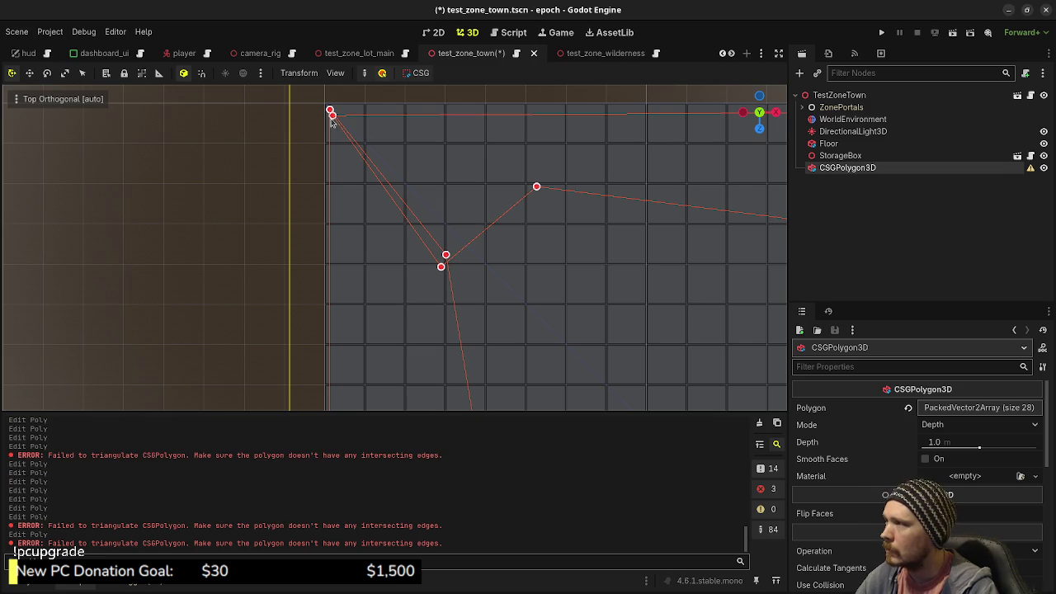
left_click_drag(333, 114, 339, 111)
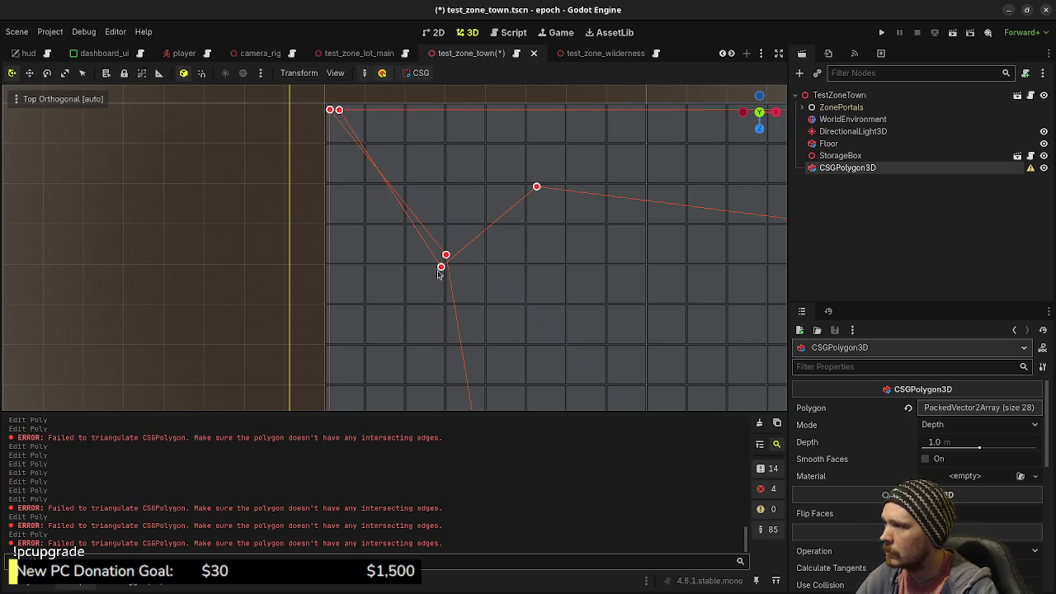
mouse_move(442, 268)
left_mouse_down()
mouse_move(423, 248)
mouse_move(448, 276)
mouse_move(436, 257)
left_mouse_up()
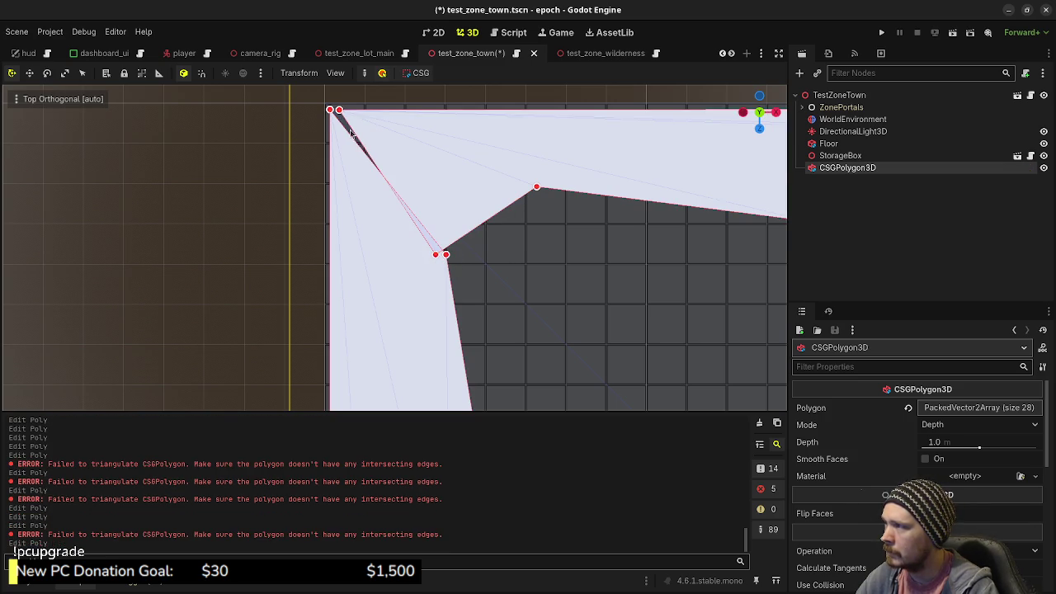
- Move and merge the overlapping corner points so the outline no longer intersects itself
scroll(355, 134, "up", 4)
scroll(429, 199, "up", 1)
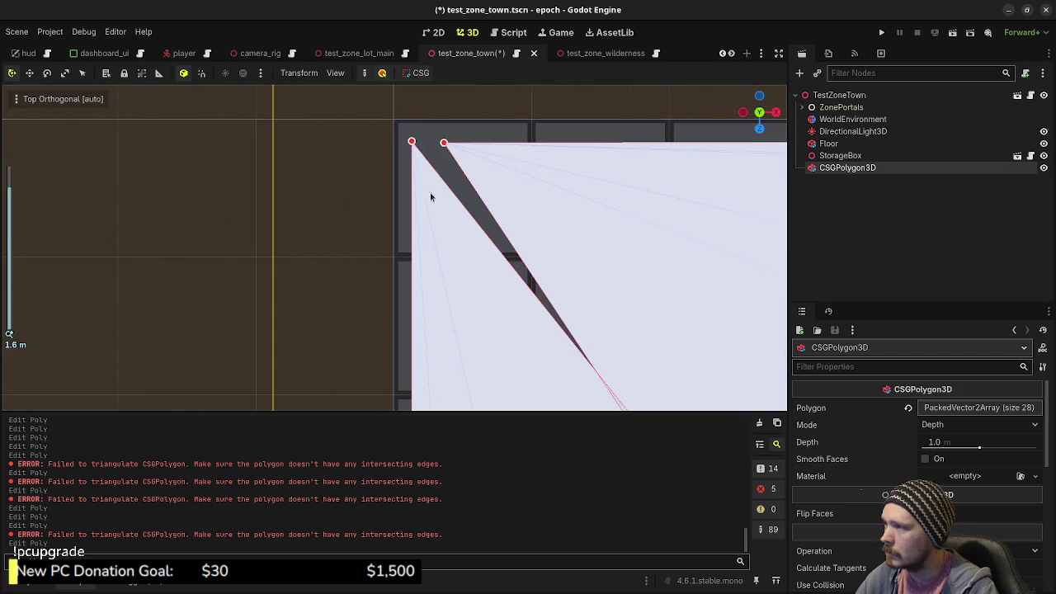
left_click_drag(444, 145, 416, 151)
scroll(495, 231, "down", 3)
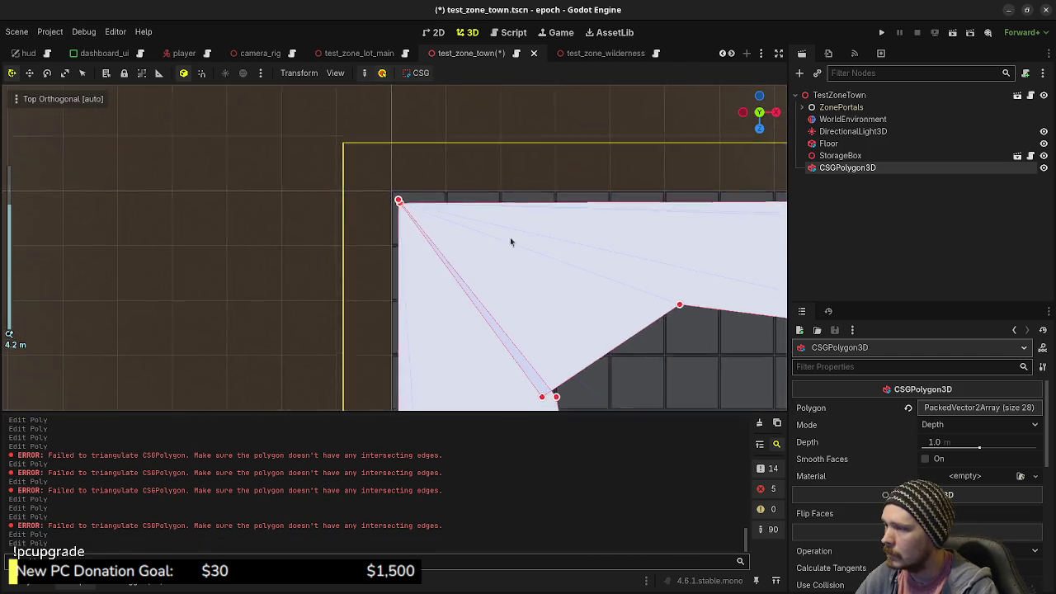
scroll(533, 278, "down", 3)
scroll(497, 274, "up", 2)
scroll(443, 281, "up", 1)
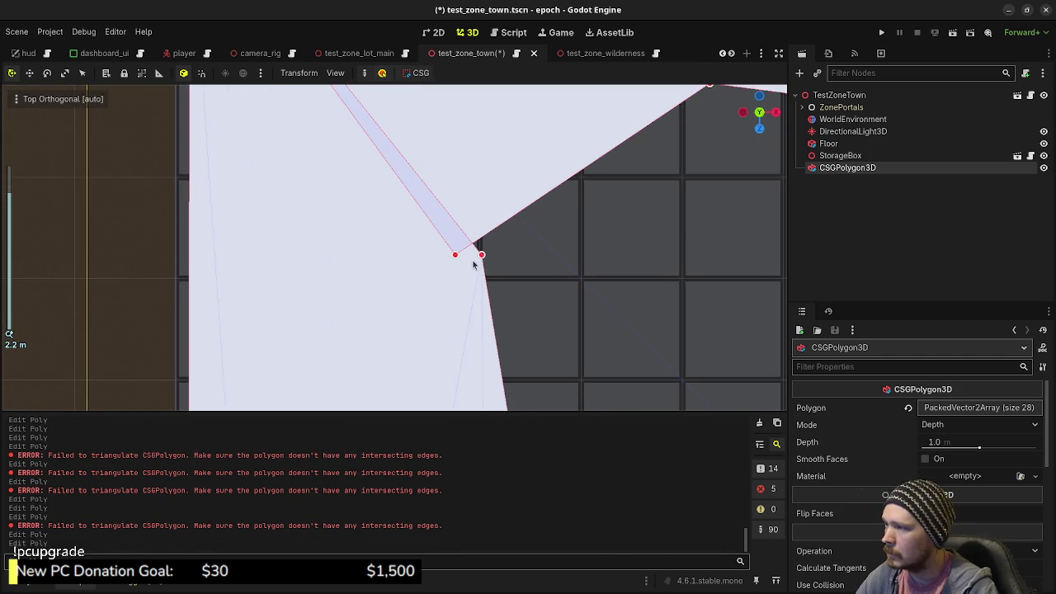
left_click_drag(481, 255, 471, 276)
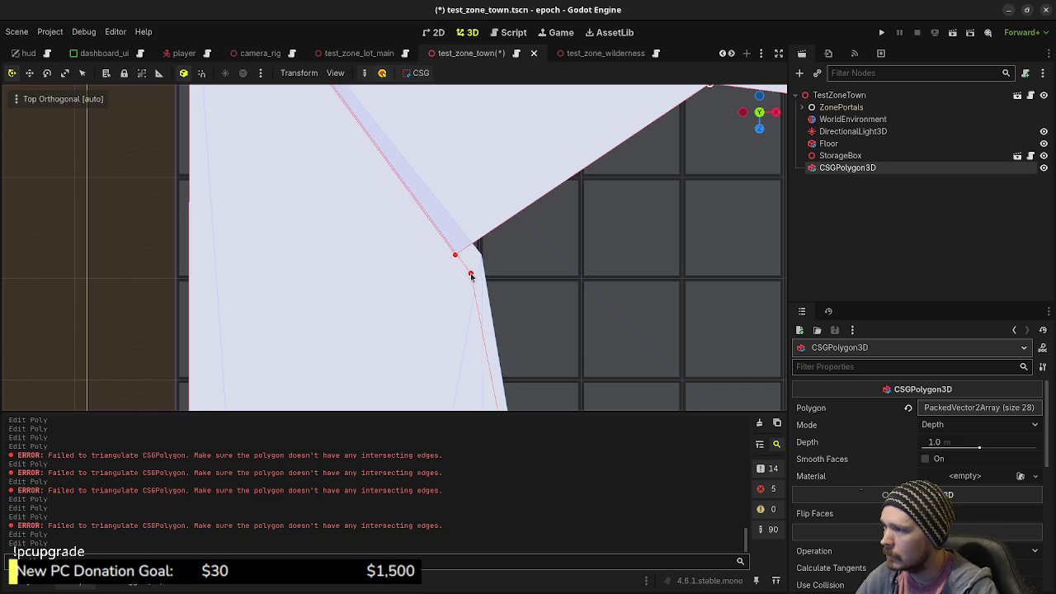
left_click_drag(471, 276, 460, 260)
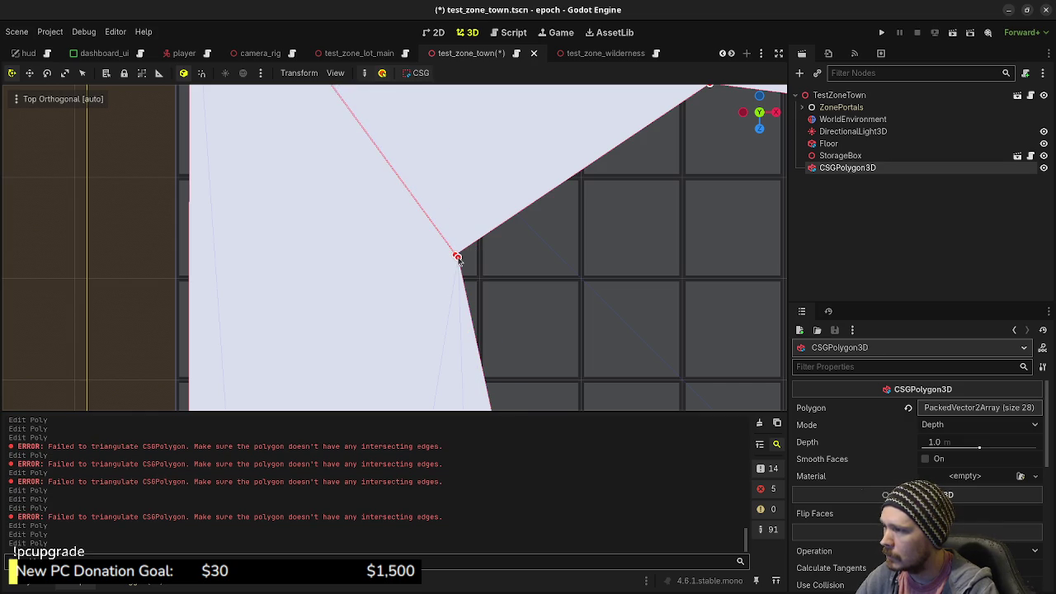
scroll(529, 290, "down", 5)
- Fly around the walls in perspective, then reselect the CSGPolygon3D node and its Depth field
mouse_move(534, 313)
left_mouse_down()
mouse_move(502, 292)
mouse_move(533, 311)
mouse_move(568, 203)
left_mouse_up()
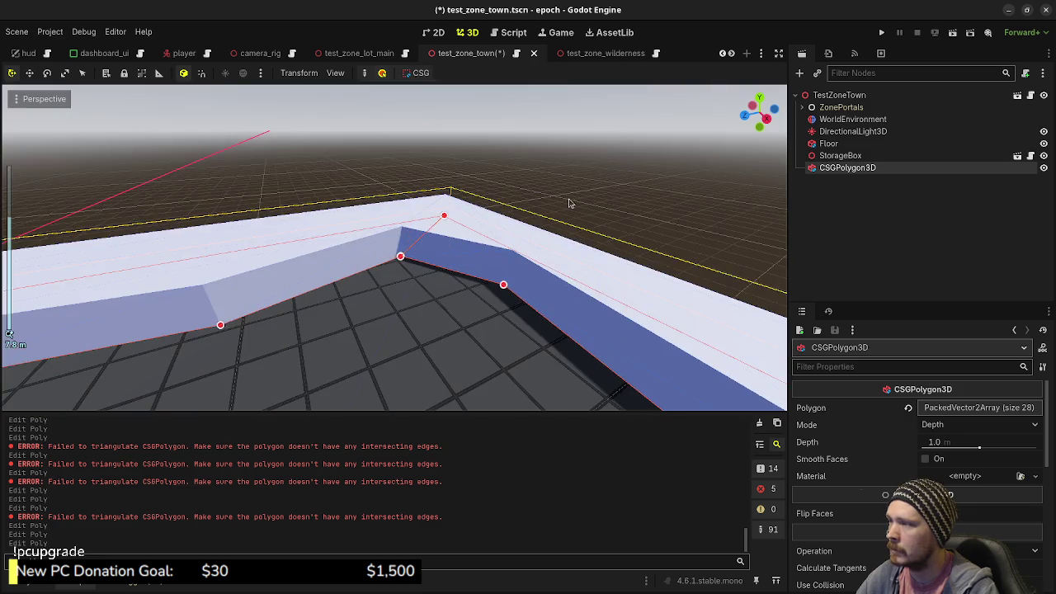
left_click(438, 295)
key("w")
key("s")
key("d")
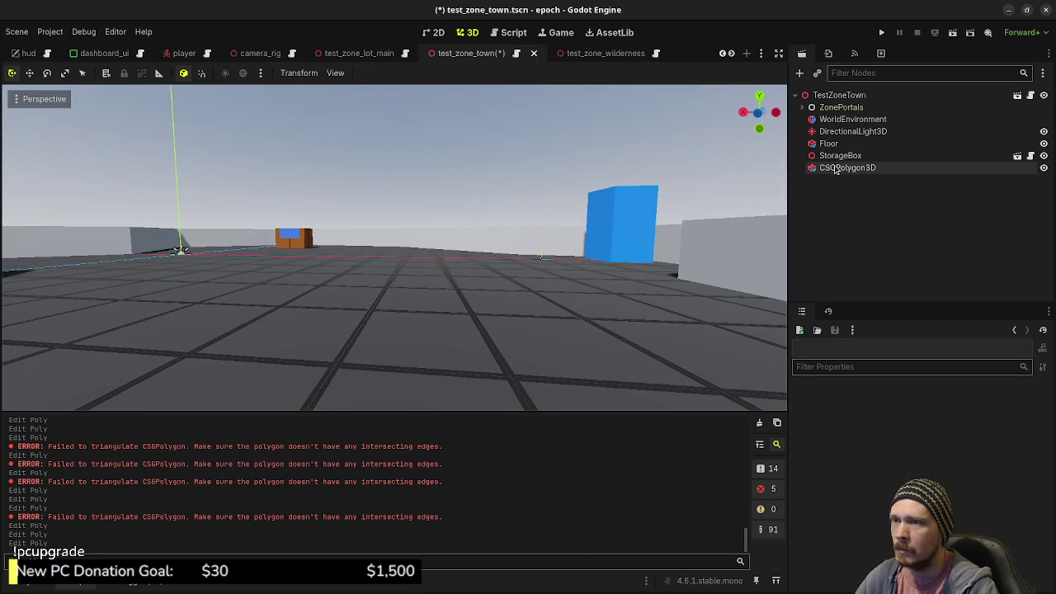
left_click(836, 168)
key("f")
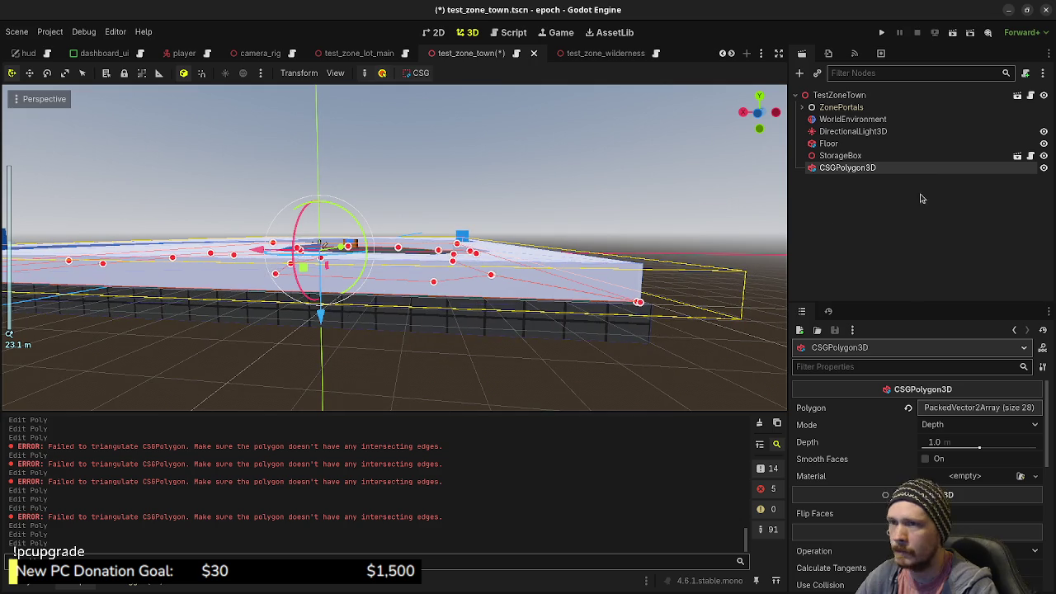
left_click(946, 443)
- Set the CSGPolygon3D Depth to 3 m and expand its Geometry section
type("3")
key("Return")
mouse_move(643, 325)
left_mouse_down()
mouse_move(547, 325)
mouse_move(497, 290)
mouse_move(583, 269)
mouse_move(555, 270)
left_mouse_up()
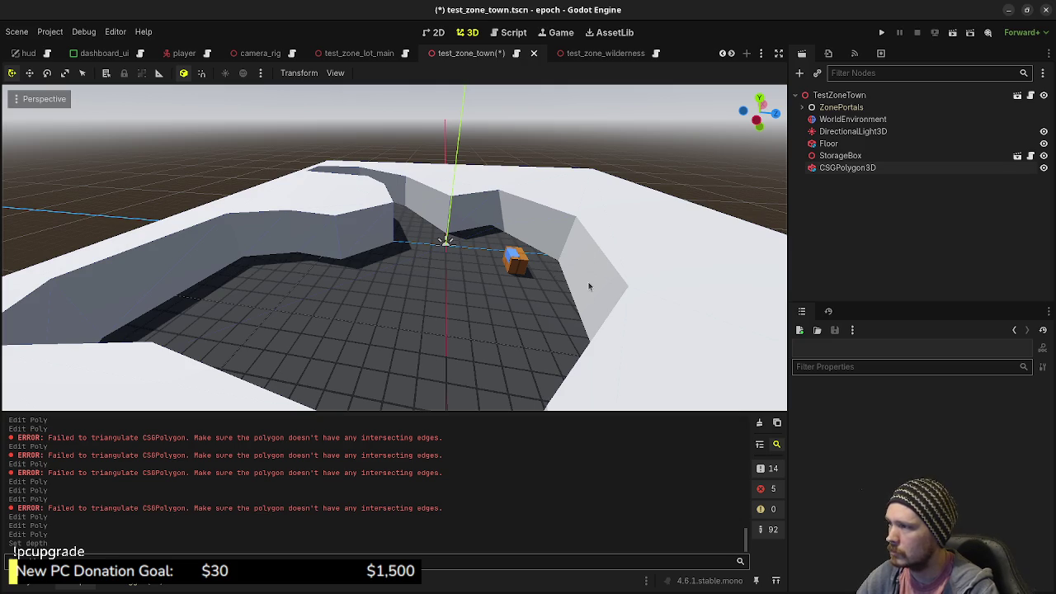
scroll(551, 300, "down", 3)
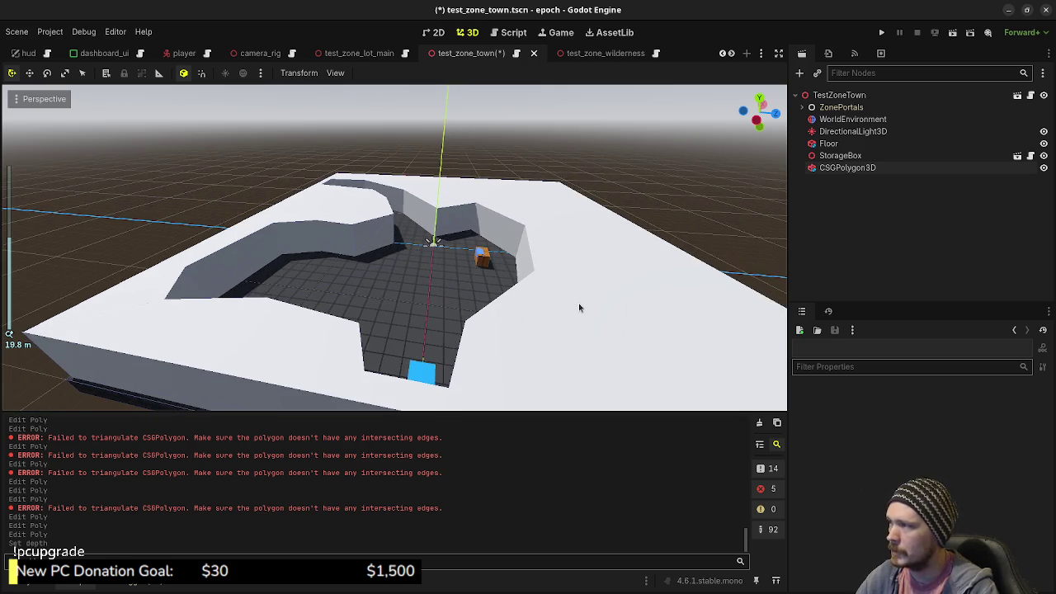
left_click(862, 168)
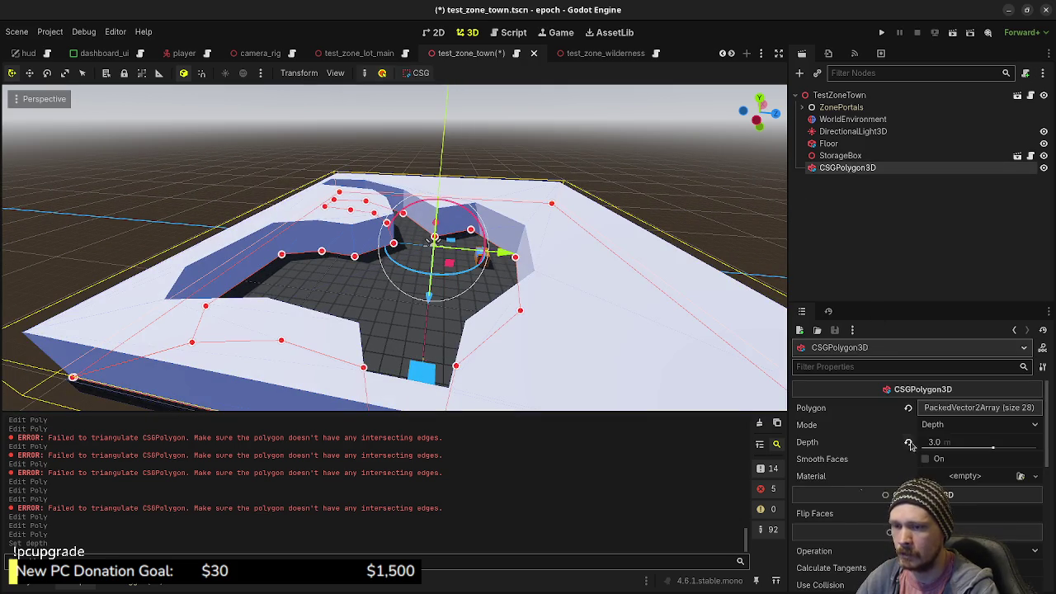
scroll(902, 448, "down", 2)
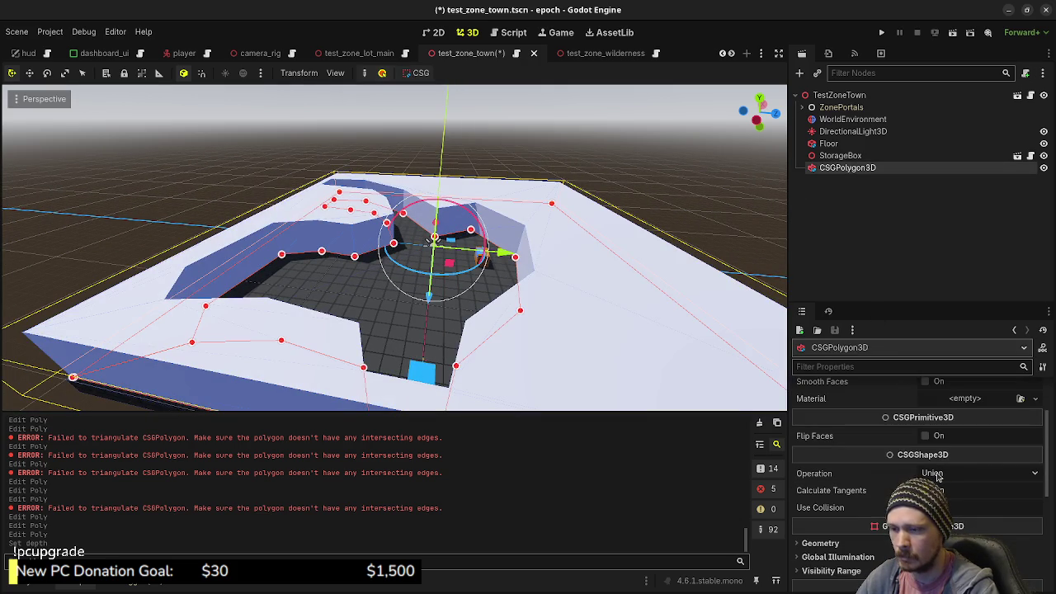
scroll(851, 477, "down", 2)
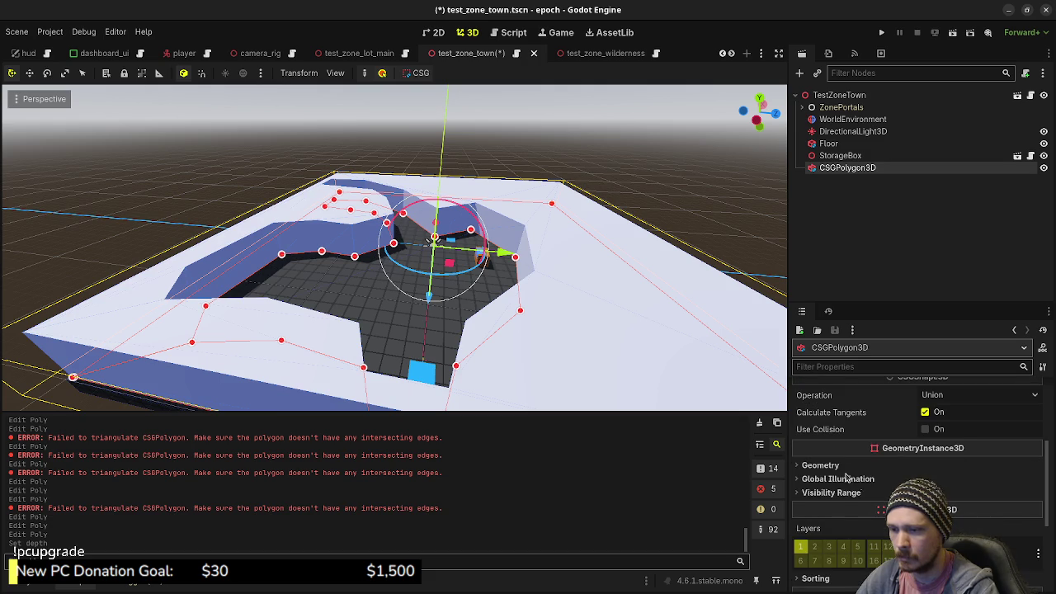
left_click(821, 466)
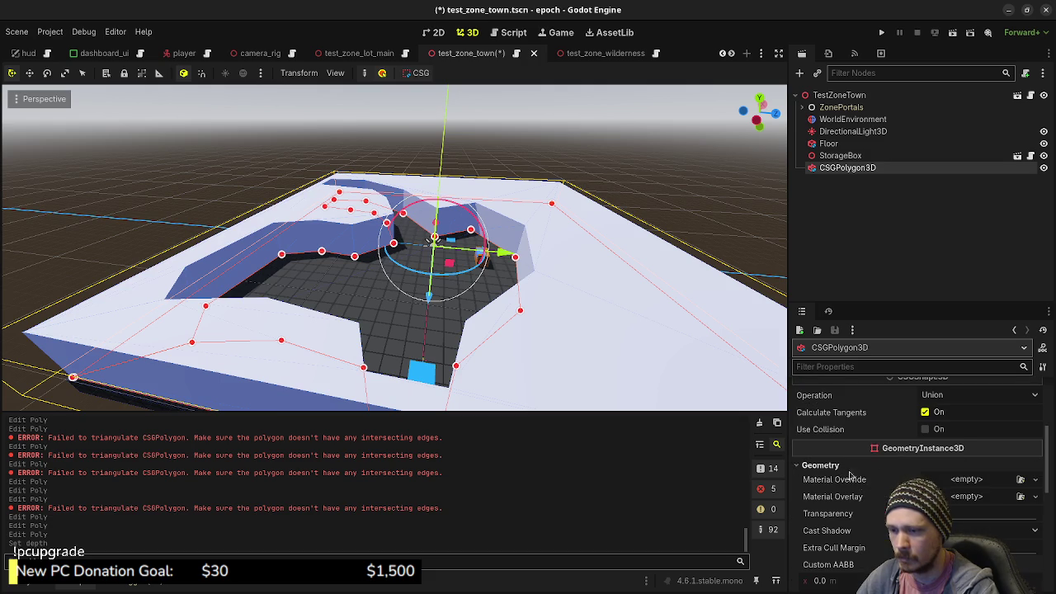
- Load grid_material as the wall's material override and show its Albedo settings
left_click(1020, 480)
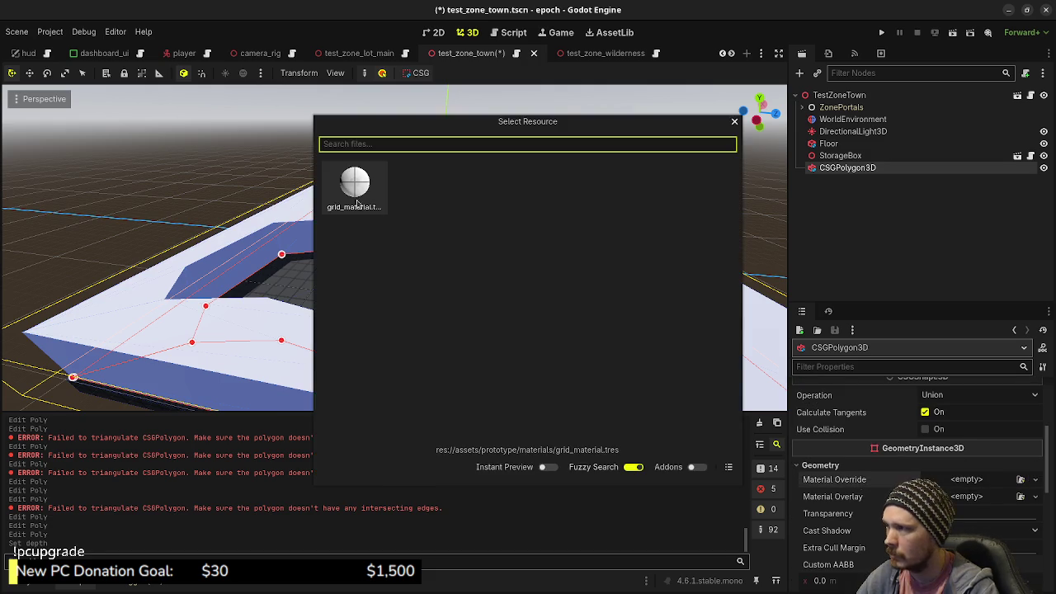
double_click(355, 186)
left_click(1035, 488)
left_click(970, 492)
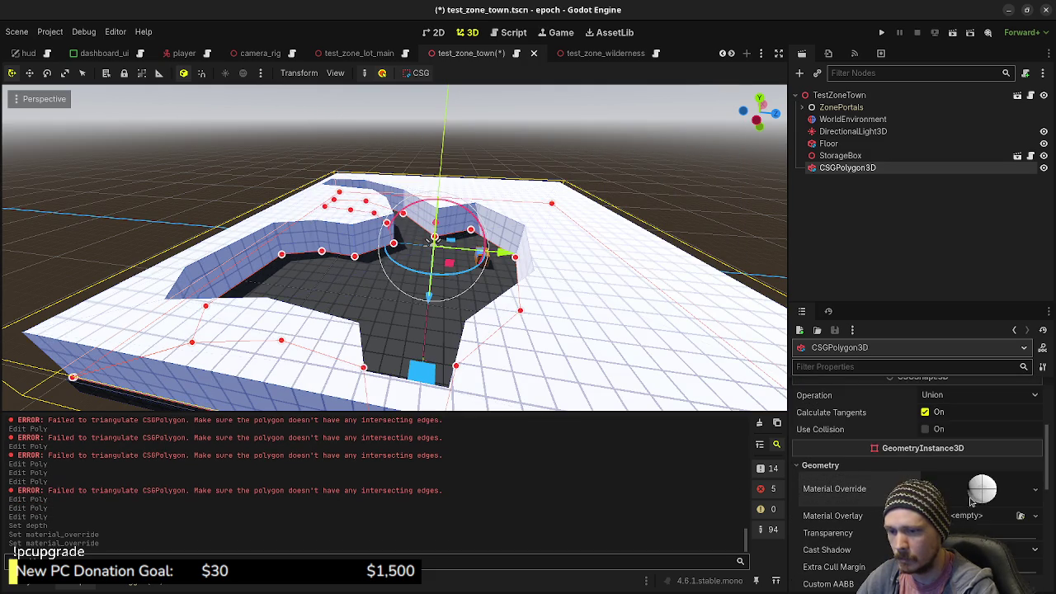
left_click(986, 493)
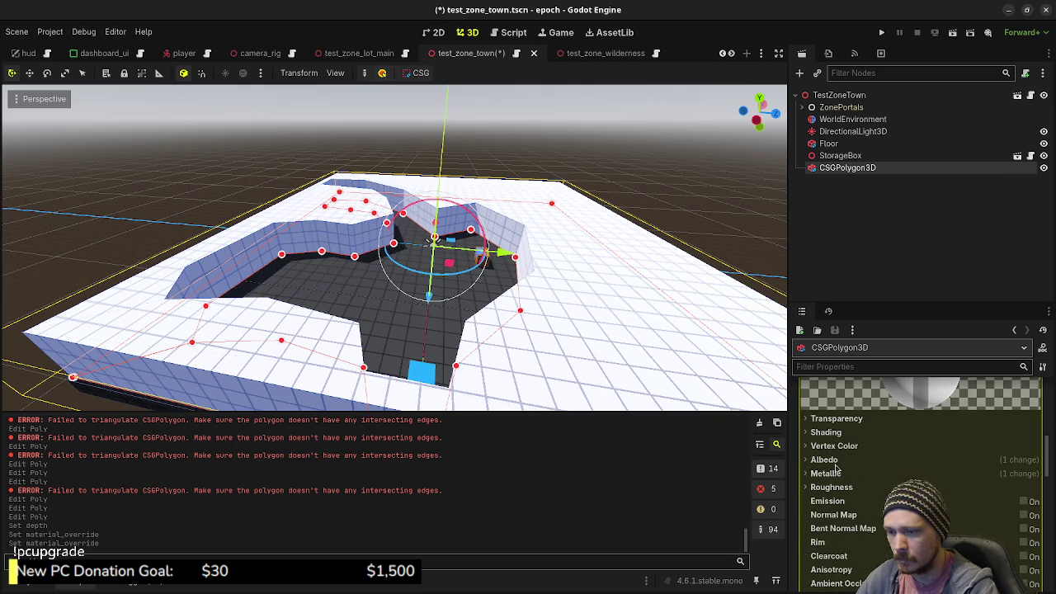
left_click(834, 462)
- Copy the material override from the CSGBox3D2 floor in test_zone_lot_main
left_click(353, 55)
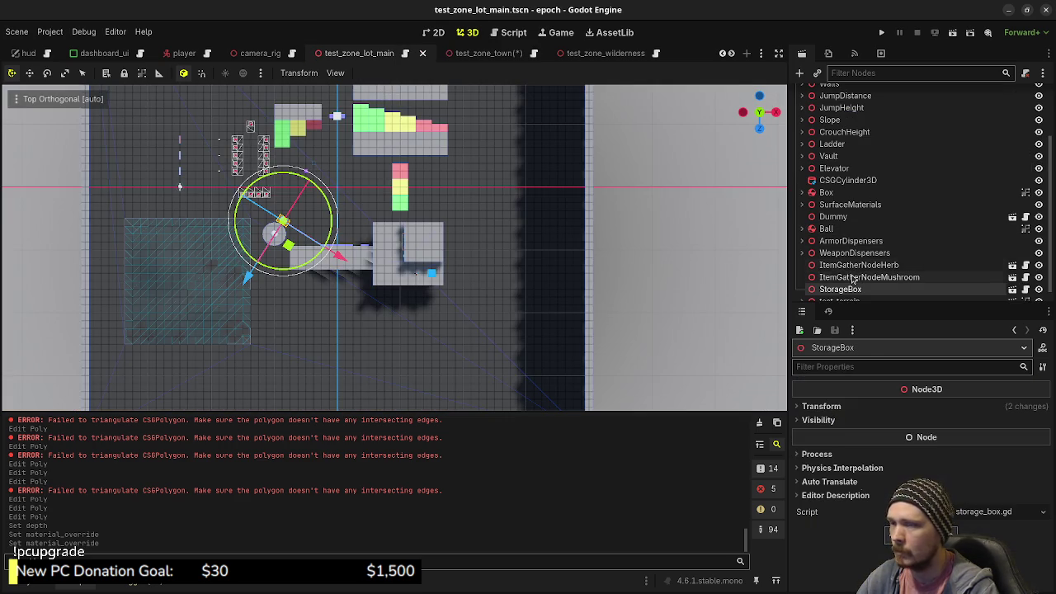
mouse_move(489, 280)
left_mouse_down()
mouse_move(559, 311)
mouse_move(556, 248)
left_mouse_up()
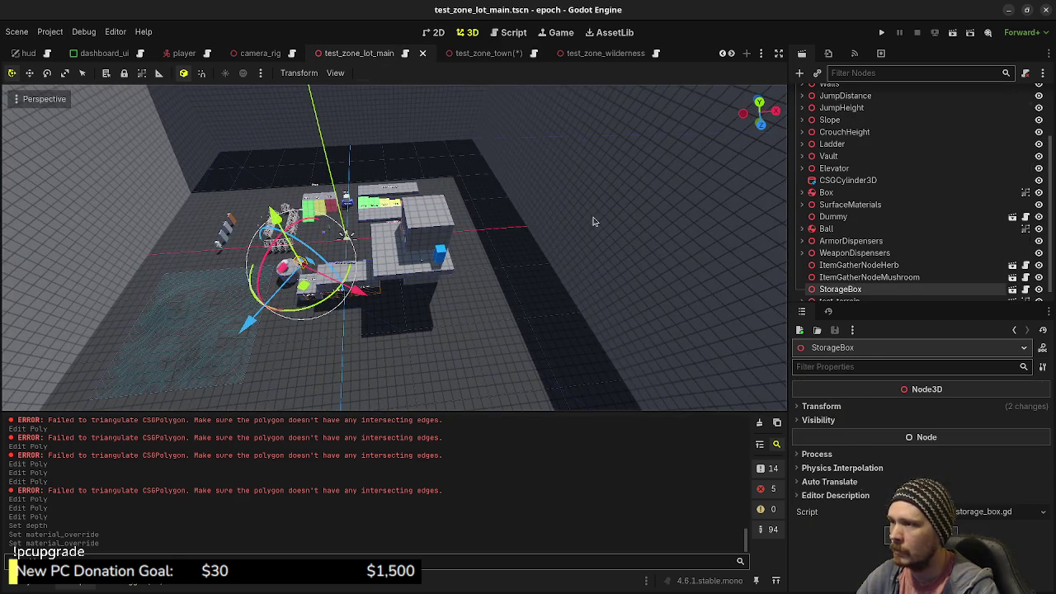
left_click(557, 247)
scroll(862, 500, "down", 5)
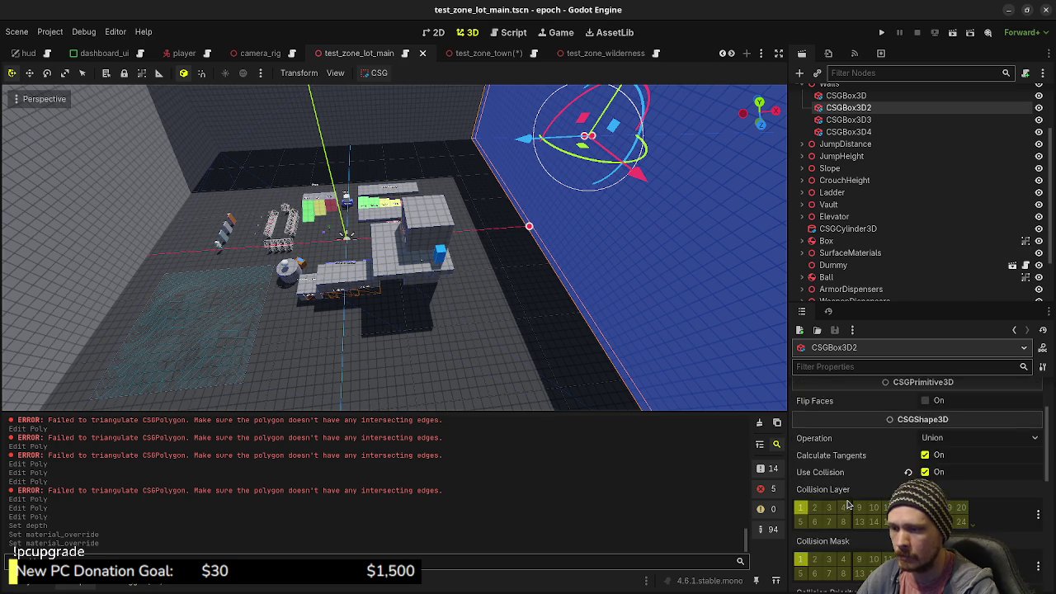
left_click(847, 501)
right_click(841, 519)
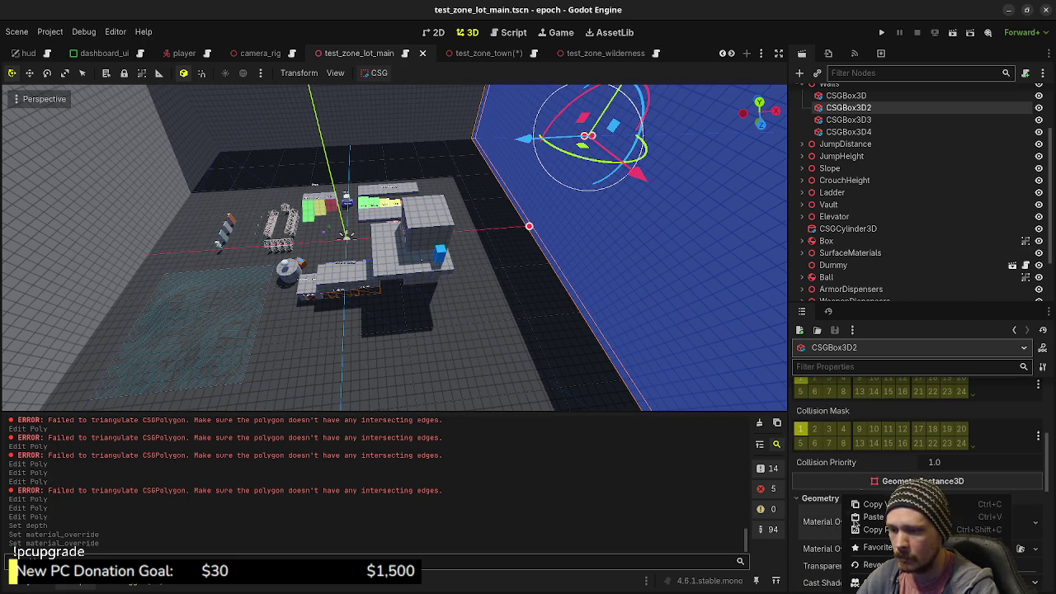
- Paste the floor's material onto the wall, make it unique, and save test_zone_town
left_click(485, 53)
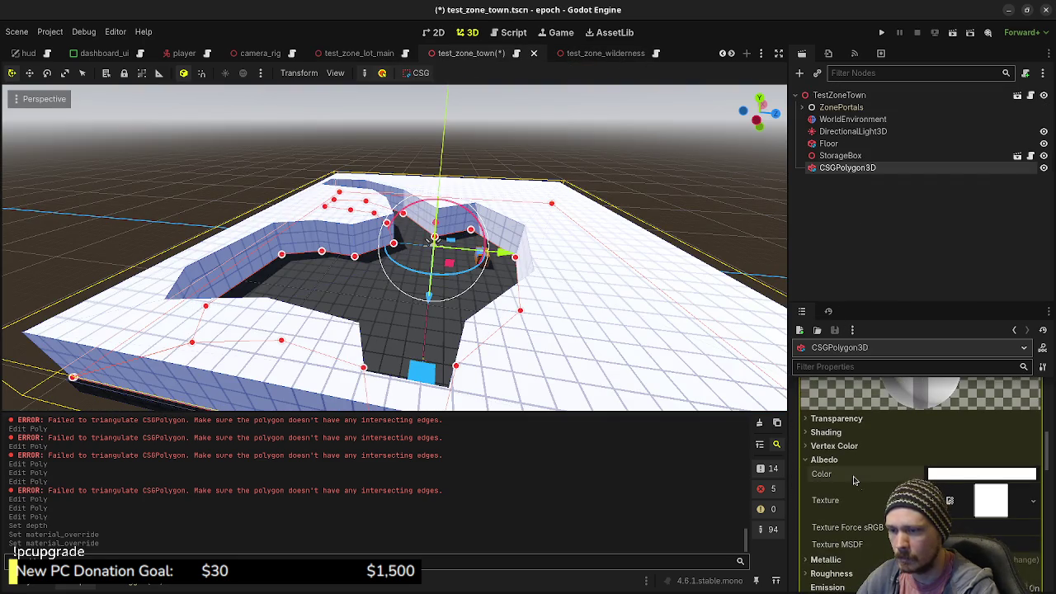
scroll(862, 440, "up", 2)
left_click(902, 397)
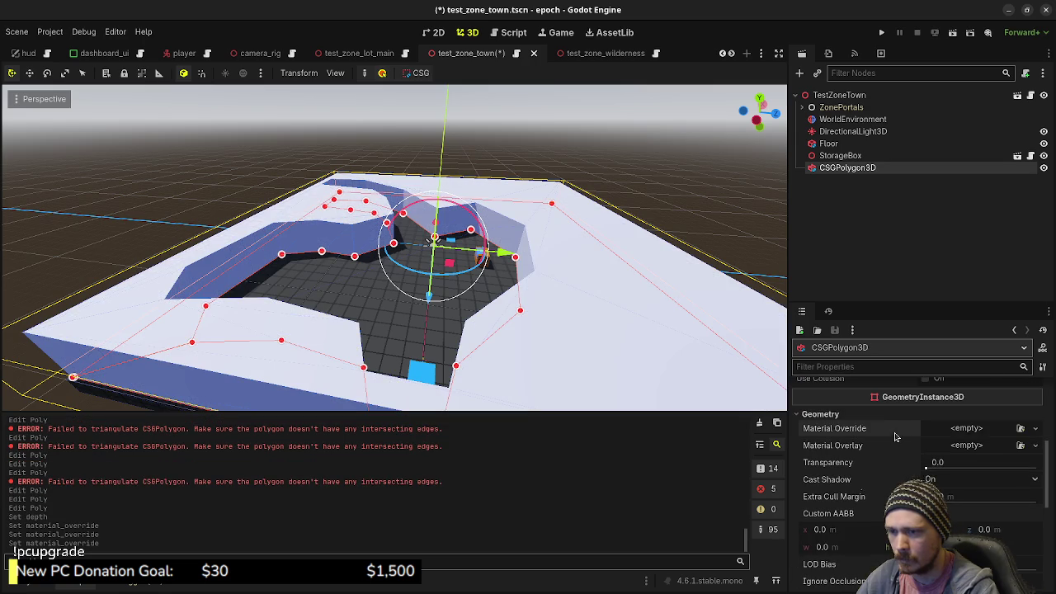
right_click(855, 435)
left_click(931, 454)
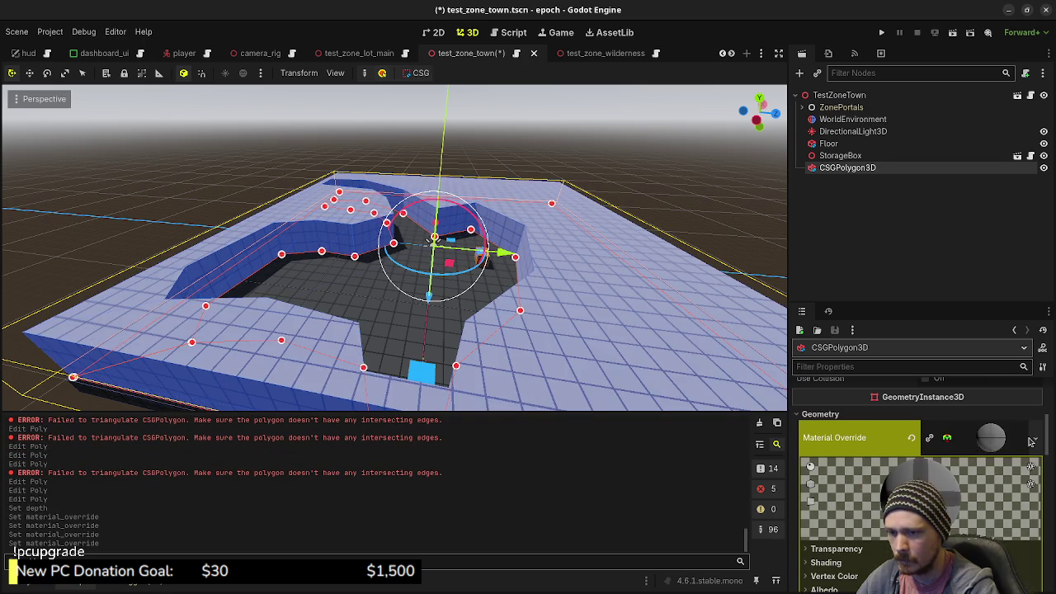
left_click(1034, 442)
left_click(963, 512)
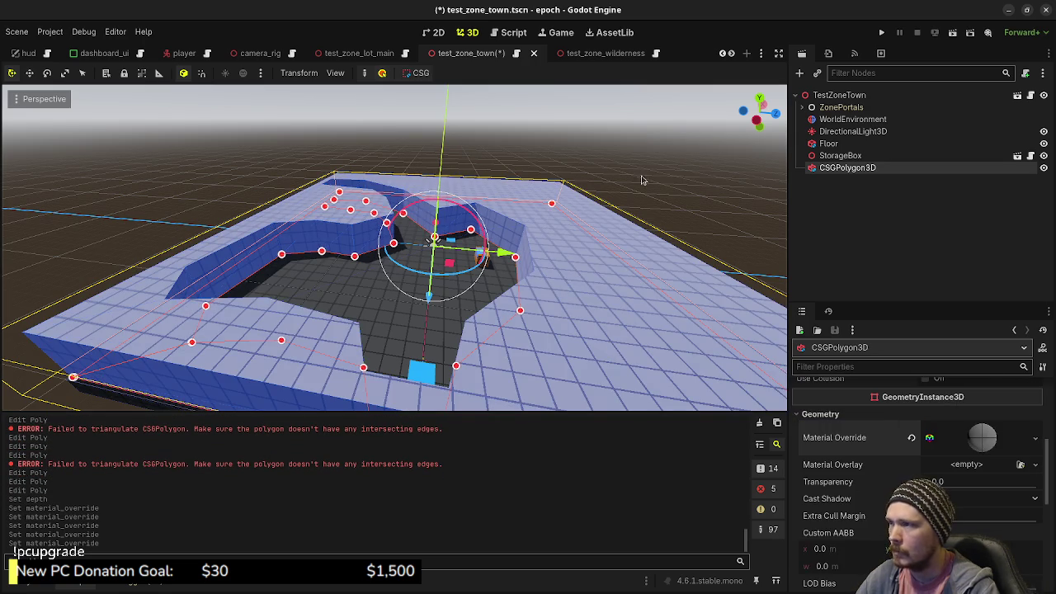
left_click(612, 268)
left_click_drag(611, 268, 564, 291)
key("ctrl+s")
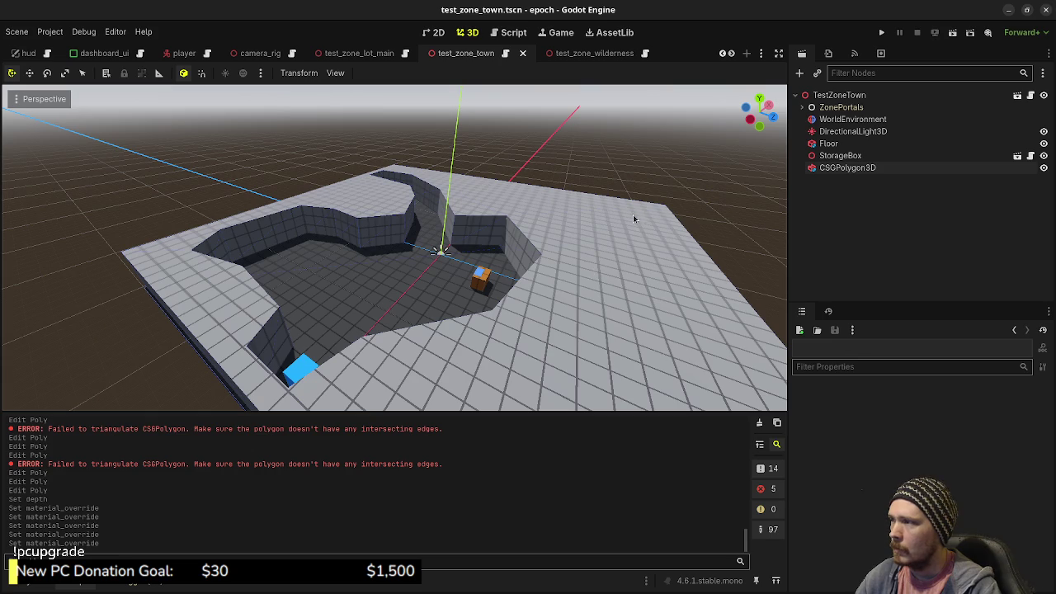
- Run the project, sprint up to a wall, and fire two shots at it
left_click(883, 31)
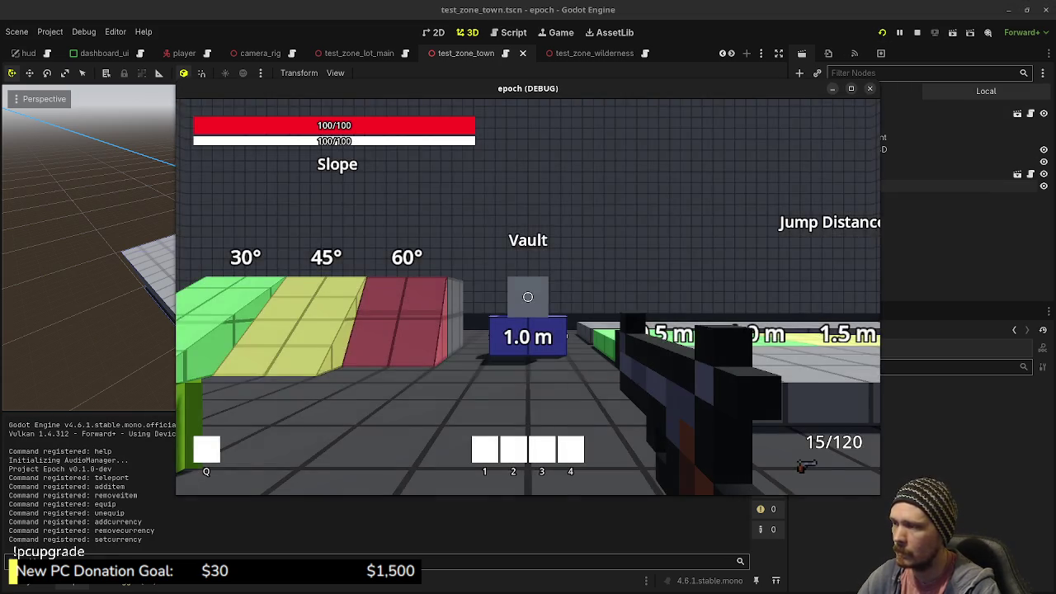
mouse_move(528, 297)
key("shift+w")
key("w")
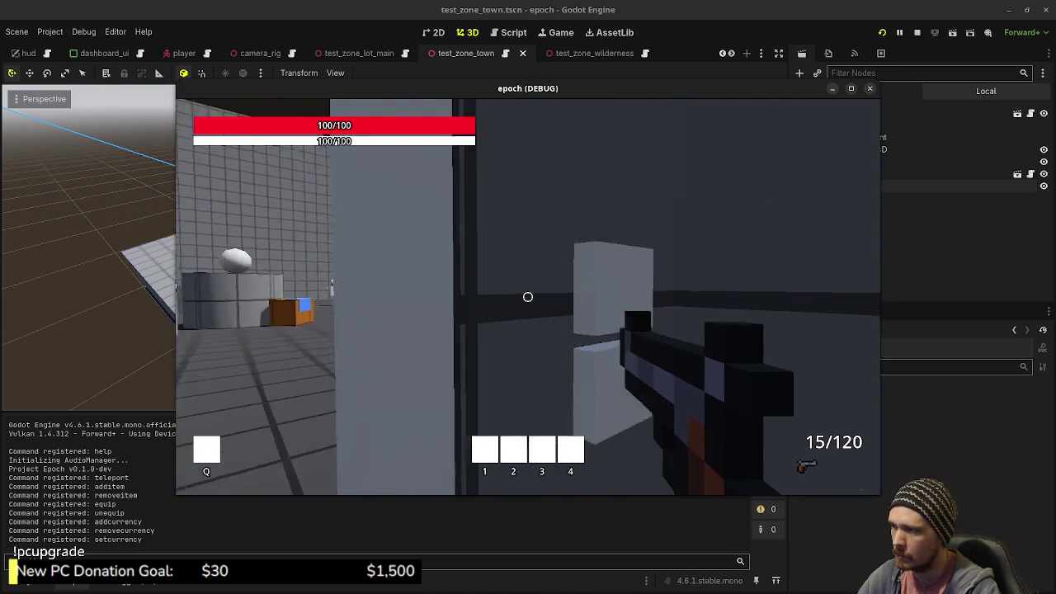
left_click(528, 297)
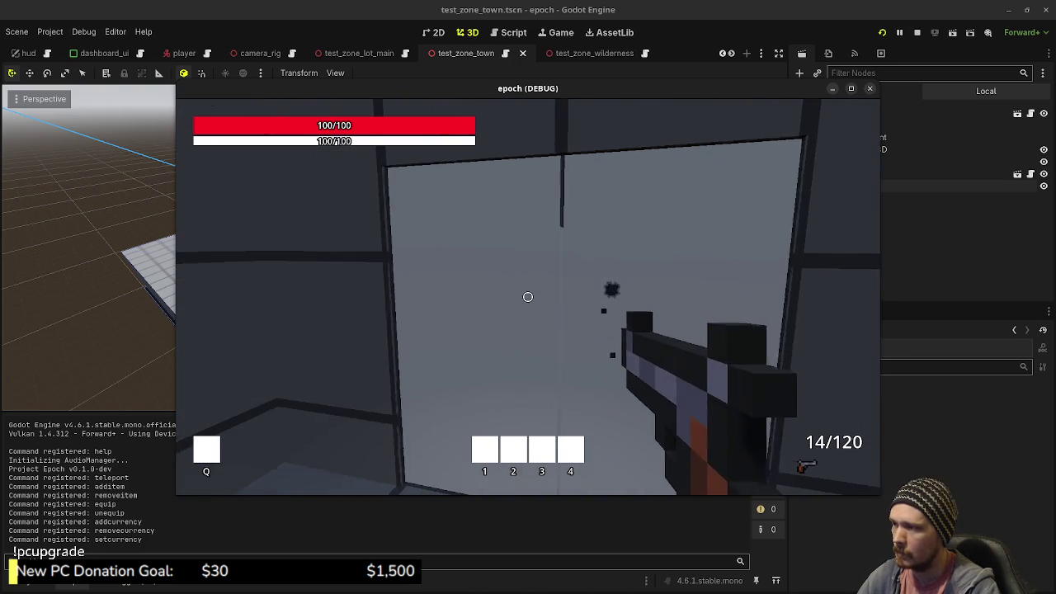
left_click(528, 297)
mouse_move(528, 297)
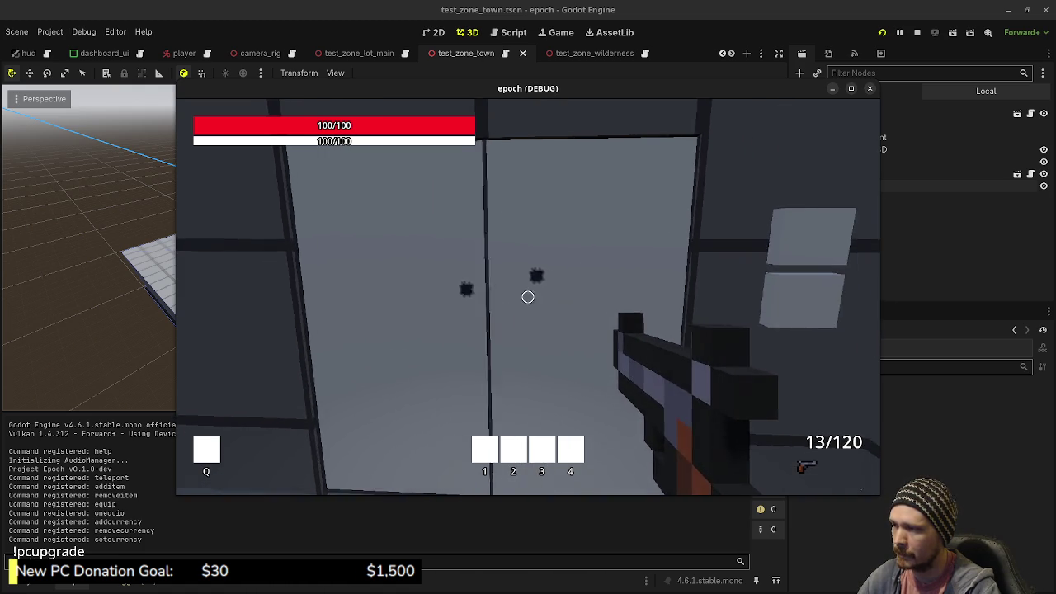
- Walk past the orange crate down the corridor to the blue door, then stop the game
key("s")
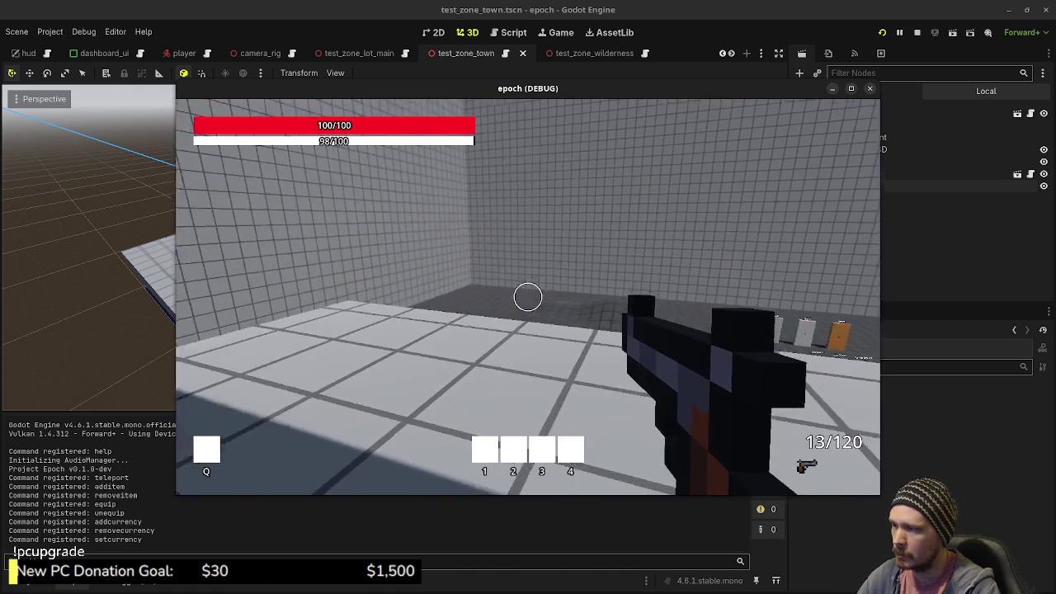
key("w")
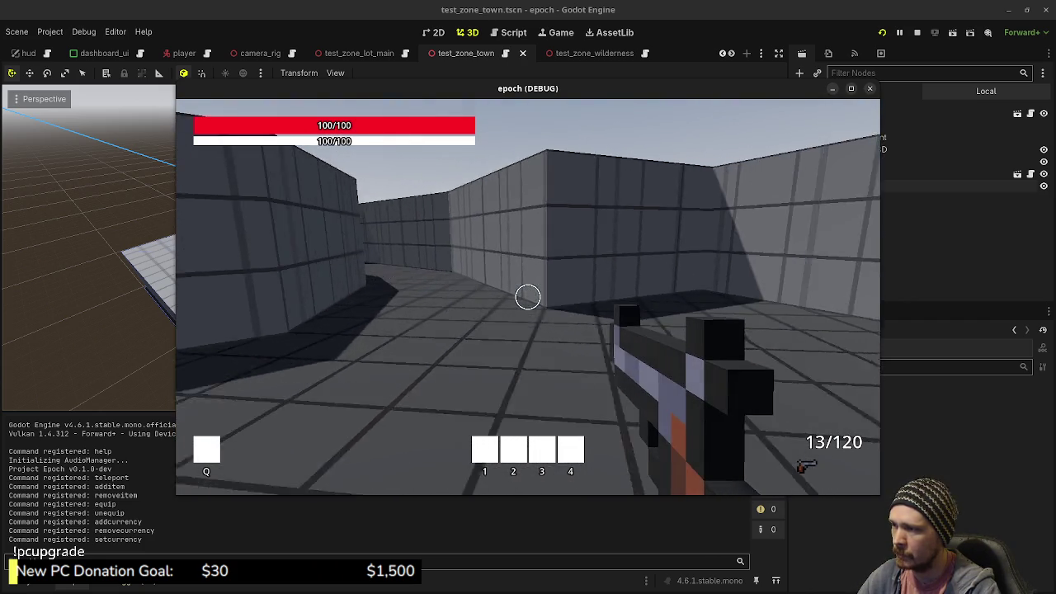
key("w")
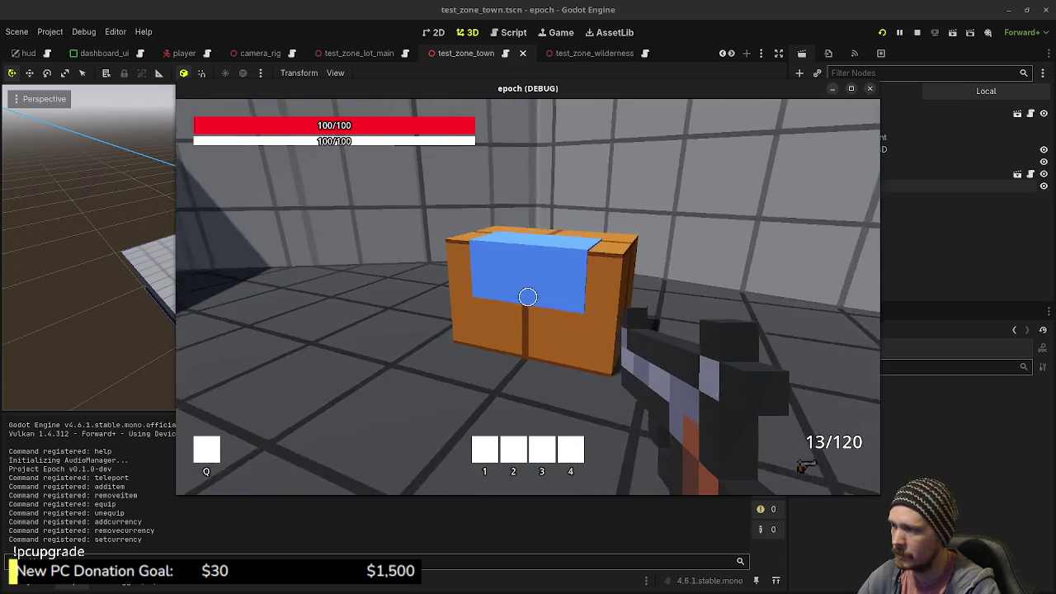
key("w")
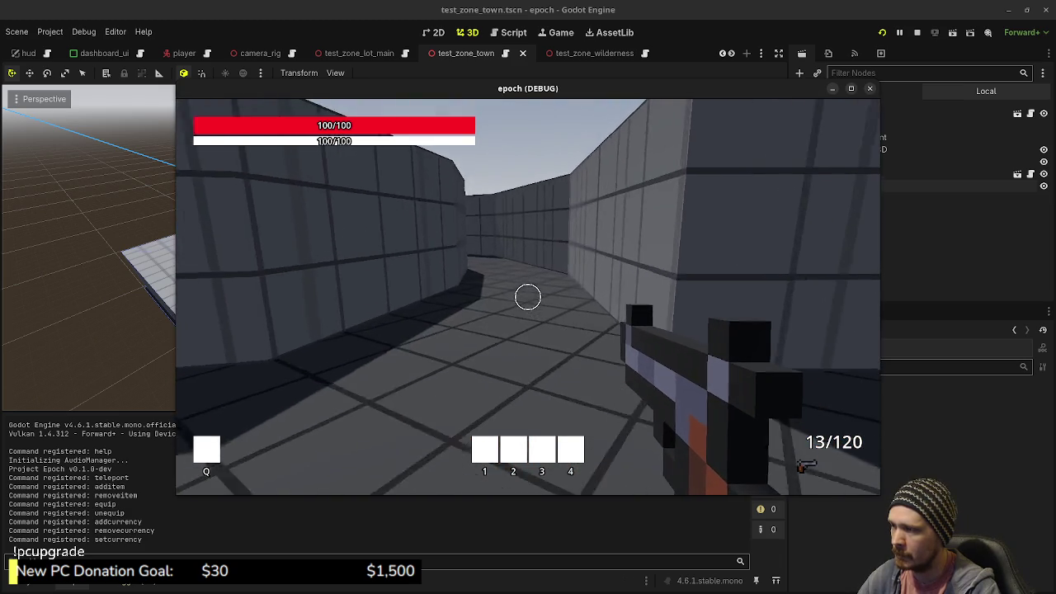
key("w")
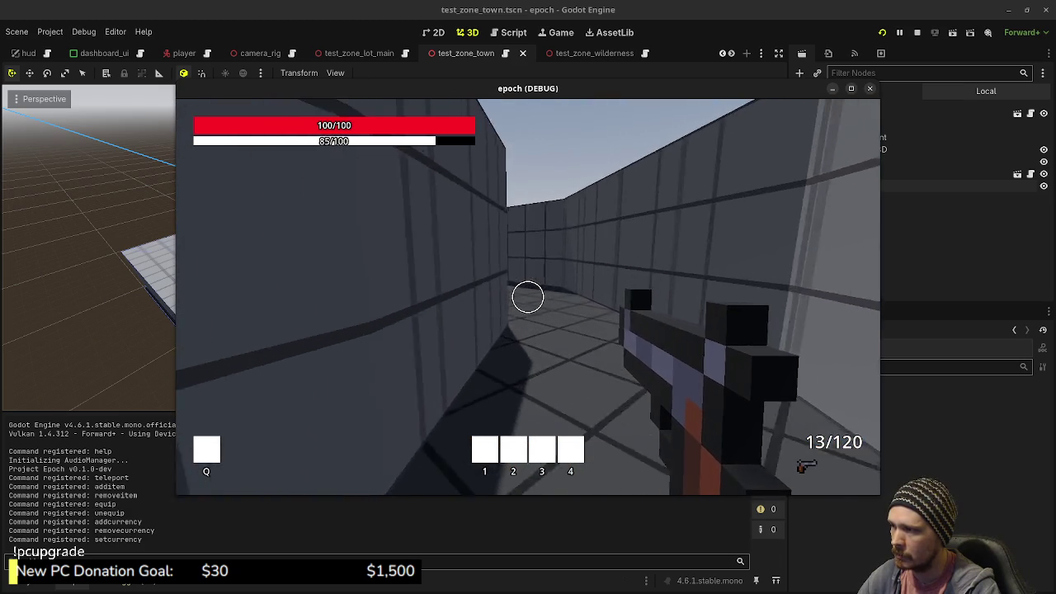
key("w")
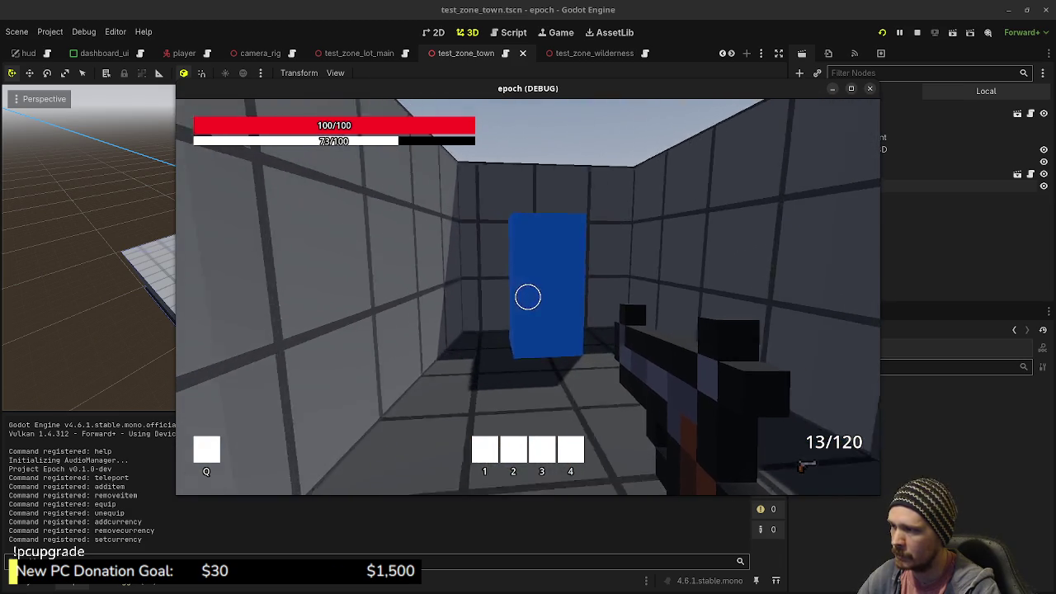
key("w")
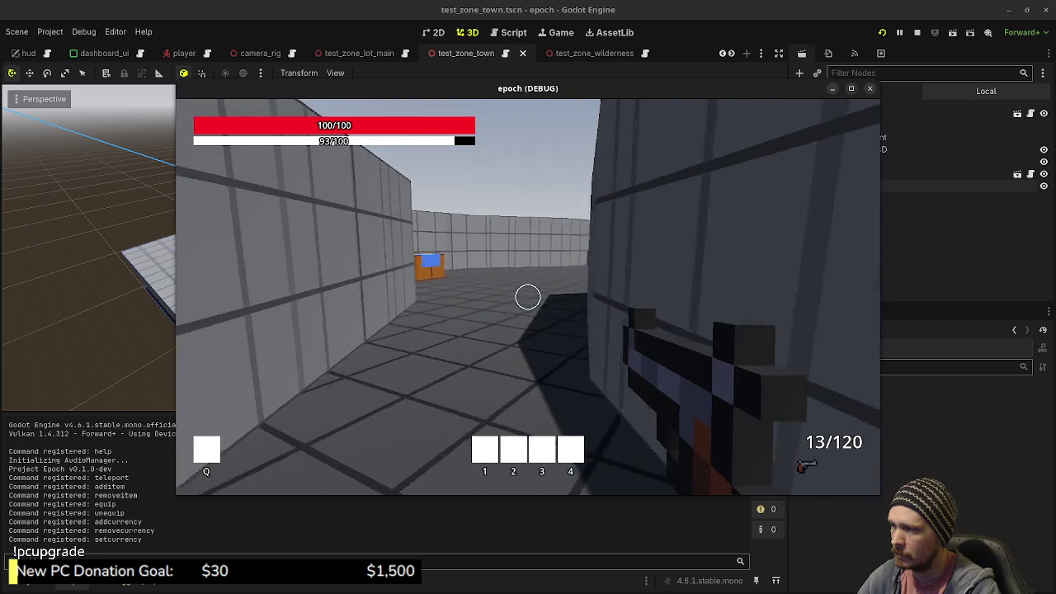
key("w")
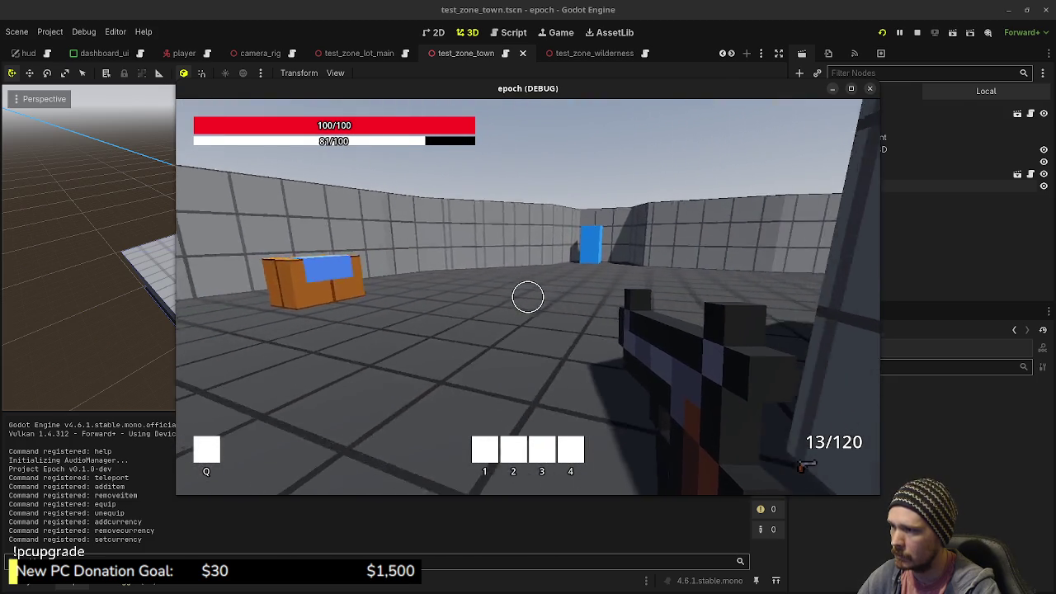
key("w")
key("Escape")
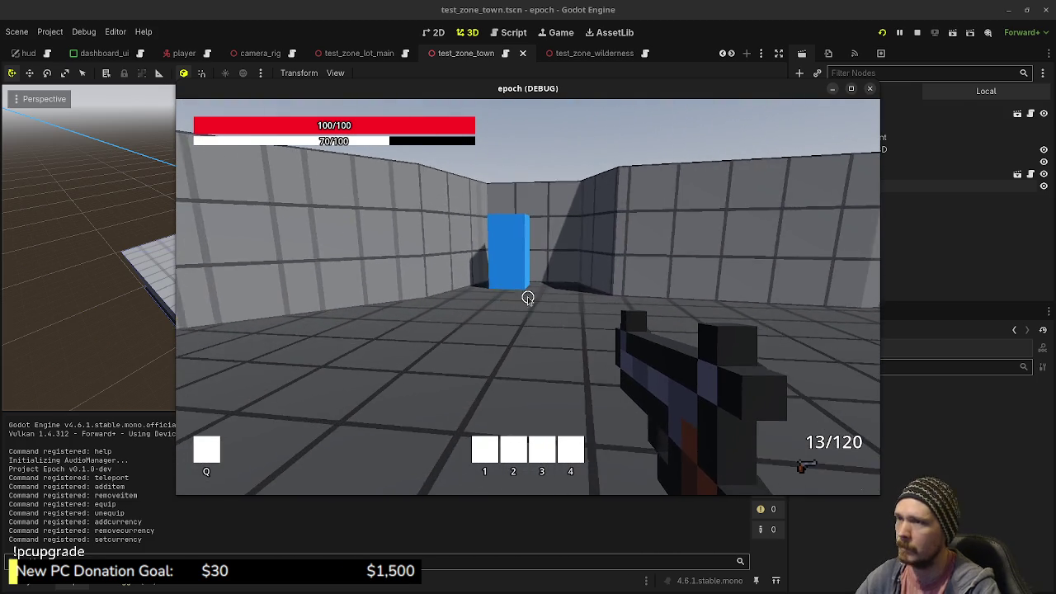
left_click(918, 33)
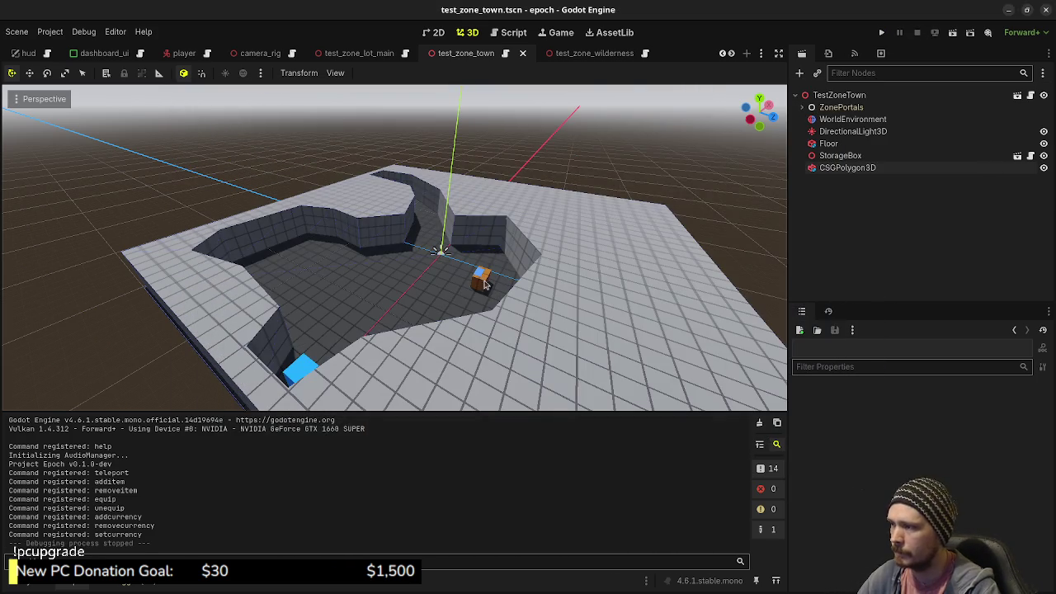
- In Top view, move the wall corner points beside the blue portal to straighten the notch
mouse_move(419, 305)
left_mouse_down()
mouse_move(354, 272)
mouse_move(412, 321)
left_mouse_up()
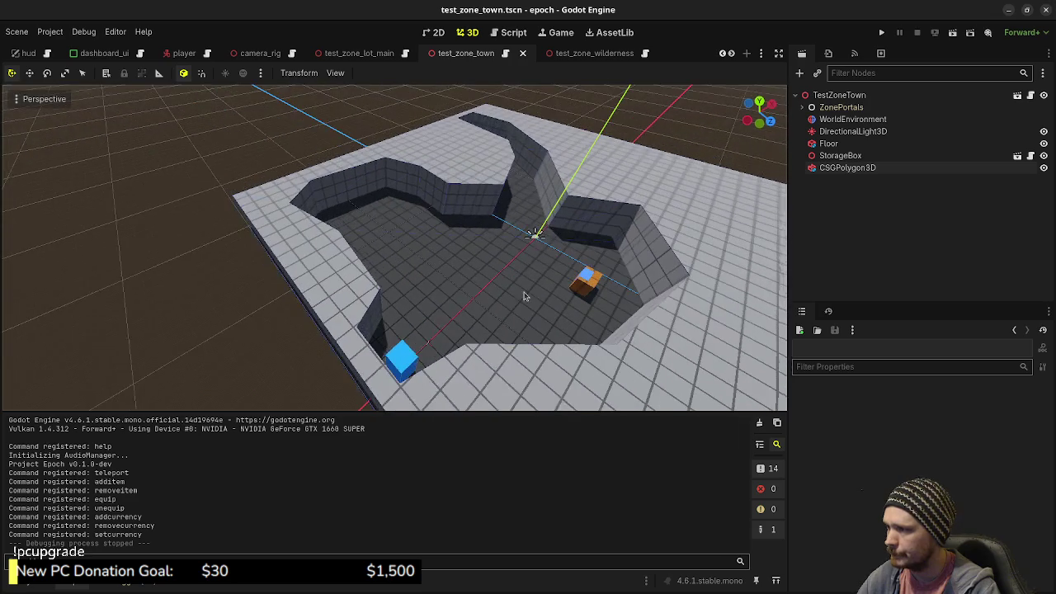
left_click(858, 168)
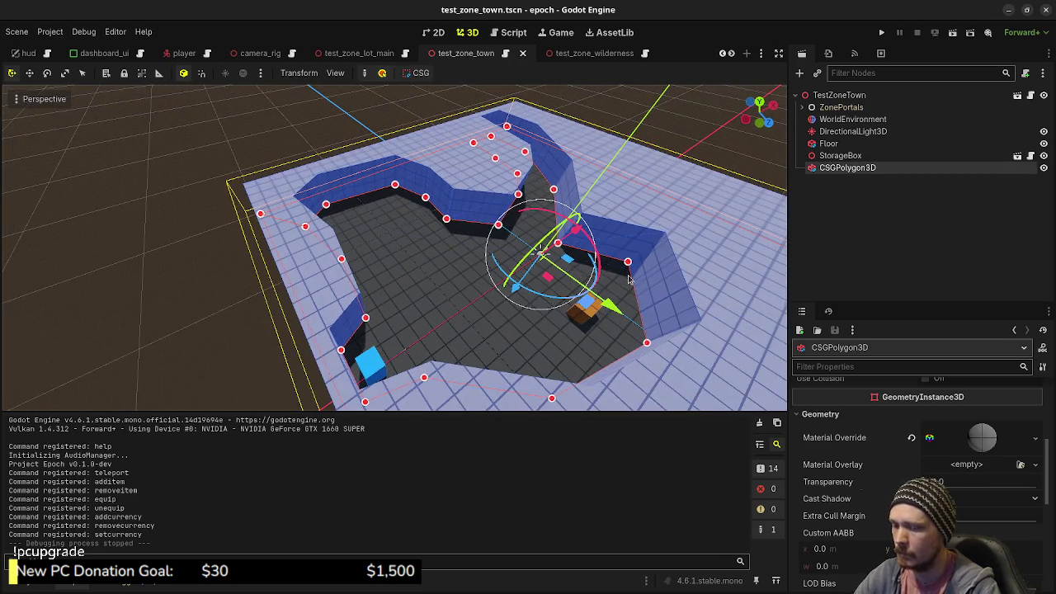
key("KP_7")
scroll(387, 336, "up", 3)
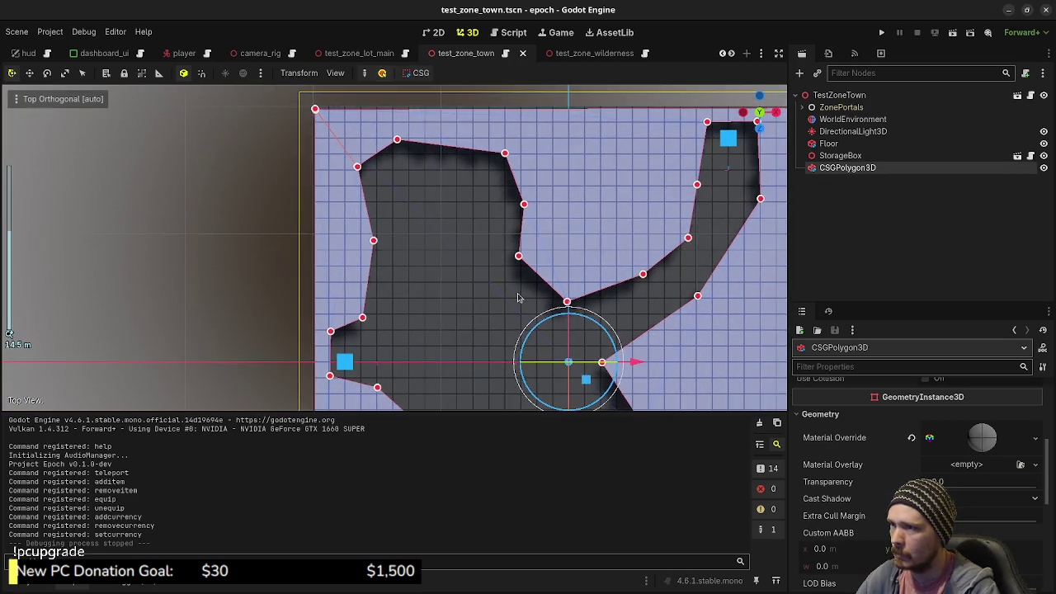
left_click_drag(435, 320, 324, 348)
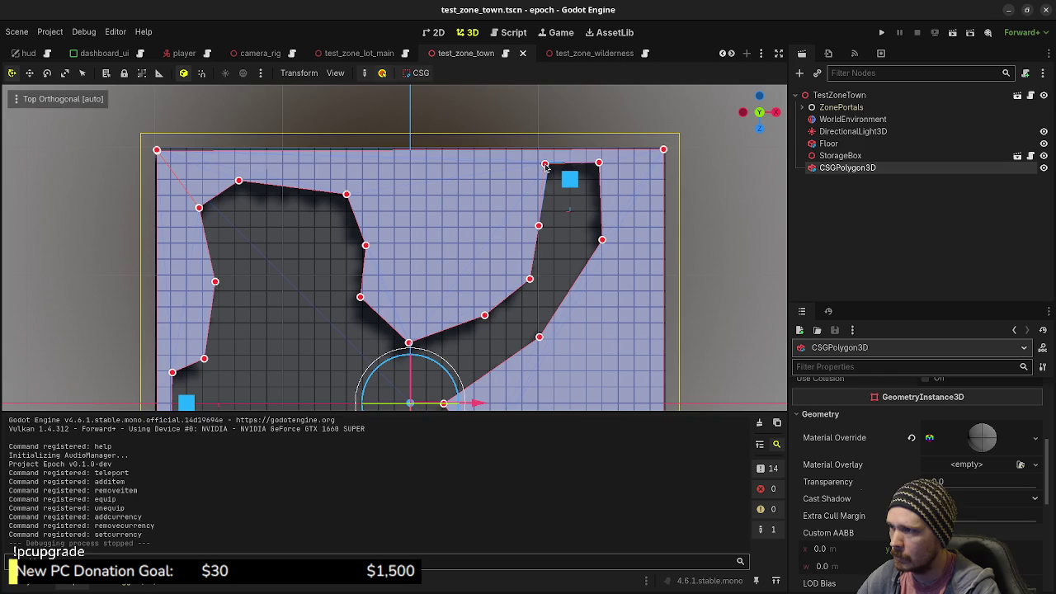
left_click(545, 165)
scroll(515, 254, "up", 3)
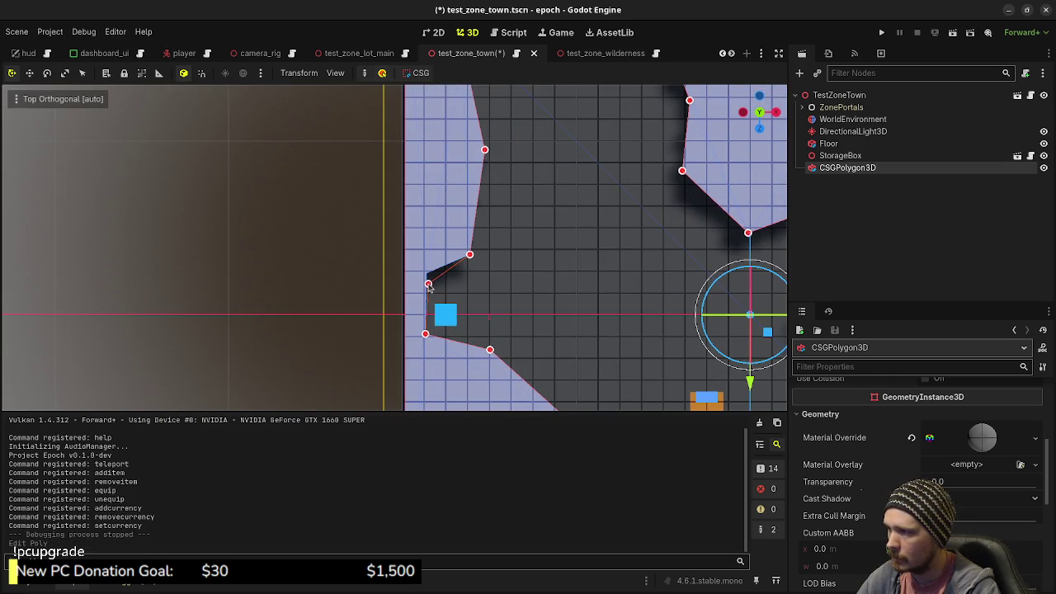
left_click_drag(426, 295, 425, 294)
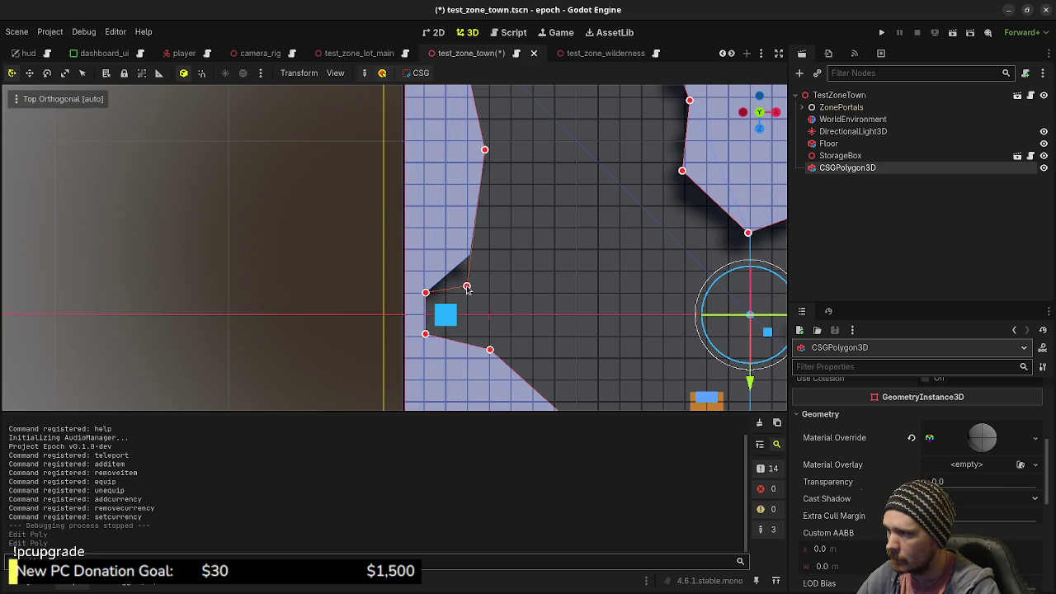
left_click_drag(467, 283, 466, 279)
- Orbit around the walls to check the edit and save test_zone_town
left_click_drag(546, 325, 576, 264)
left_click(576, 264)
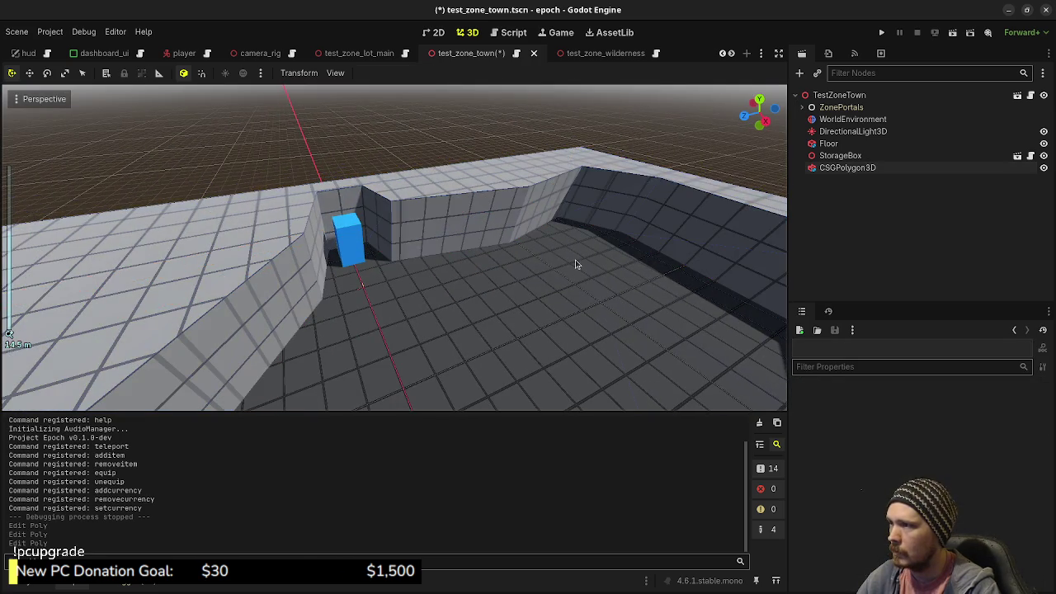
scroll(576, 264, "down", 8)
mouse_move(519, 298)
left_mouse_down()
mouse_move(475, 255)
mouse_move(489, 286)
left_mouse_up()
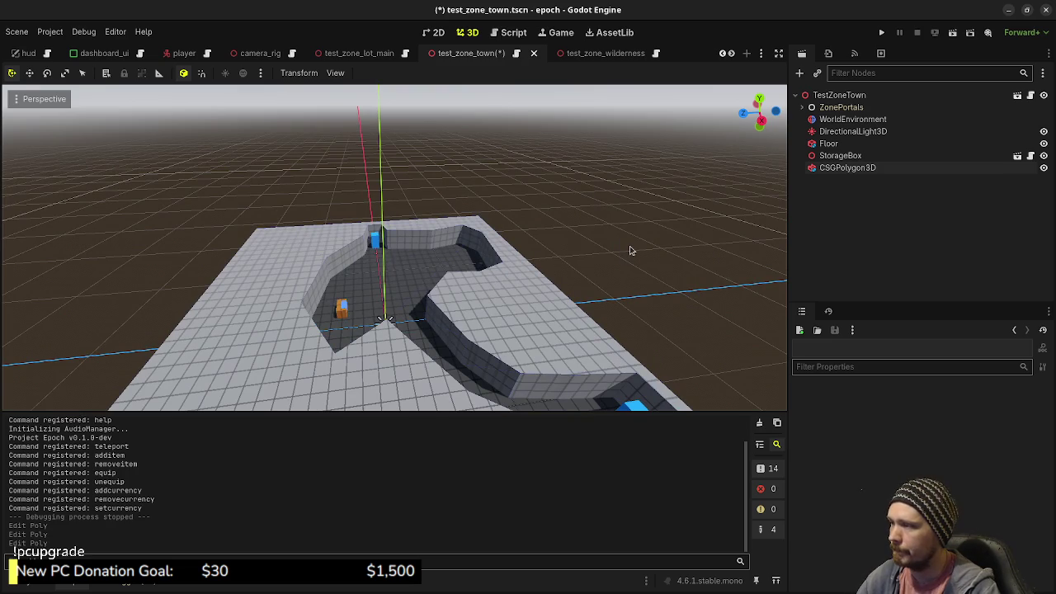
key("ctrl+s")
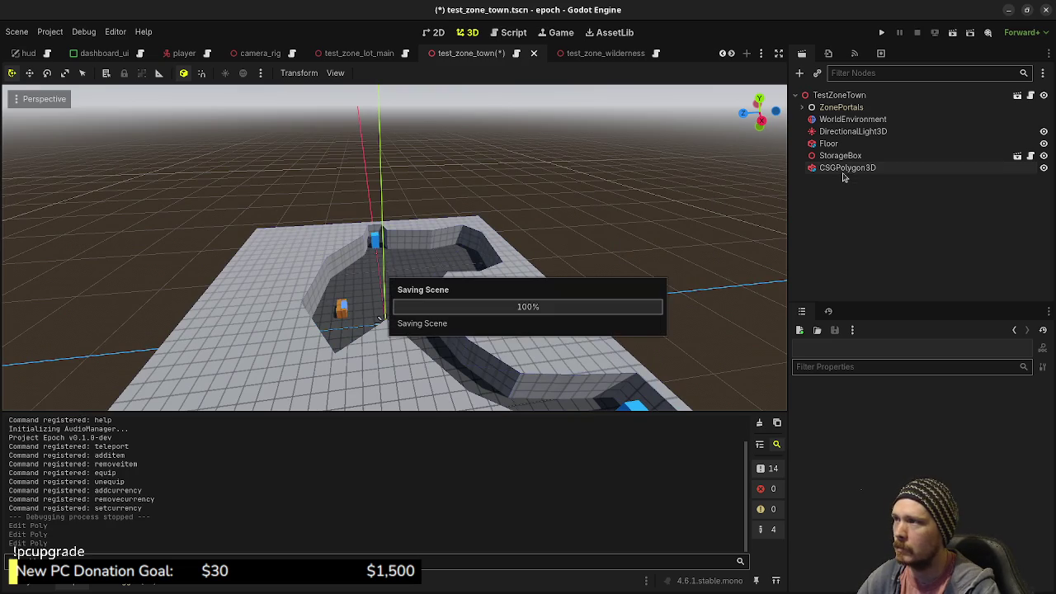
- Switch to test_zone_wilderness in top view and select its Floor to show its properties
left_click(581, 54)
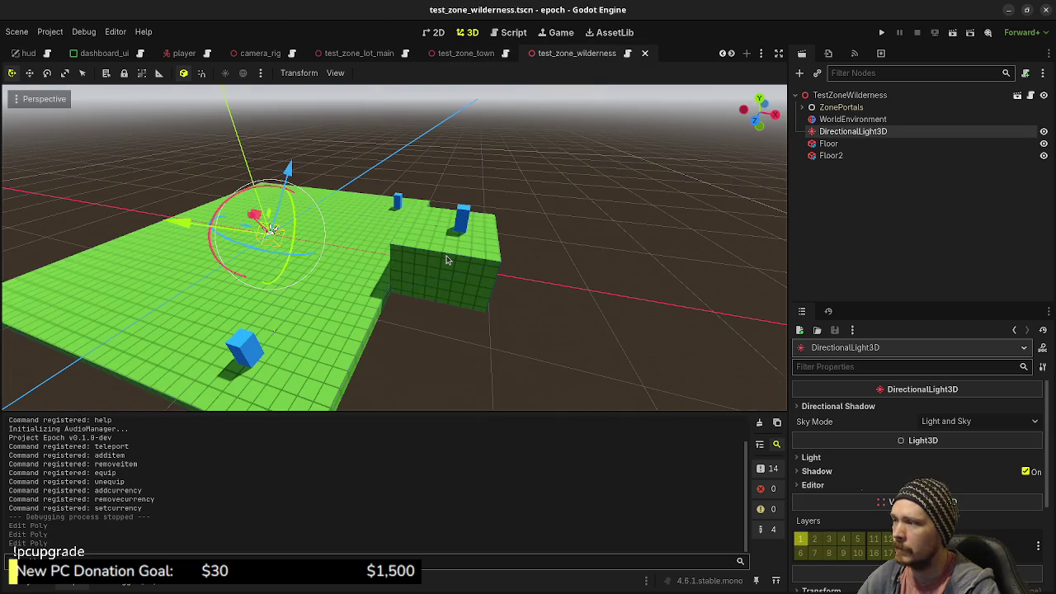
scroll(445, 260, "down", 3)
mouse_move(445, 259)
left_mouse_down()
mouse_move(454, 283)
mouse_move(472, 265)
left_mouse_up()
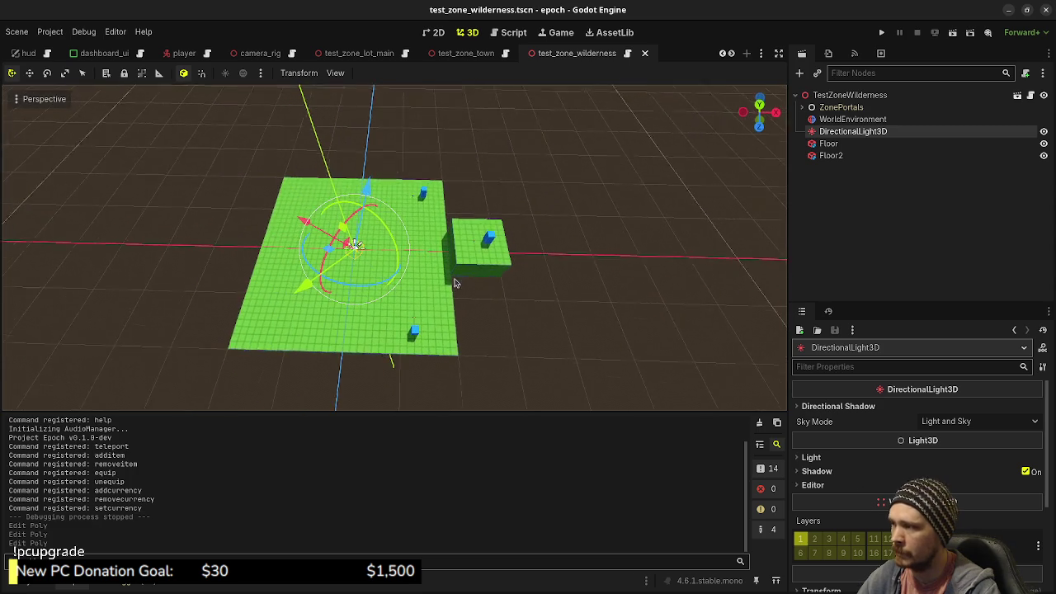
key("KP_7")
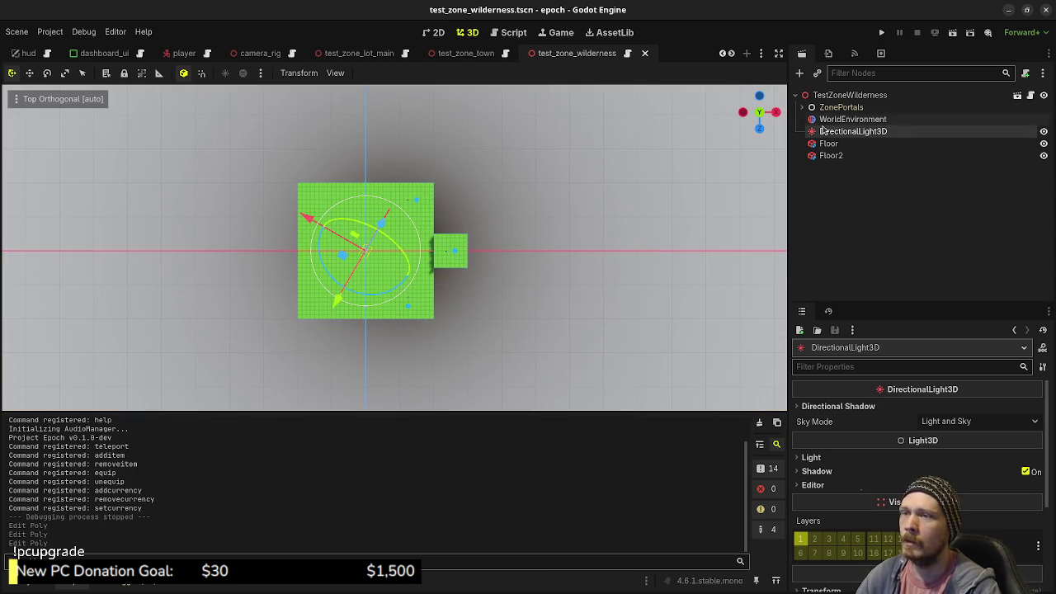
left_click(855, 144)
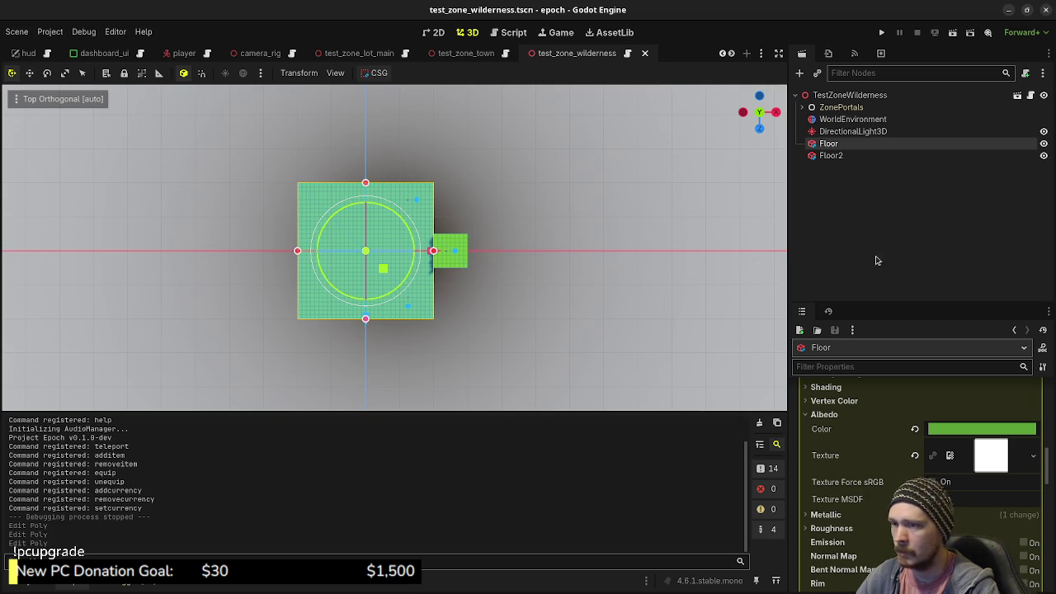
scroll(853, 420, "up", 2)
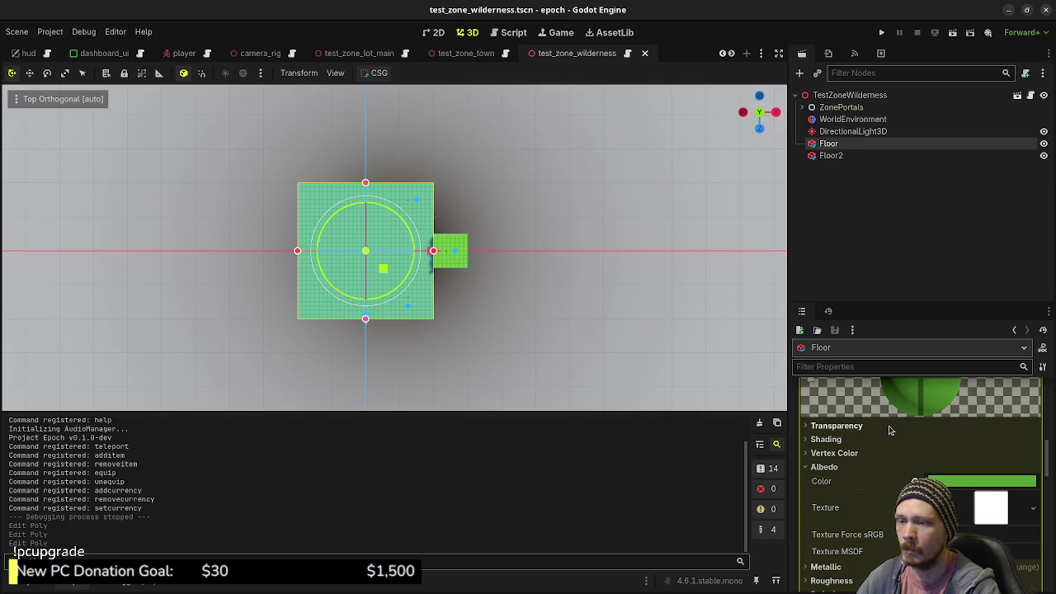
scroll(903, 423, "up", 2)
scroll(902, 424, "up", 10)
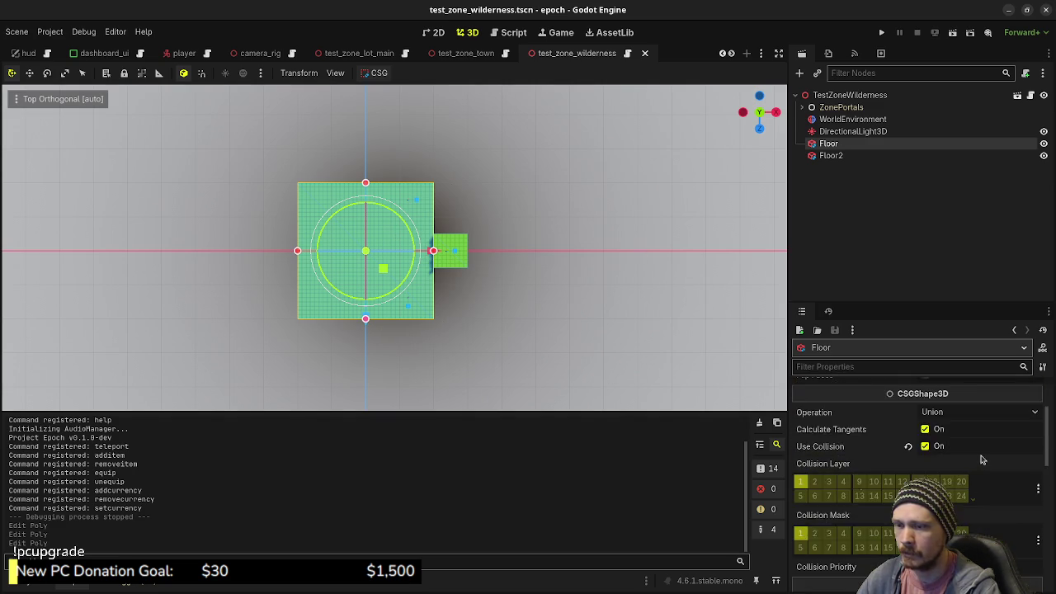
- Set the Floor box's x and z sizes to 64 and expand the ZonePortals node
left_click(841, 424)
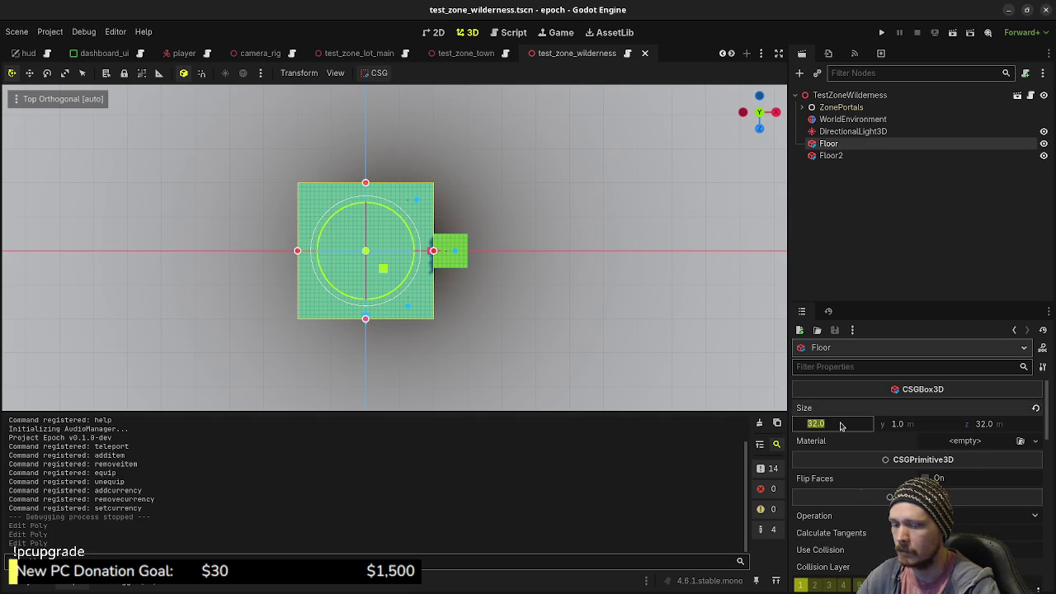
type("64")
key("Tab")
key("Tab")
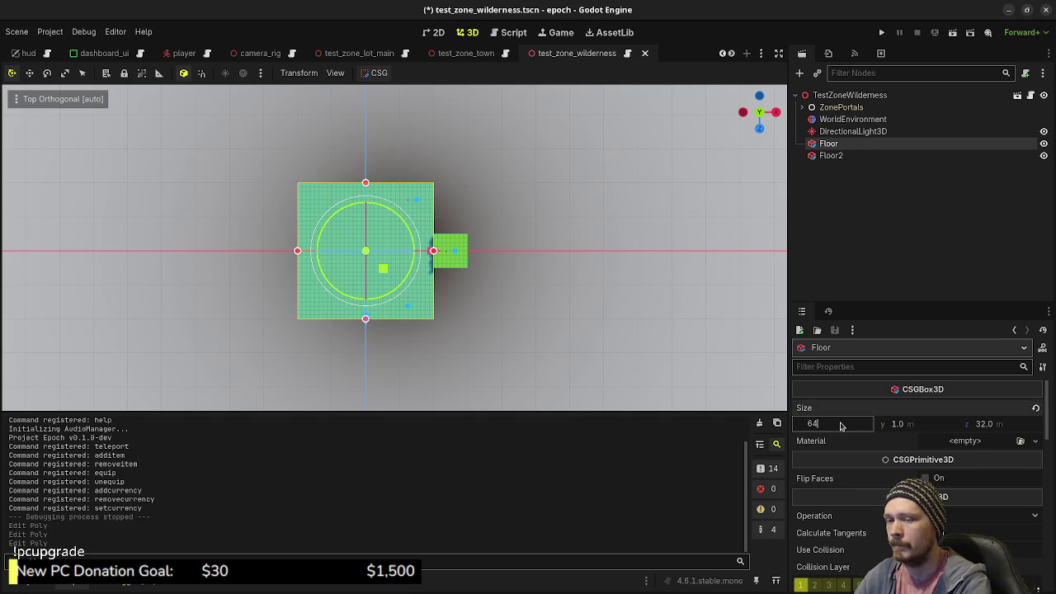
type("64")
key("Return")
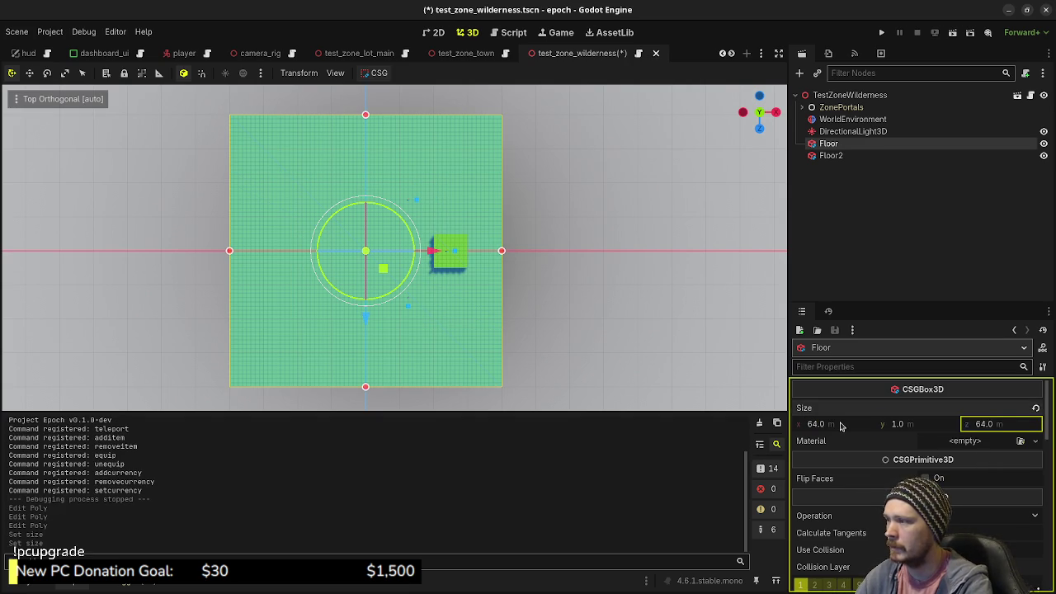
left_click(841, 424)
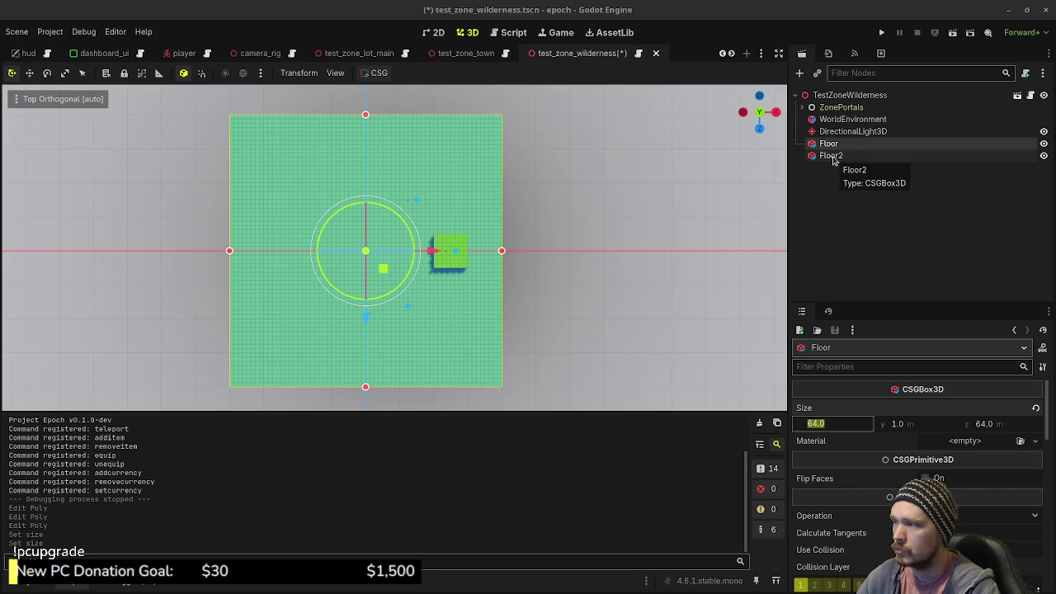
left_click(802, 108)
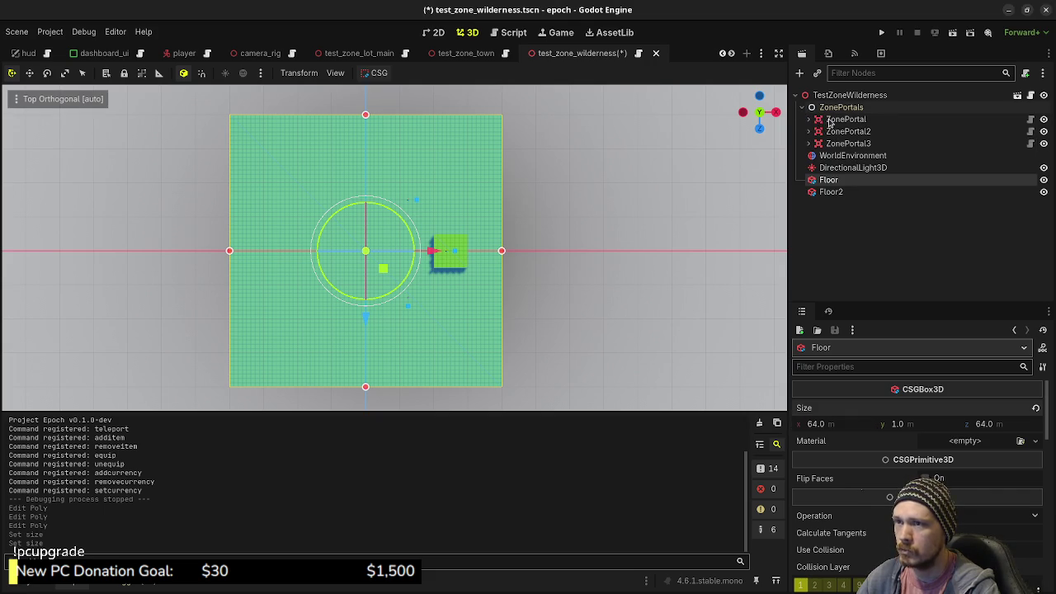
- Move the town portal to the wilderness floor's lower-right edge
left_click(841, 120)
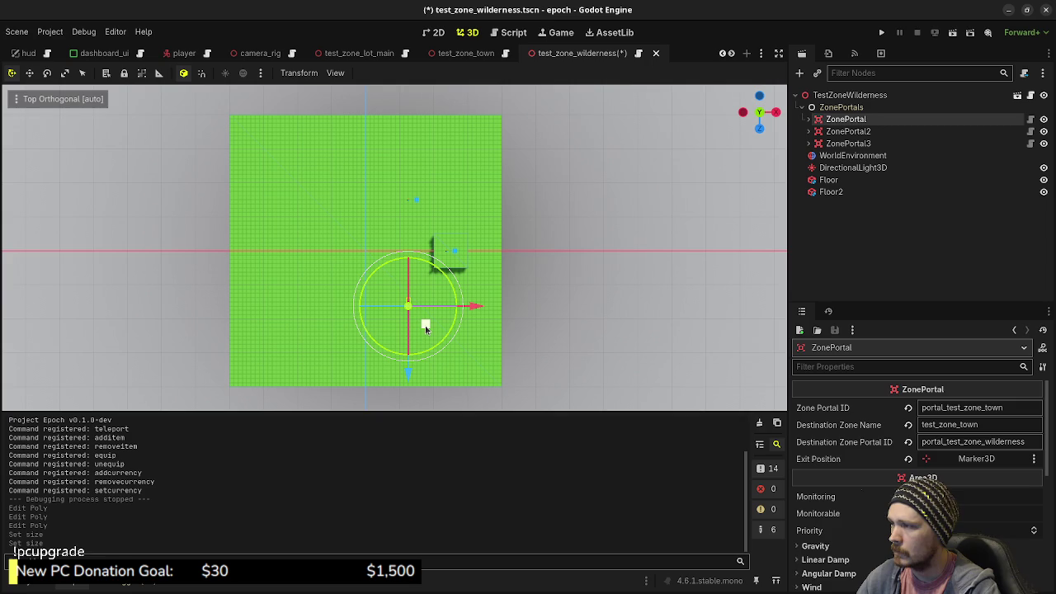
mouse_move(425, 328)
left_mouse_down()
mouse_move(309, 360)
mouse_move(272, 386)
left_mouse_up()
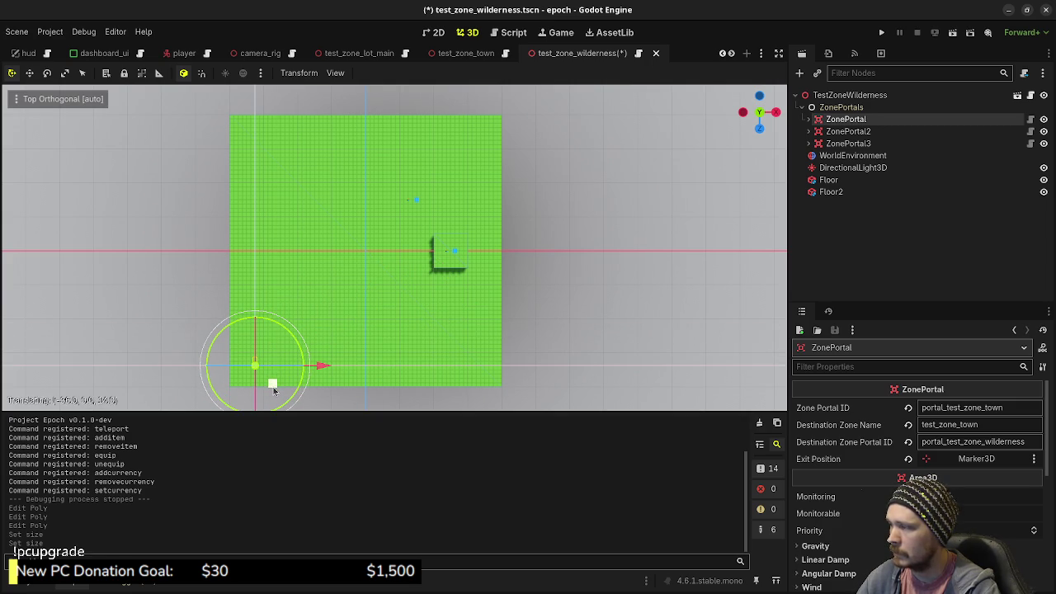
left_click_drag(273, 390, 274, 391)
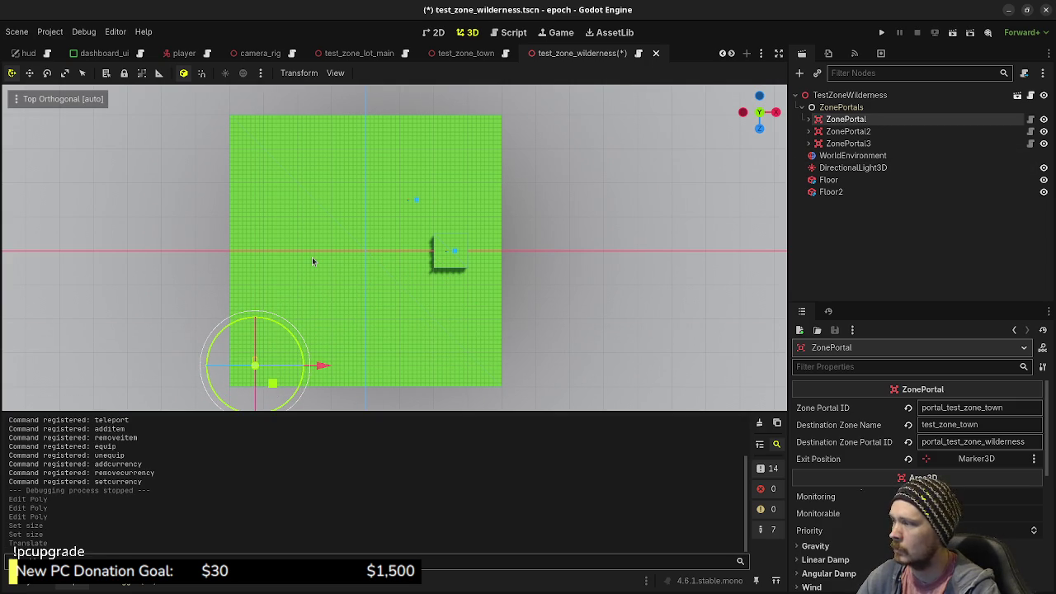
left_click_drag(319, 370, 532, 376)
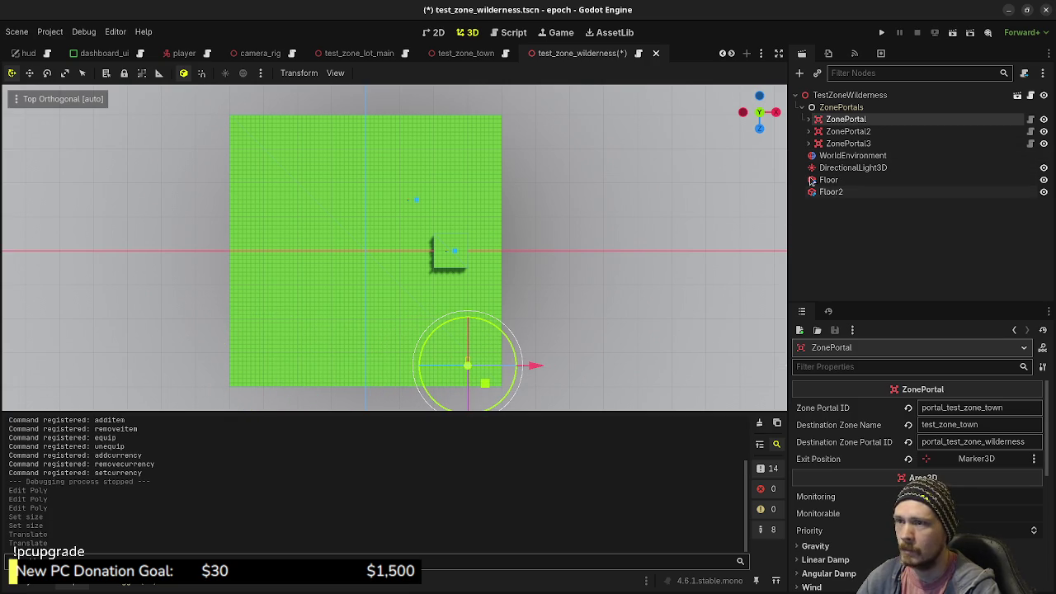
- Turn ZonePortal2 around 180 degrees and place it at the floor's upper-left corner
left_click(848, 131)
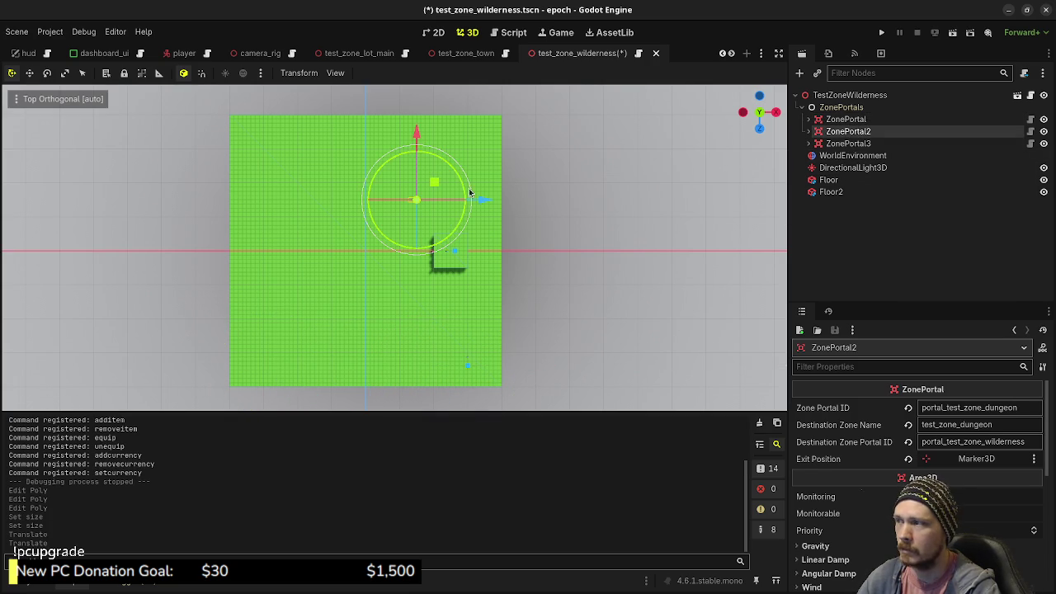
mouse_move(449, 243)
left_mouse_down()
mouse_move(398, 254)
mouse_move(358, 179)
mouse_move(360, 162)
left_mouse_up()
left_click_drag(399, 217, 230, 166)
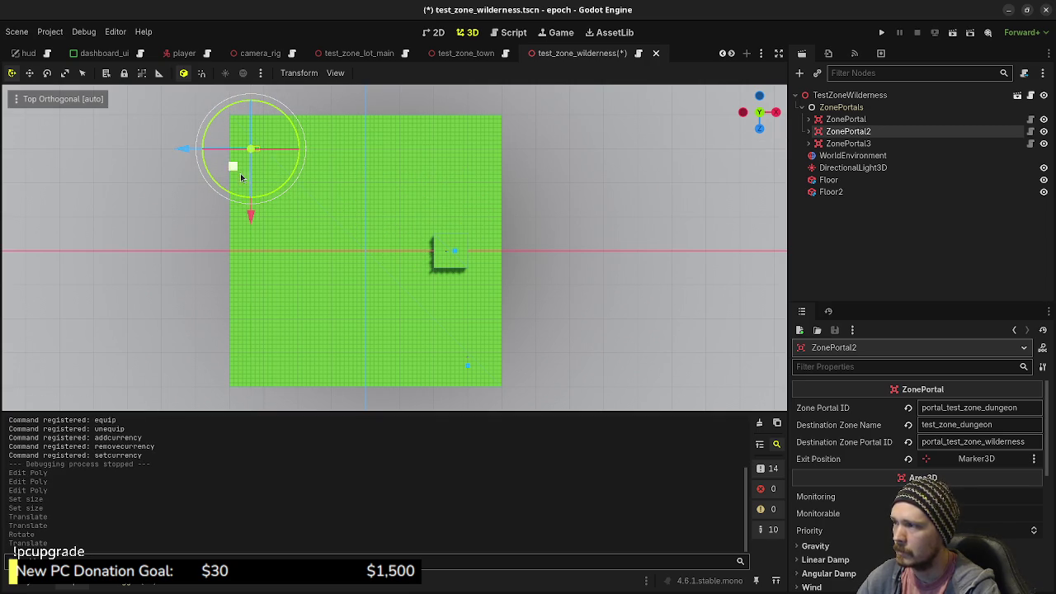
- Undo a trial move of ZonePortal3, then slide Floor2 out to the floor's left edge
left_click(843, 145)
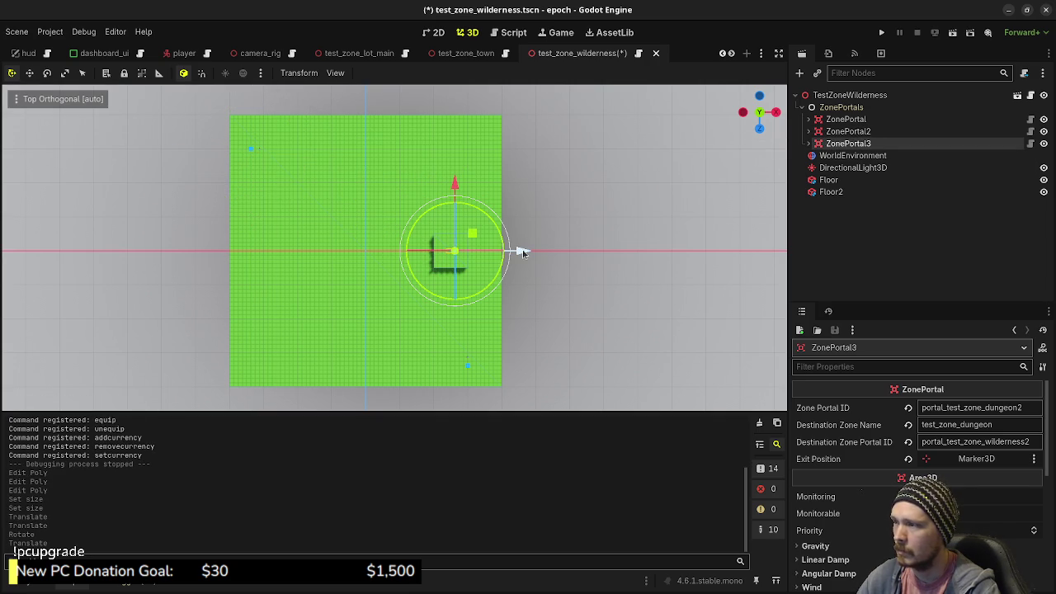
mouse_move(522, 251)
left_mouse_down()
mouse_move(297, 259)
mouse_move(279, 273)
left_mouse_up()
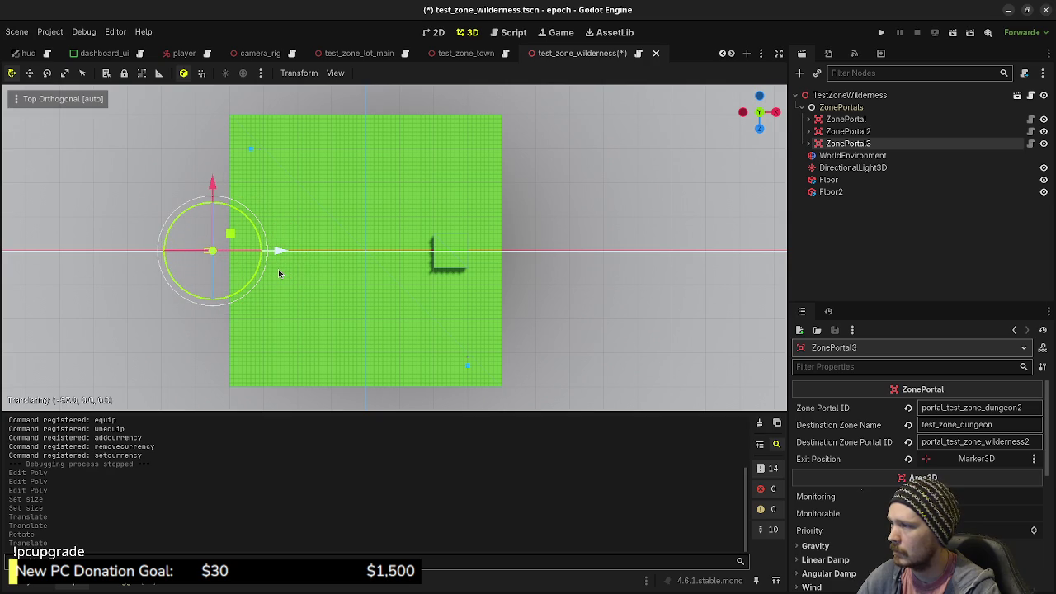
left_click_drag(278, 269, 278, 268)
key("ctrl+z")
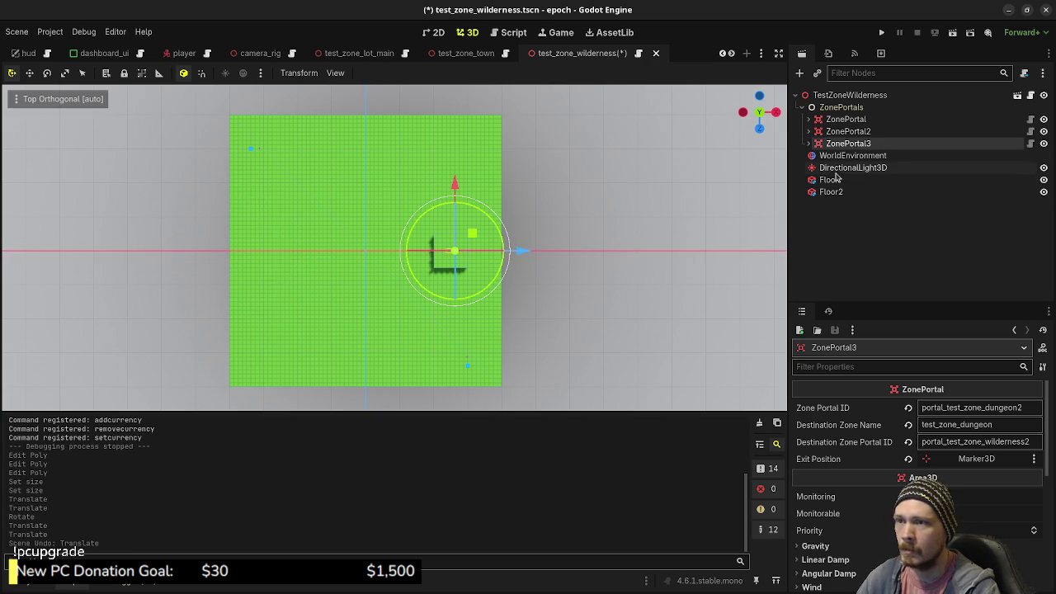
left_click(831, 191)
left_click_drag(514, 258, 277, 262)
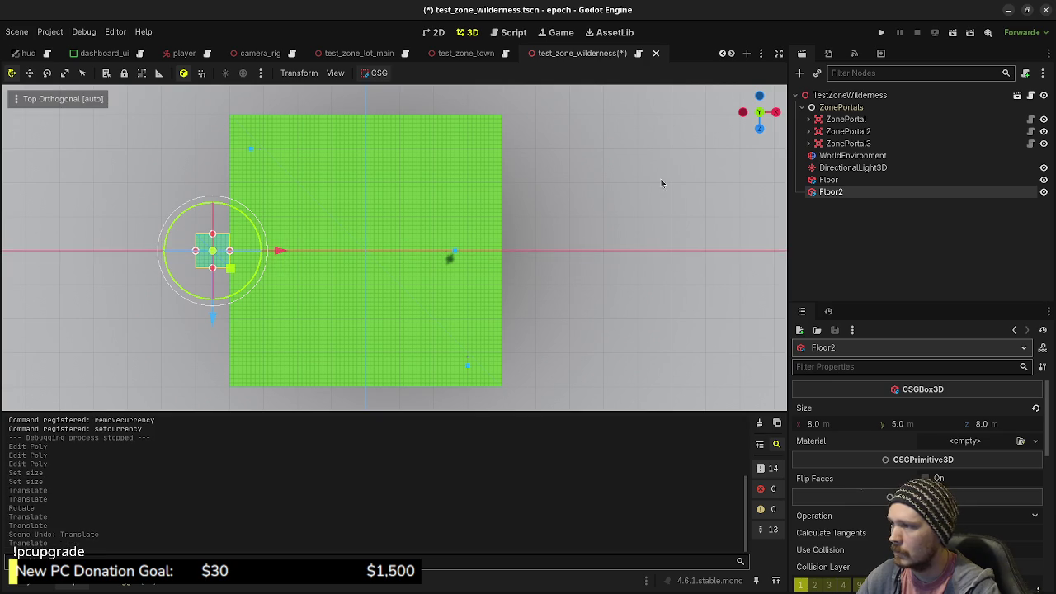
- Move ZonePortal3 left onto Floor2 and frame the view around it
left_click(847, 144)
mouse_move(519, 265)
left_mouse_down()
mouse_move(278, 264)
mouse_move(200, 295)
mouse_move(152, 273)
left_mouse_up()
key("f")
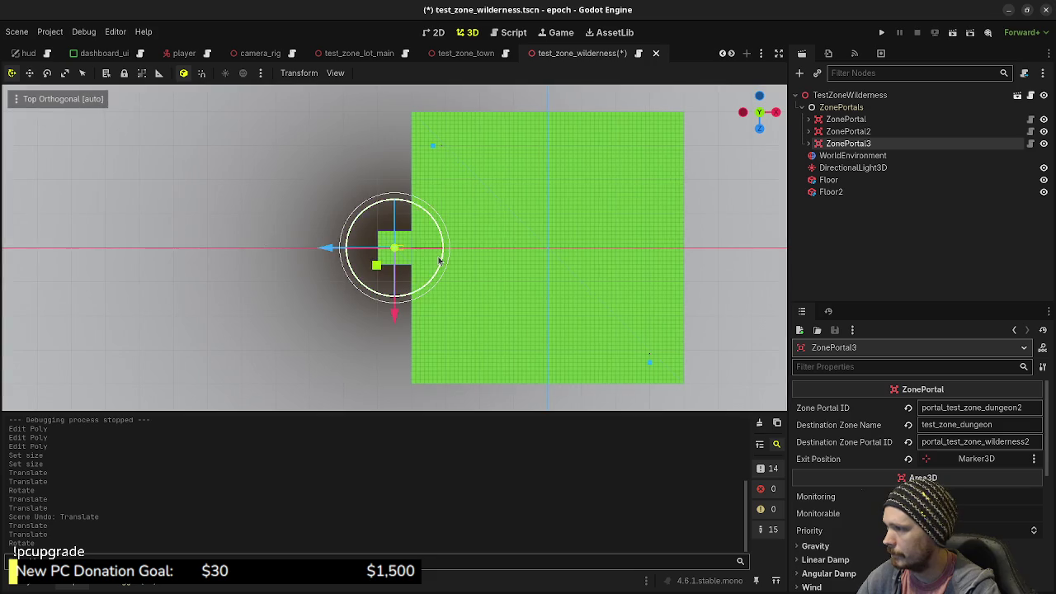
scroll(439, 261, "down", 2)
scroll(439, 260, "down", 4)
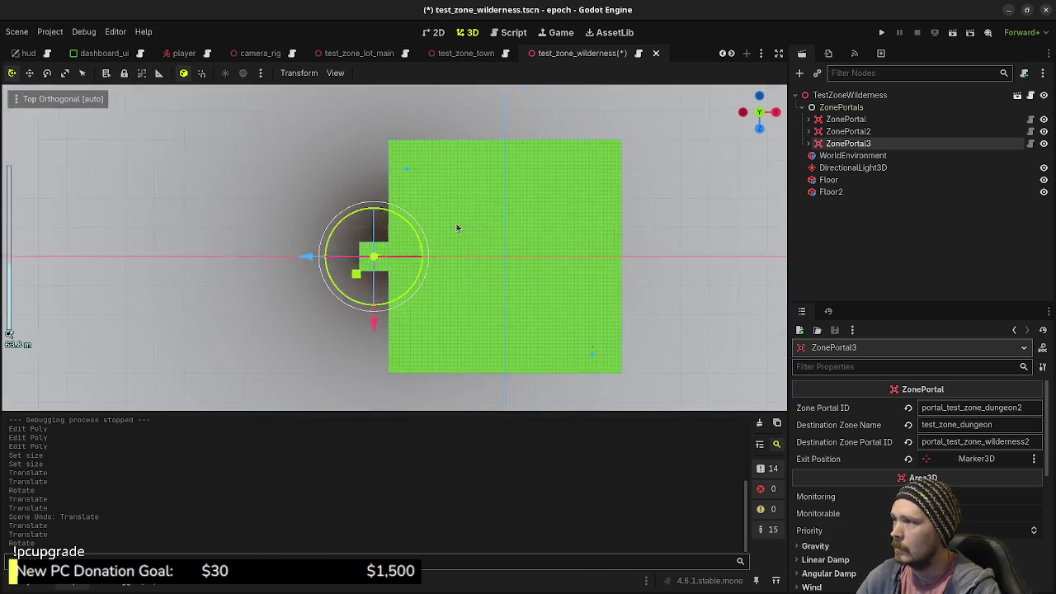
- Check ZonePortal2 and ZonePortal3 placement and save the wilderness scene
left_click(847, 131)
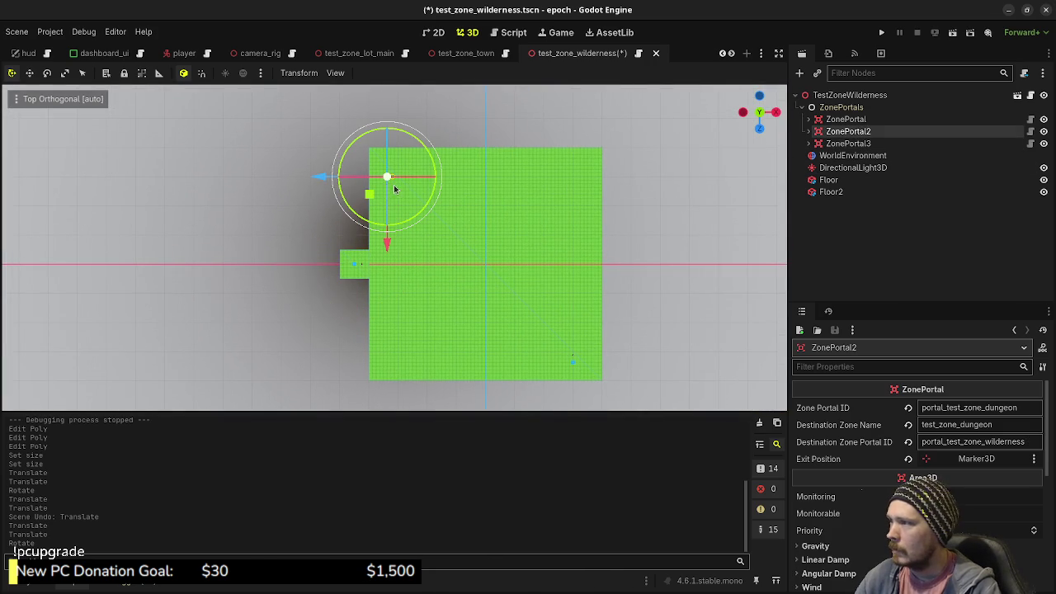
scroll(391, 186, "up", 8)
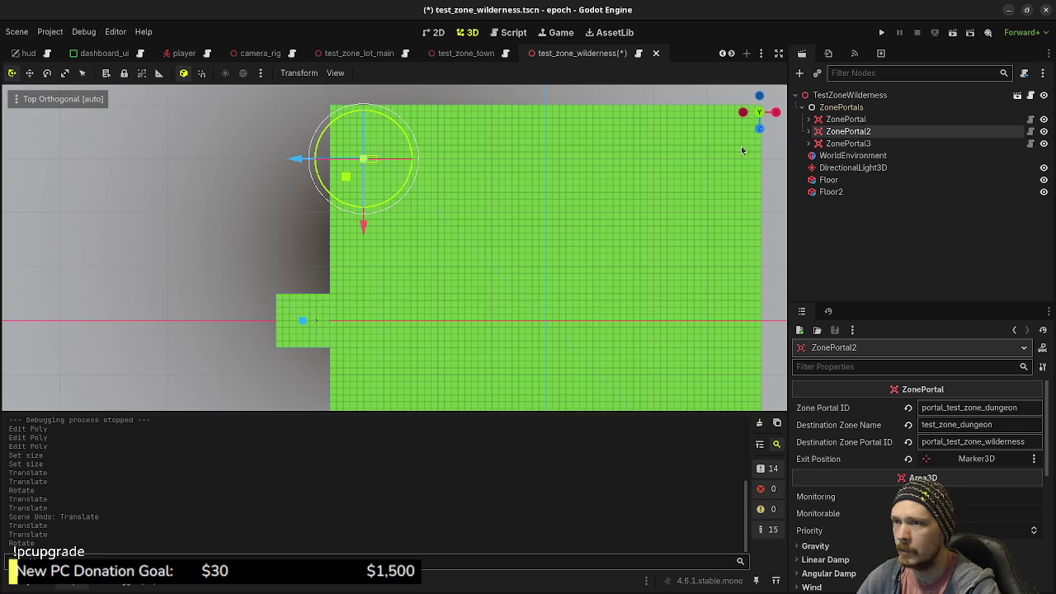
left_click(852, 142)
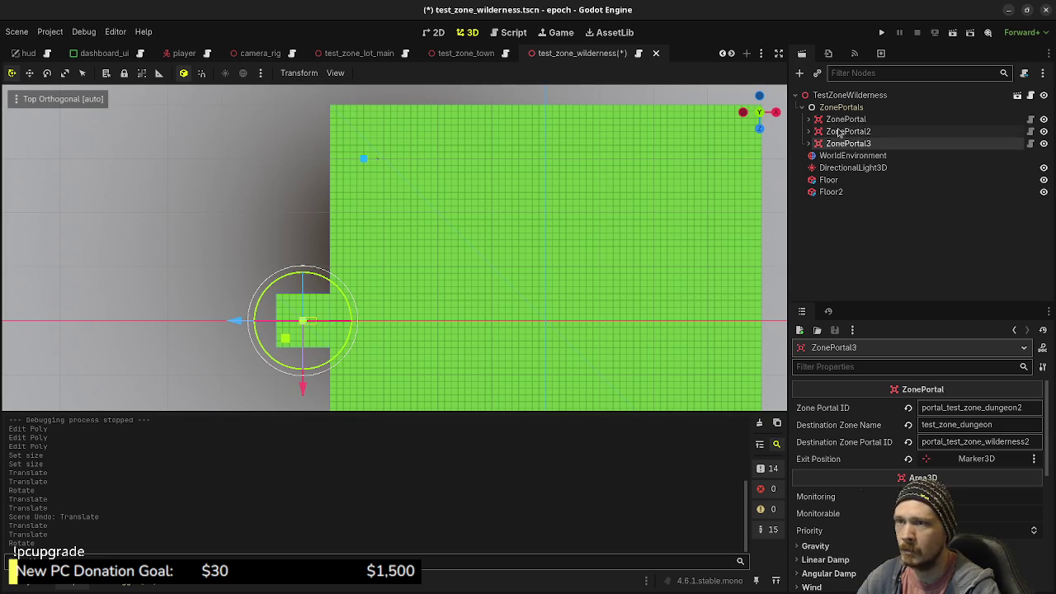
left_click(848, 132)
key("ctrl+s")
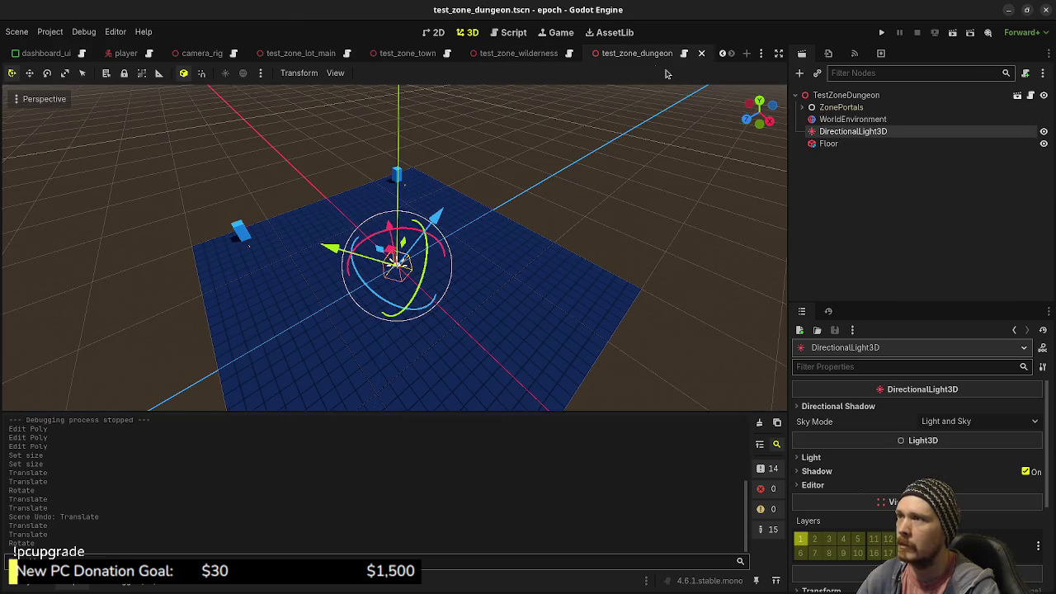
left_click(644, 55)
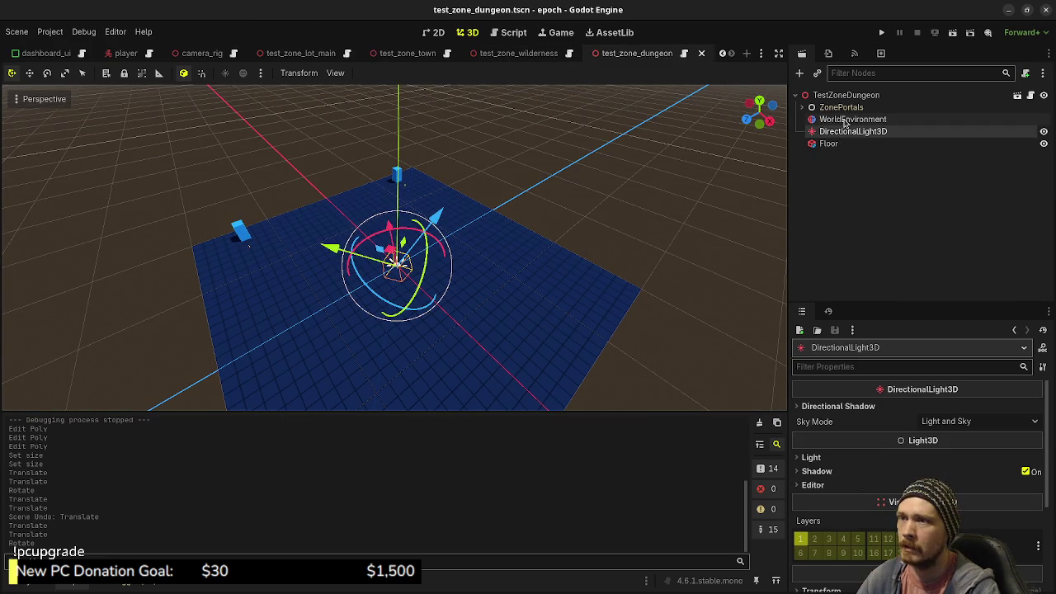
- In Top view, turn the dungeon's ZonePortal 180 degrees and move it to the floor's upper-right edge
left_click(803, 108)
key("KP_7")
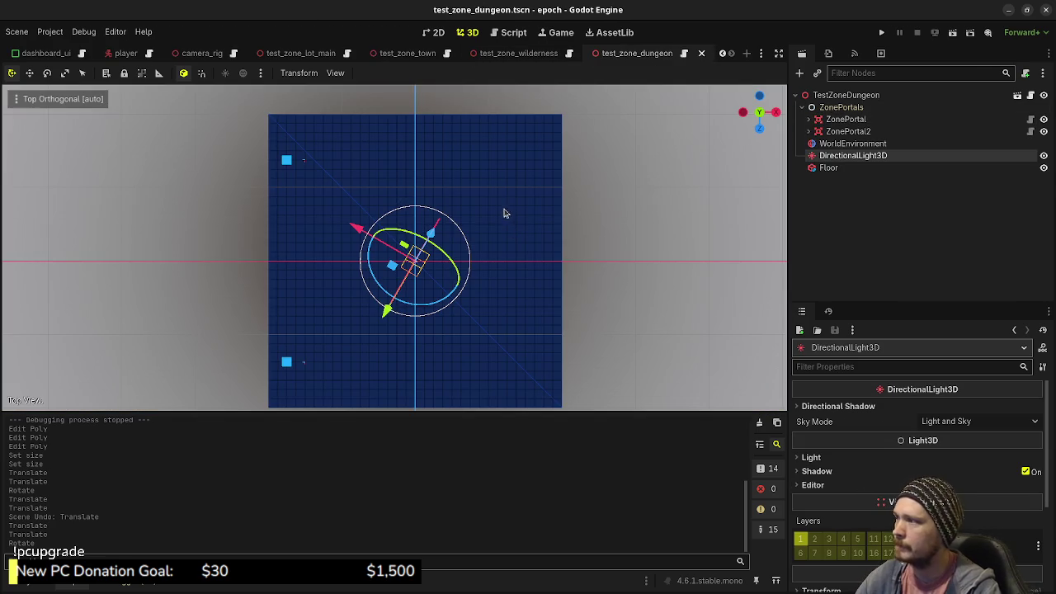
left_click(845, 118)
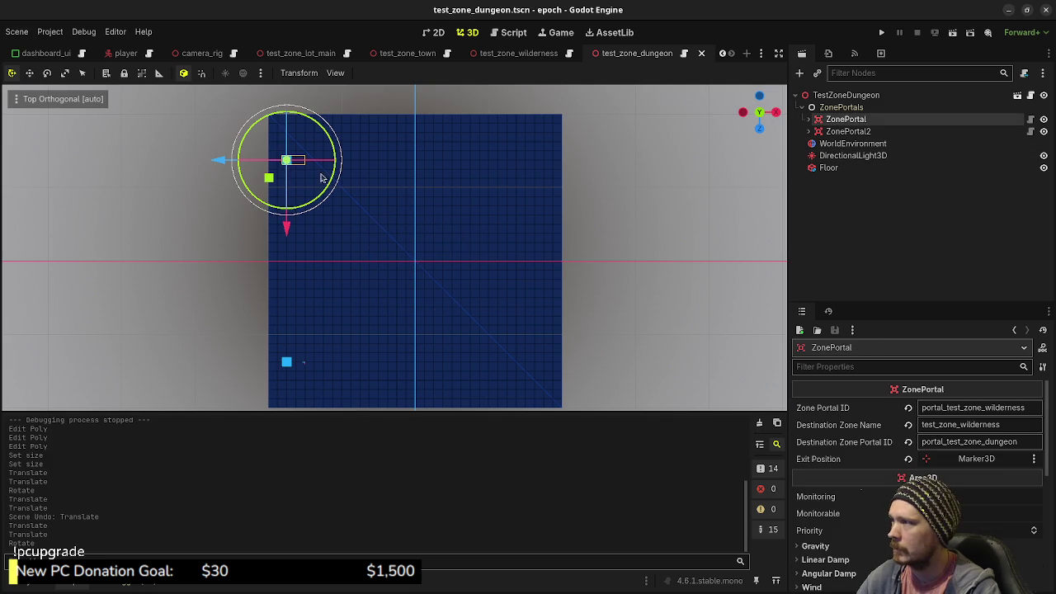
mouse_move(319, 175)
left_mouse_down()
mouse_move(198, 184)
mouse_move(202, 123)
left_mouse_up()
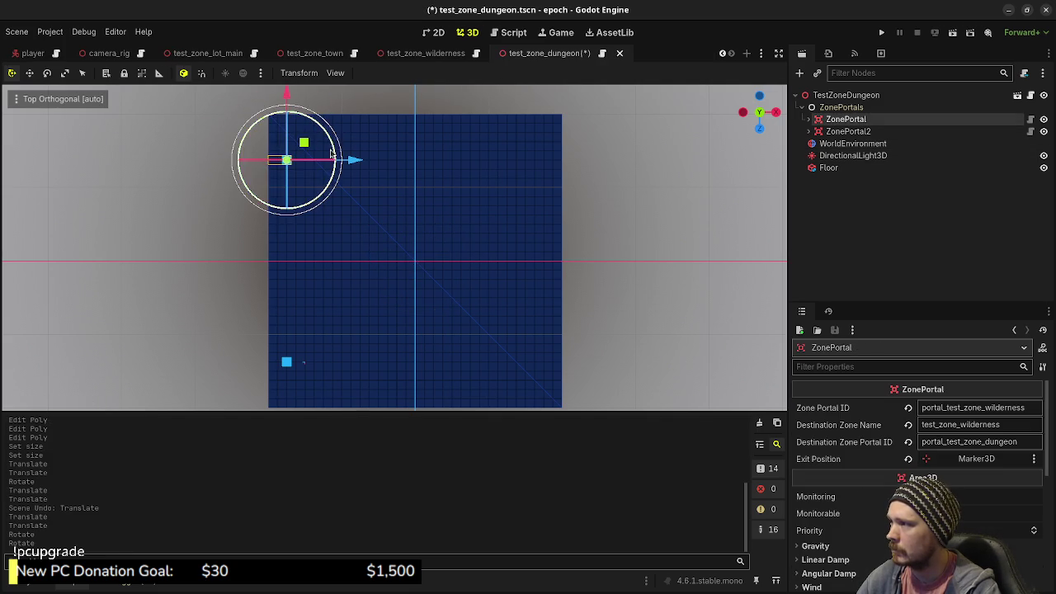
left_click_drag(369, 166, 610, 174)
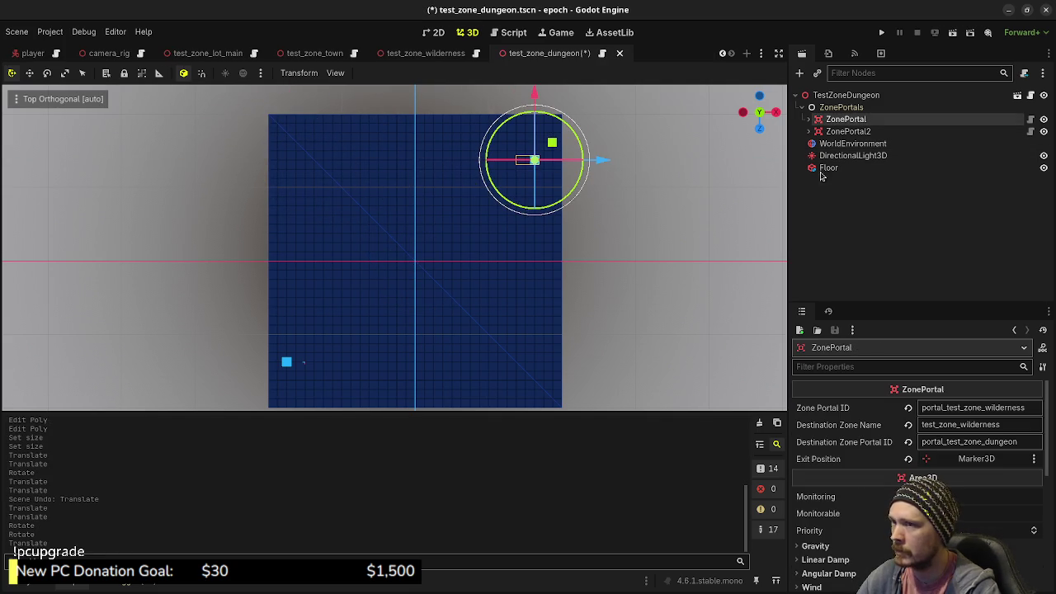
- Turn ZonePortal2 180 degrees, move it to the lower-right edge, and save the dungeon scene
left_click(848, 131)
mouse_move(331, 328)
left_mouse_down()
mouse_move(260, 389)
mouse_move(268, 386)
left_mouse_up()
left_click_drag(350, 365, 602, 372)
key("ctrl+s")
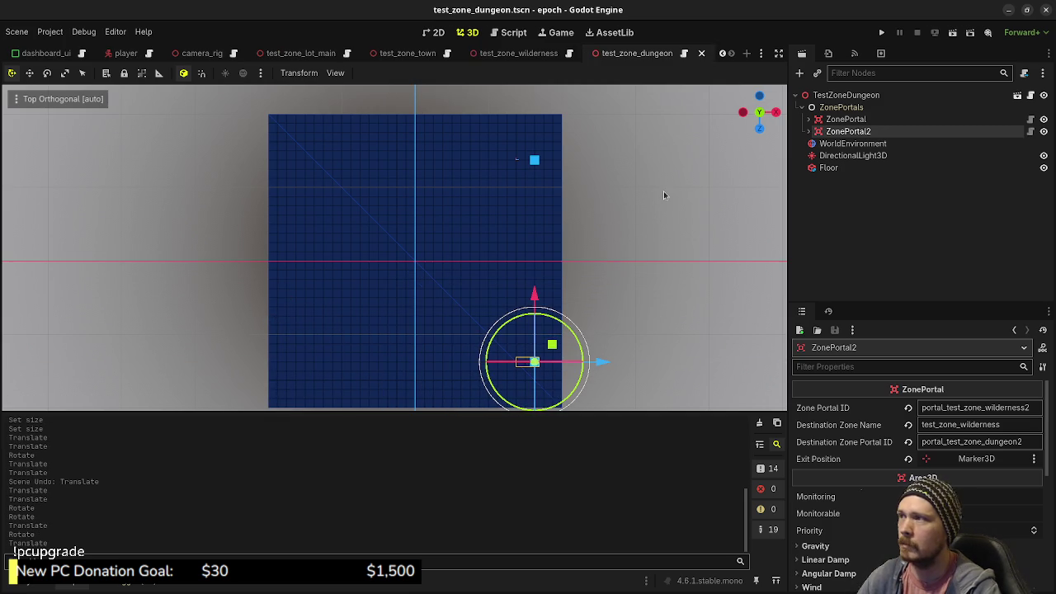
- Pan to check the lower portal and launch the game to playtest
left_click_drag(627, 306, 637, 239)
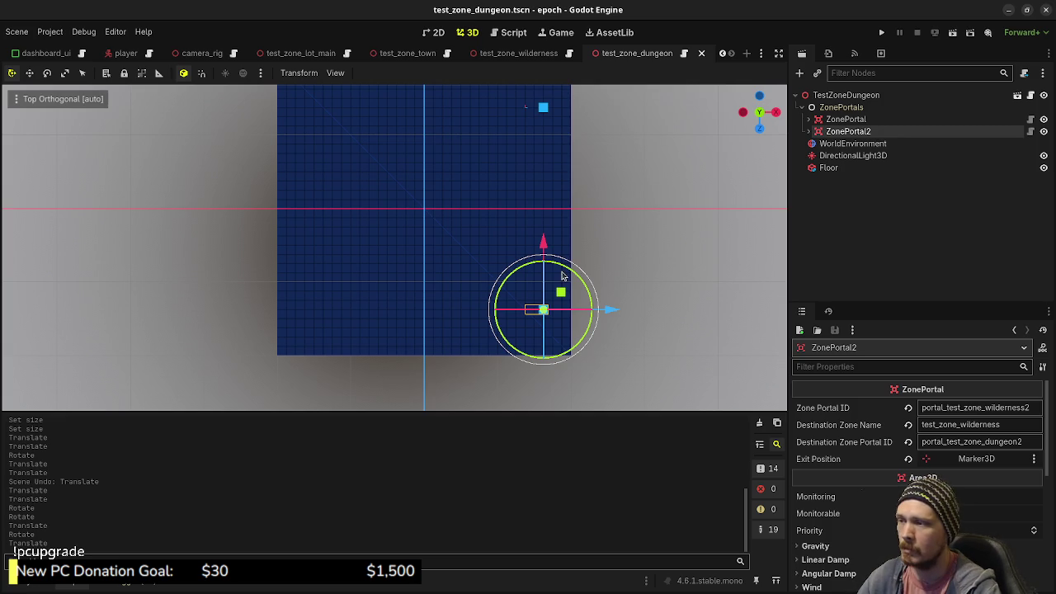
scroll(603, 236, "up", 2)
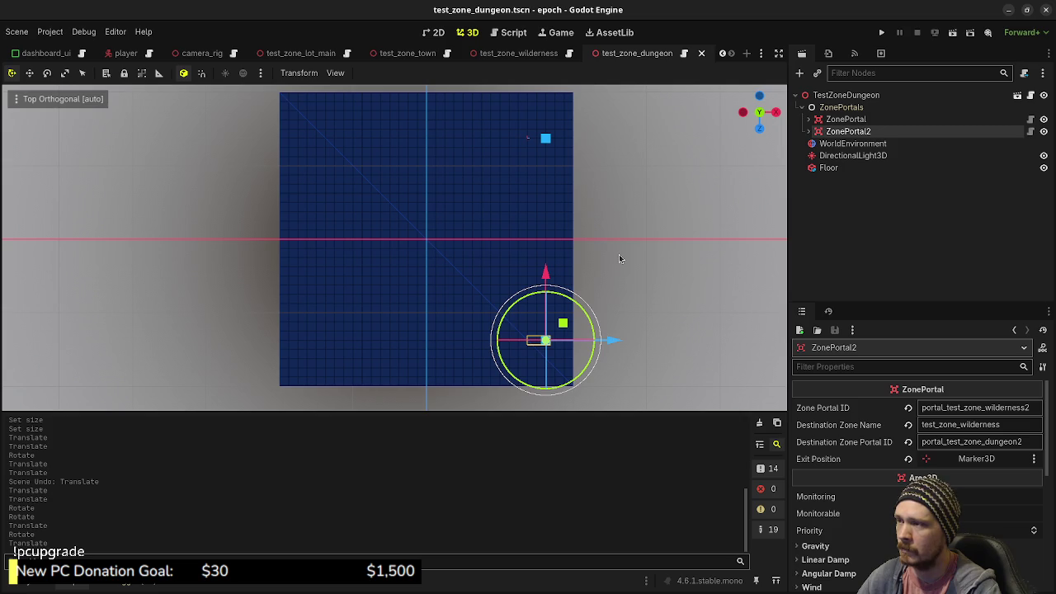
left_click(881, 33)
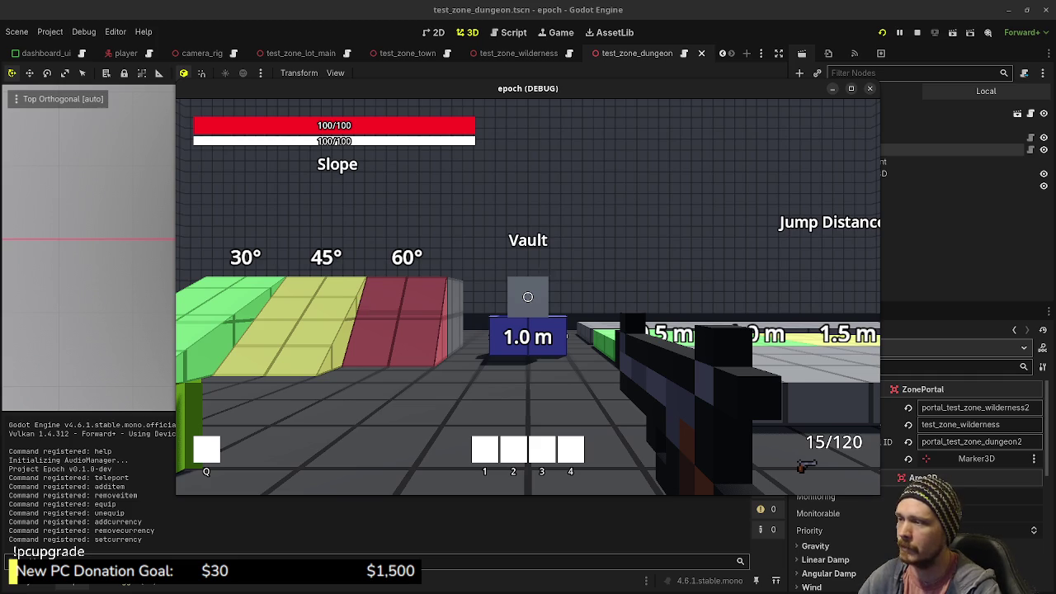
- Walk and jump through the test area, then shoot at the target dummy
mouse_move(528, 297)
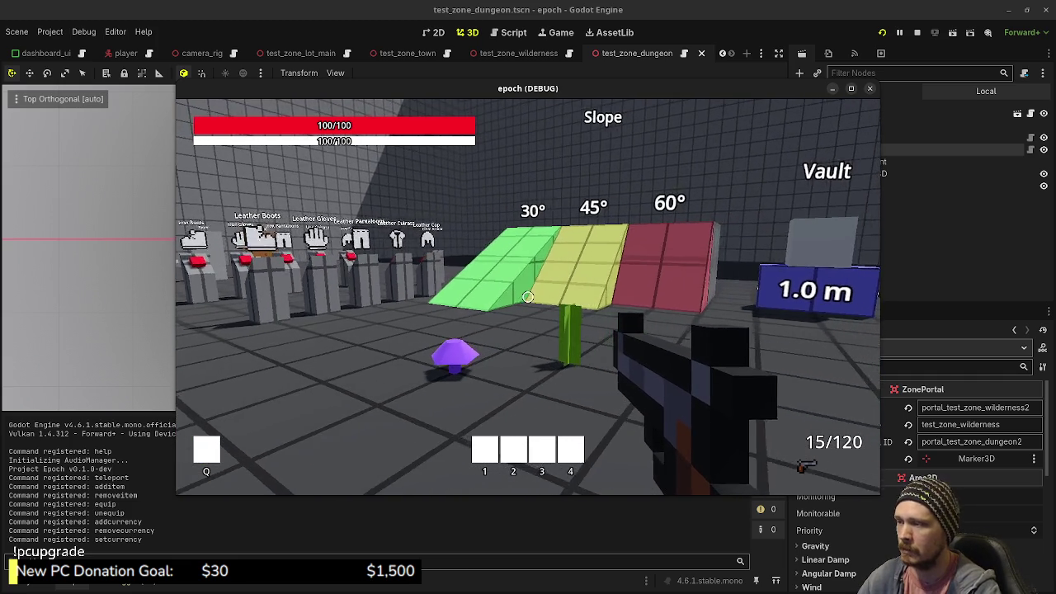
key("w")
key("space")
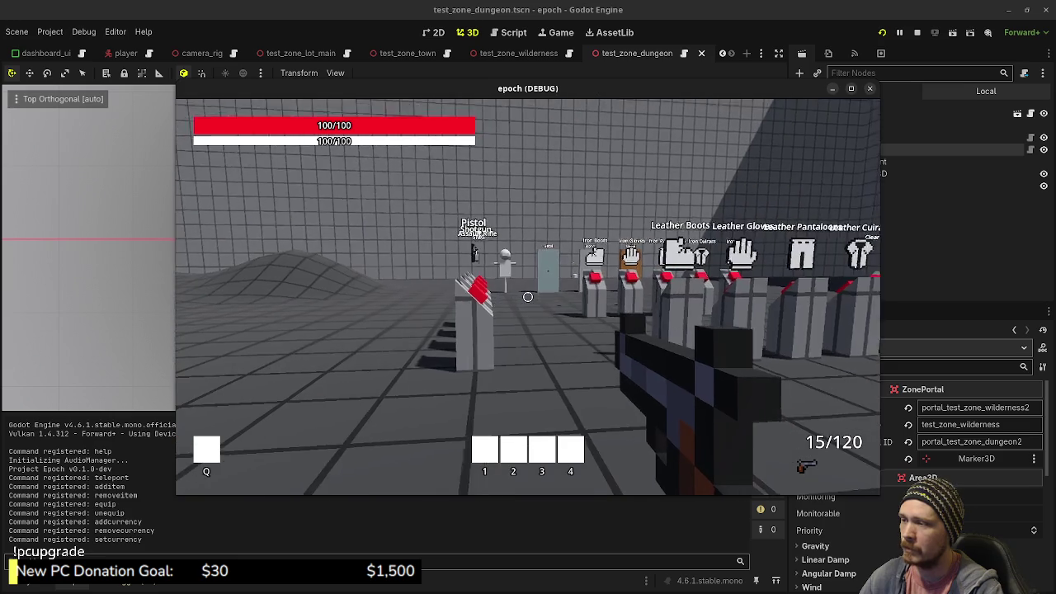
left_click(528, 297)
- Pick up the weapons from the racks and fire the rifle at the target dummy
left_click(528, 297)
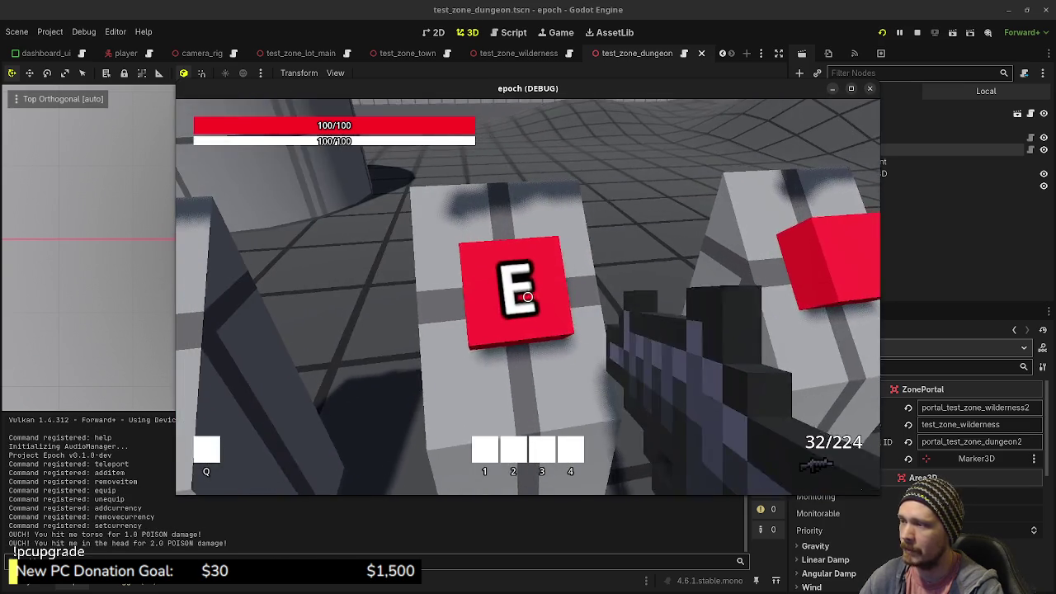
key("e")
key("e")
key("e")
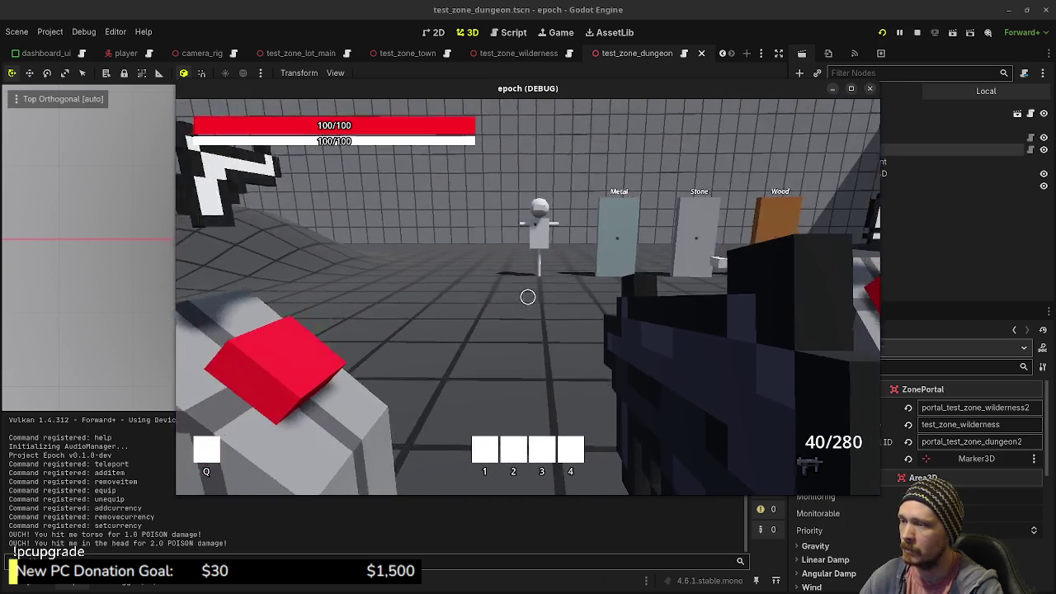
left_click(528, 297)
left_click(528, 297)
left_click(528, 297)
left_click(528, 297)
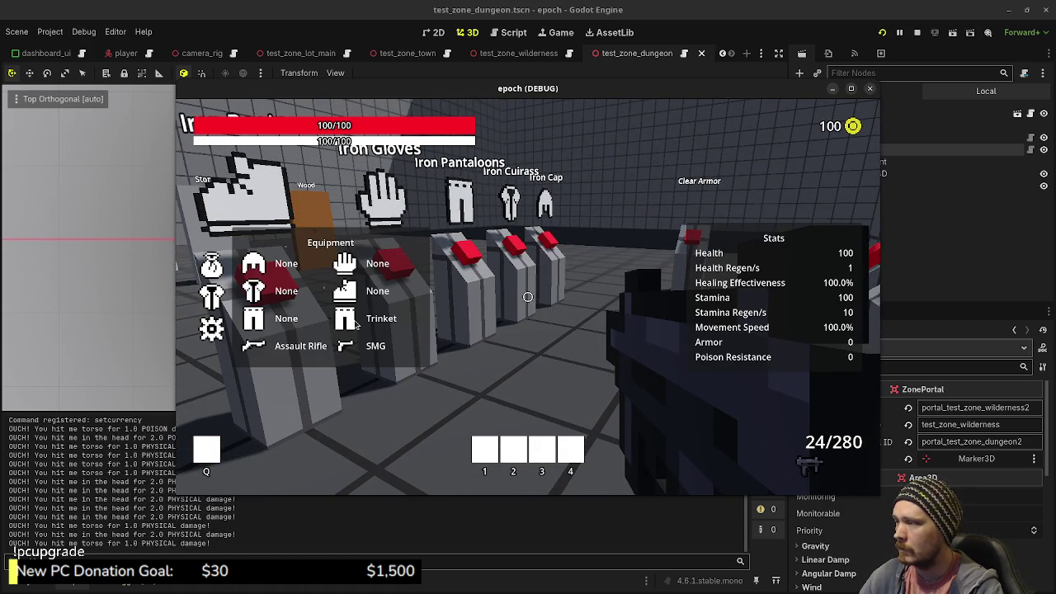
- Walk along the racks, toggling the equipment and stats panels at each one
key("Tab")
key("w")
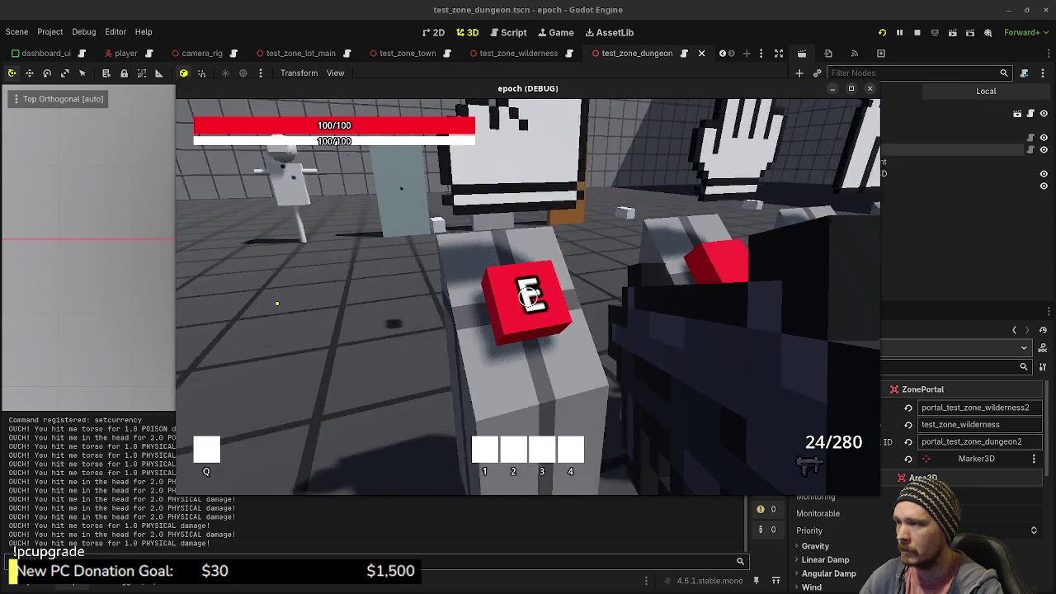
key("Tab")
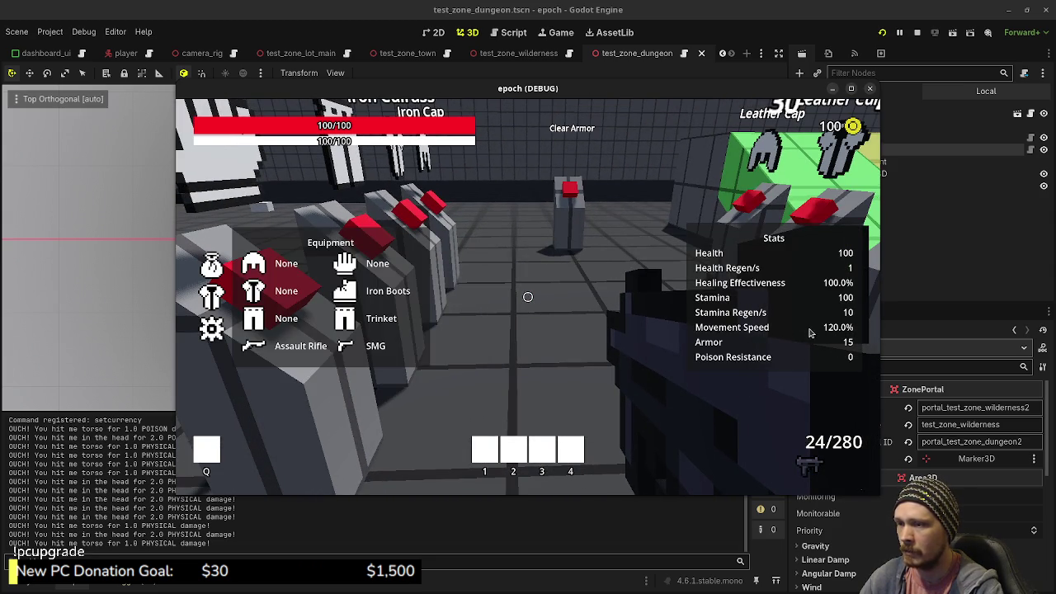
key("Tab")
key("w")
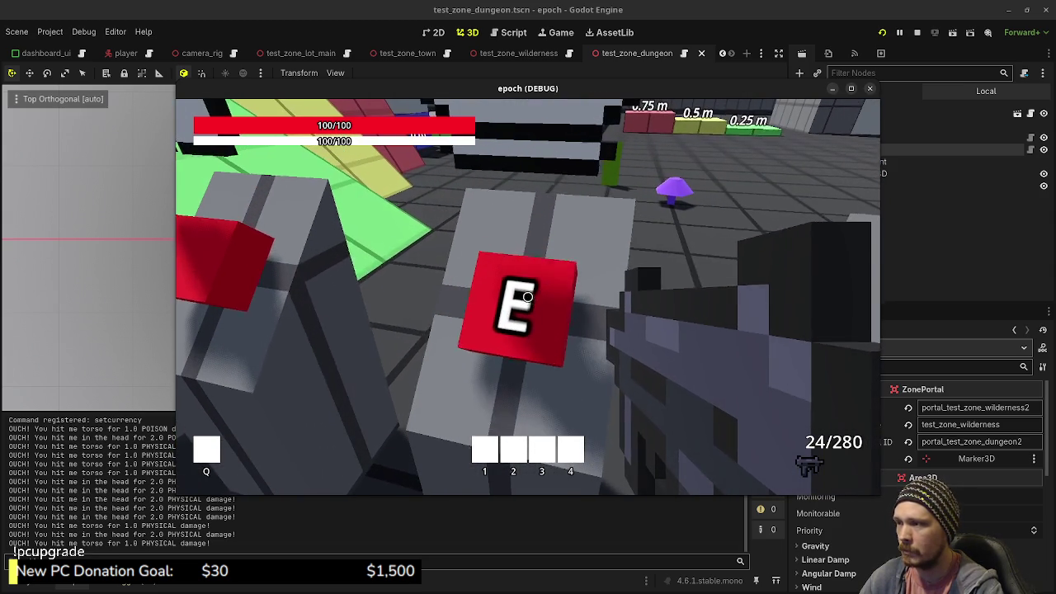
key("Tab")
key("Tab")
key("s")
key("w")
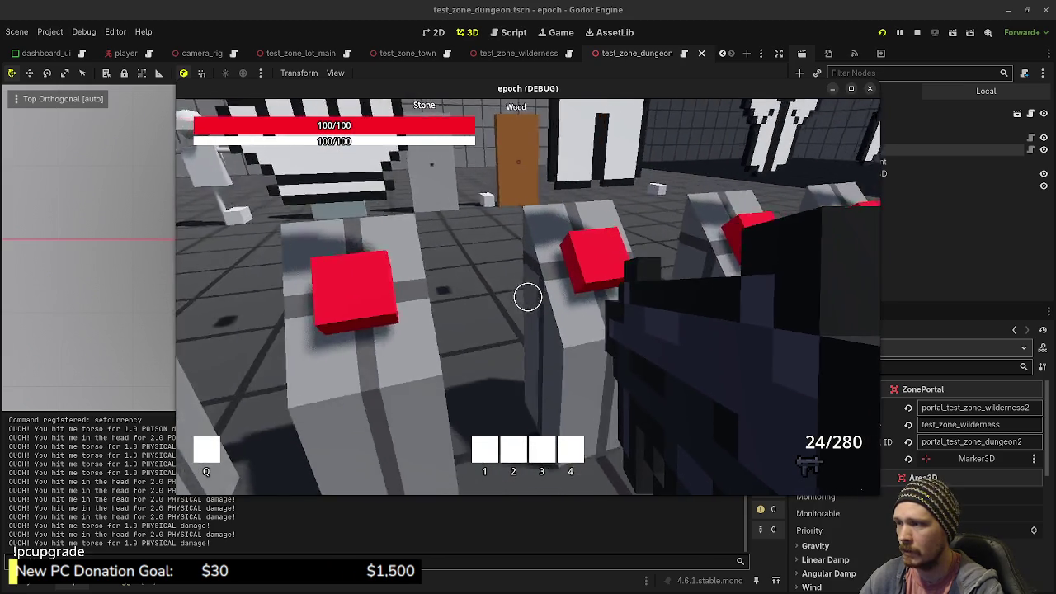
key("Tab")
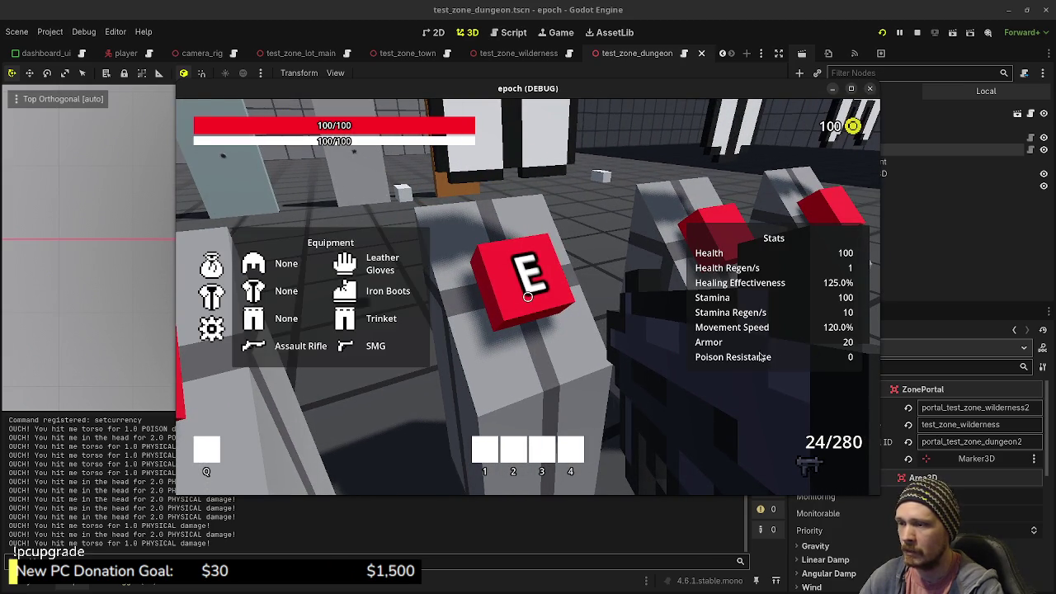
- Equip the Iron Pantaloons and more rack armor, raising max health to 150
key("e")
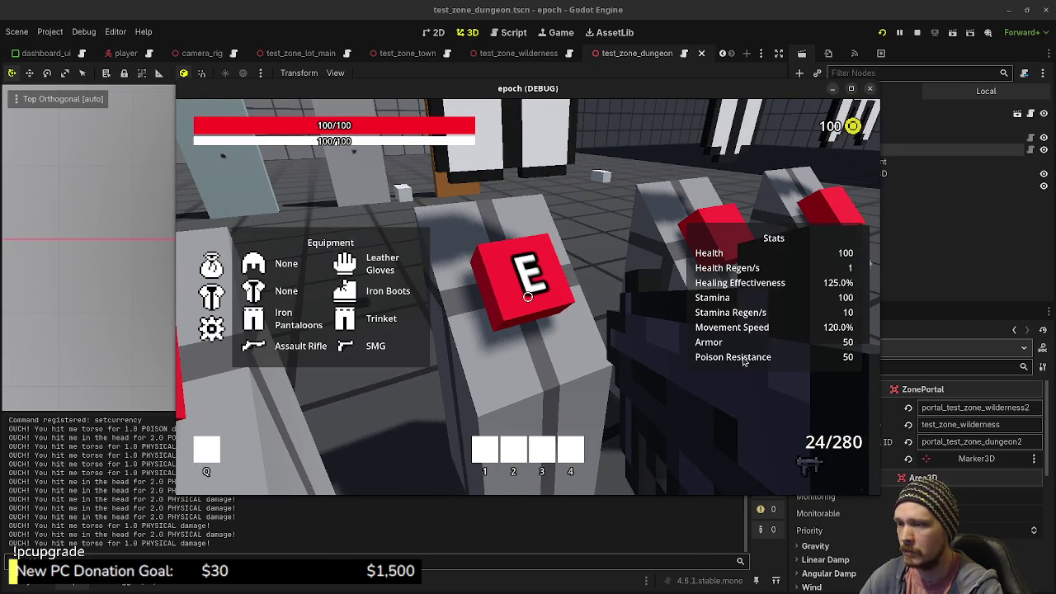
key("Tab")
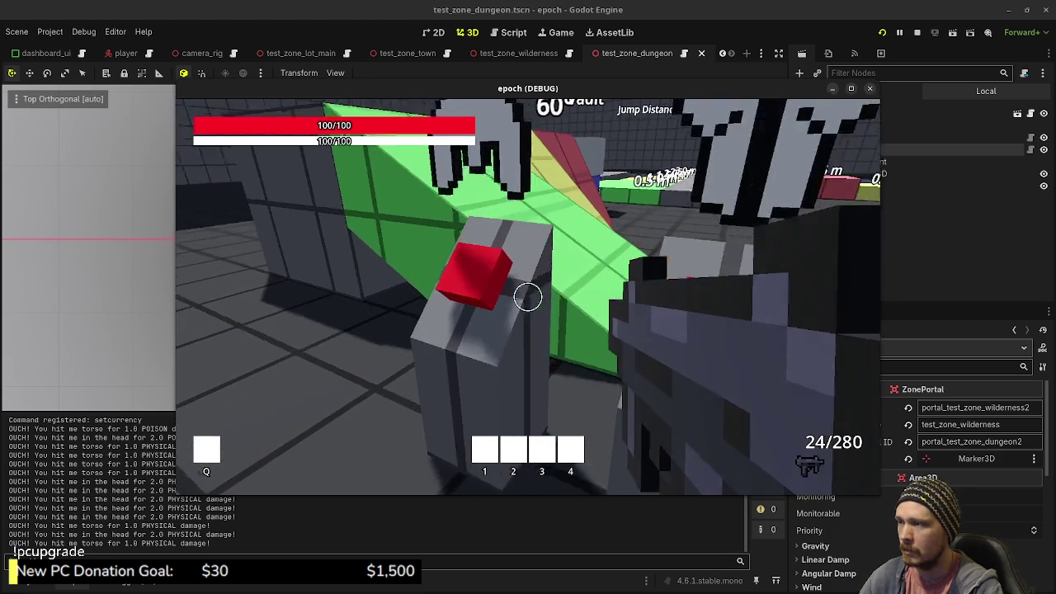
key("Tab")
key("e")
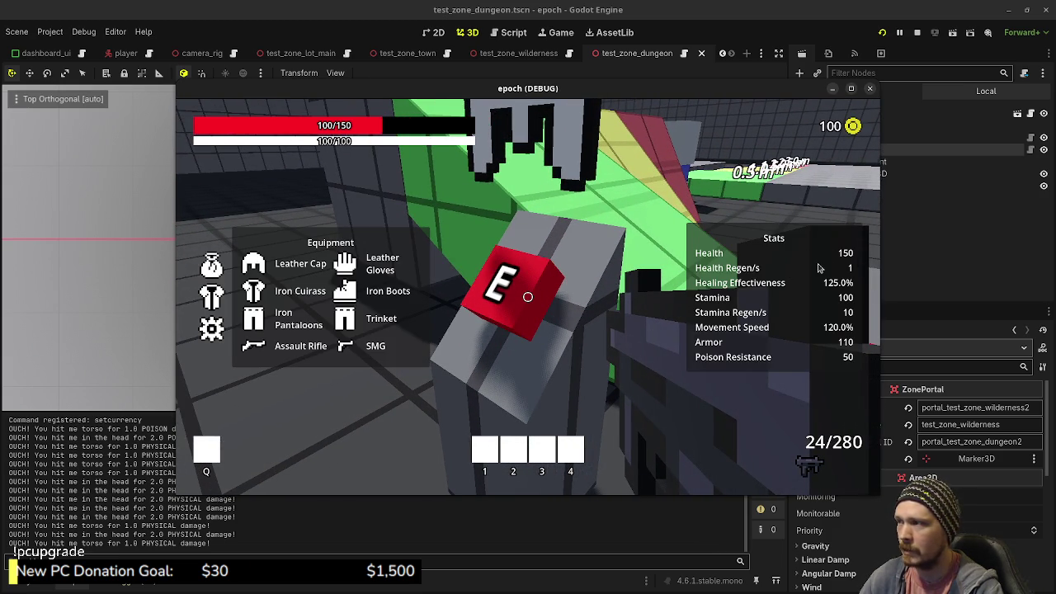
key("Tab")
key("Tab")
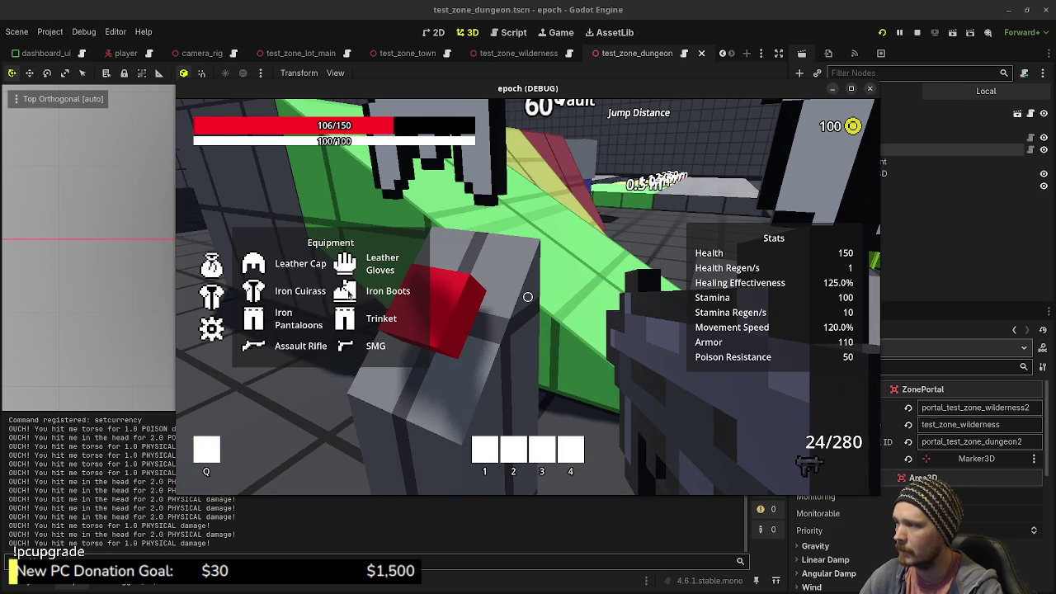
key("Tab")
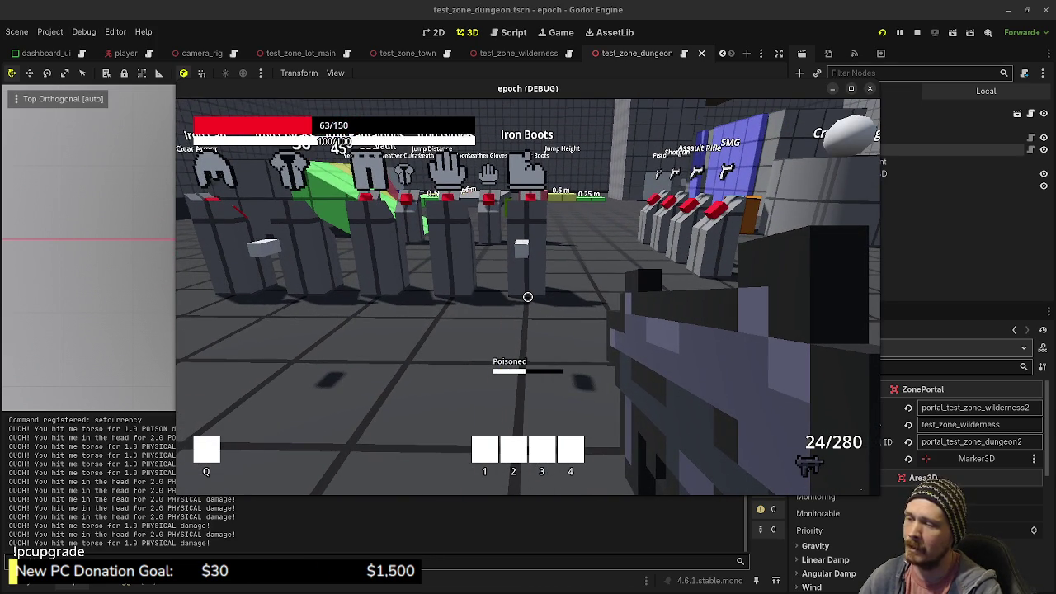
- Drink two potions from the inventory, bringing health to 62/150, and walk around the racks
key("d")
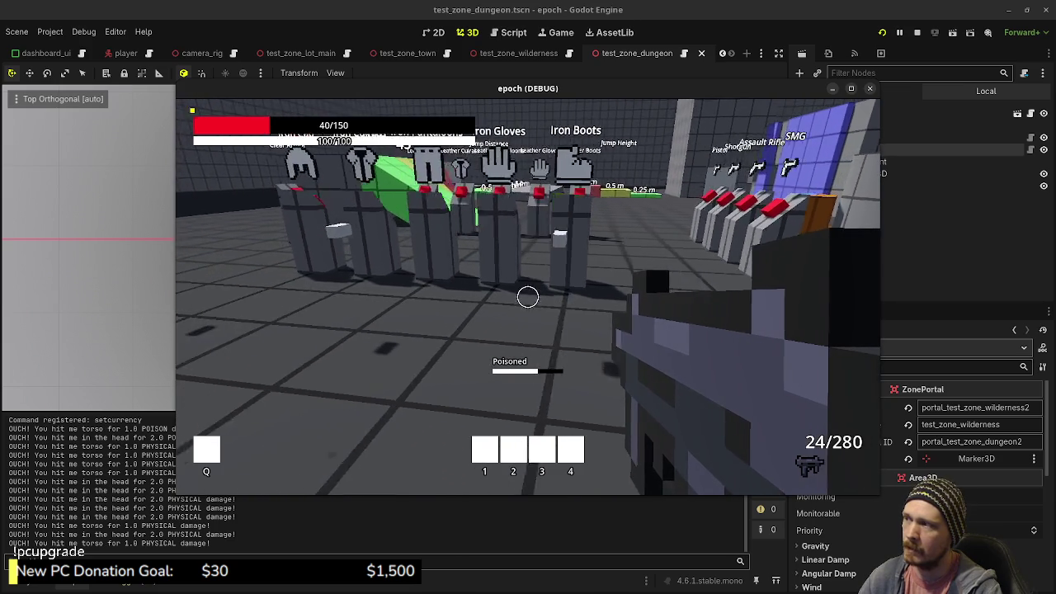
key("Tab")
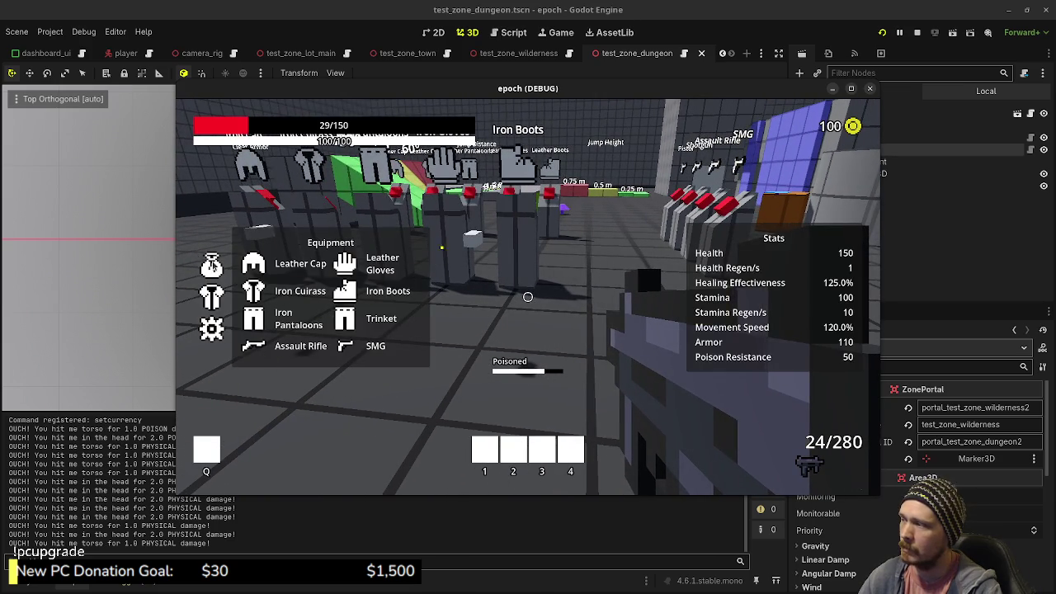
key("Tab")
left_click(344, 224)
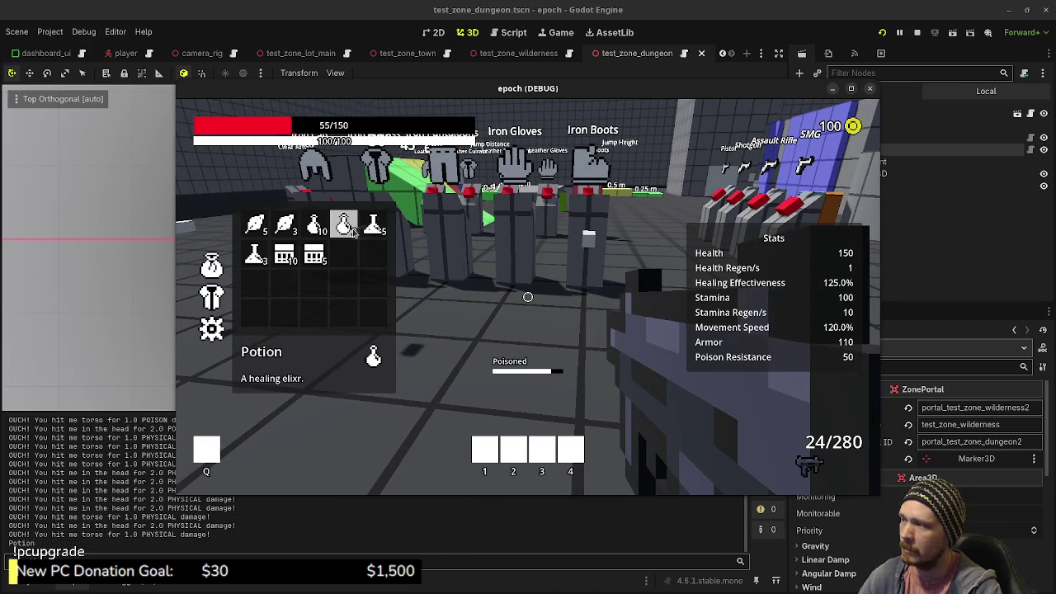
left_click(344, 224)
key("w")
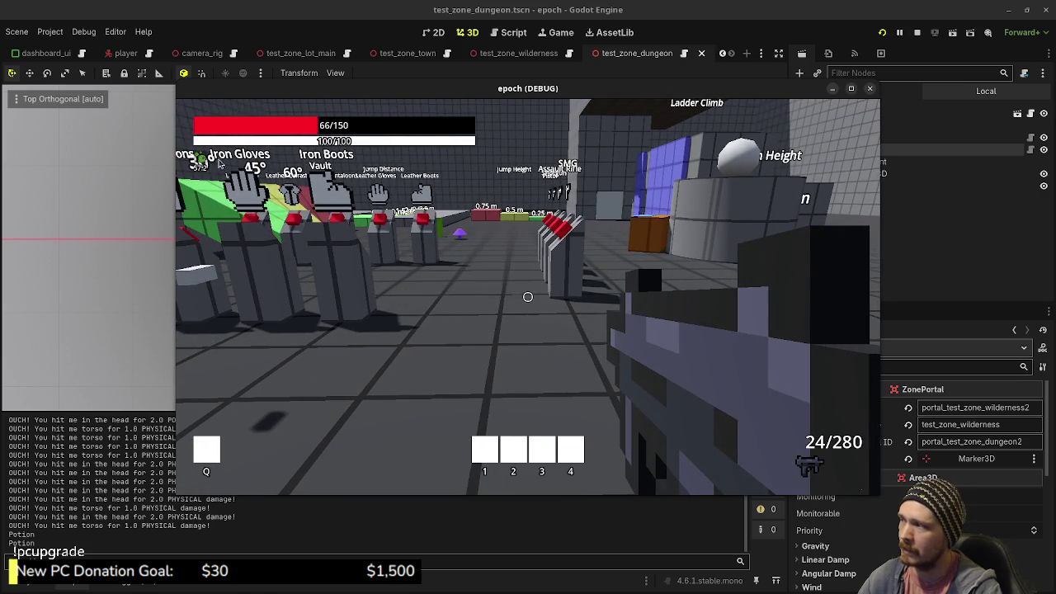
key("s")
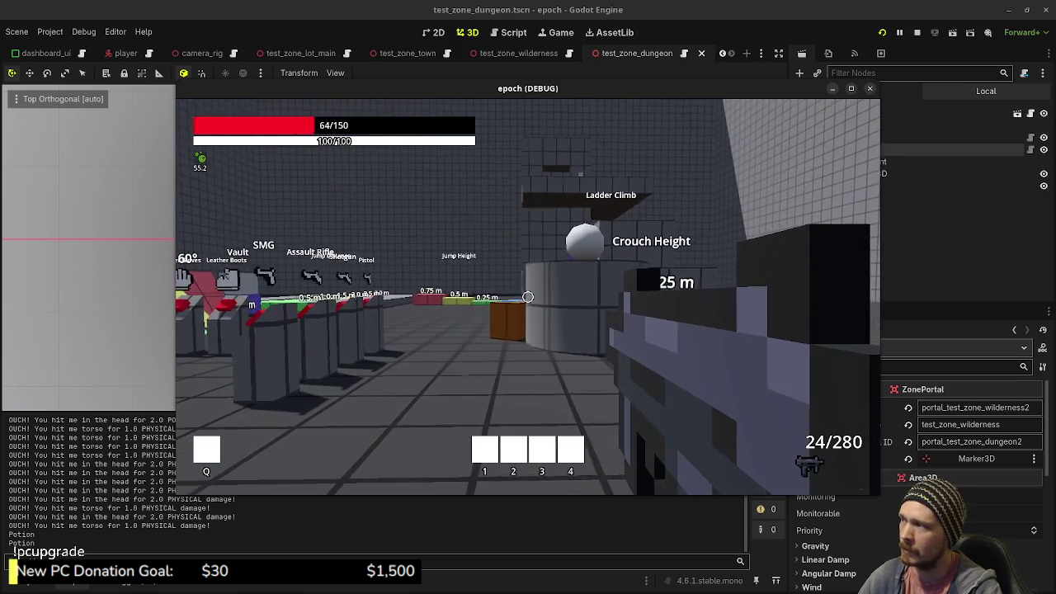
- Walk to the Metal, Stone and Wood walls, then on to the purple crystal and open the inventory
key("w")
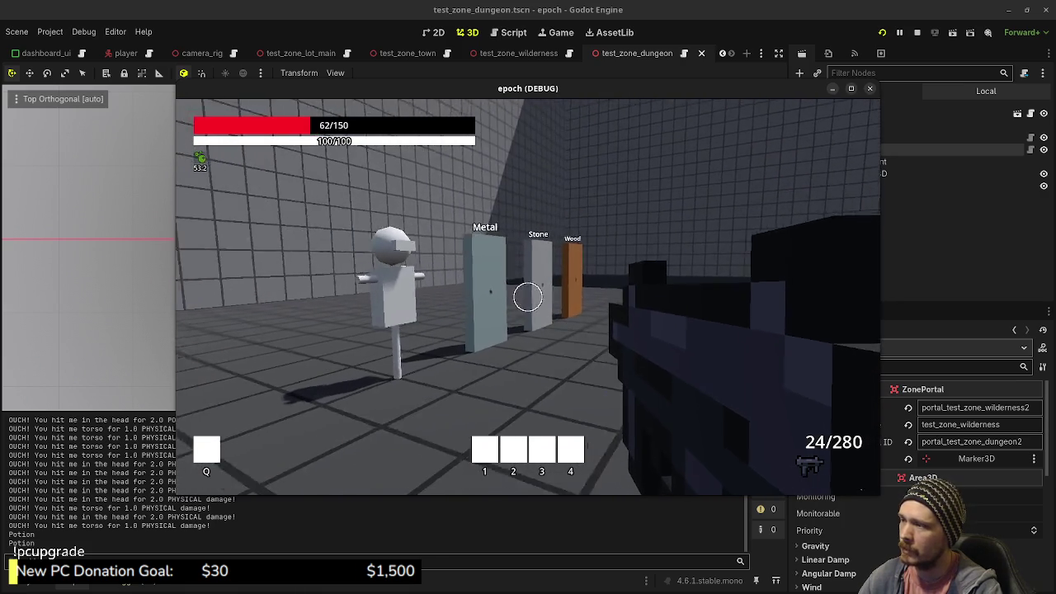
key("w")
key("w")
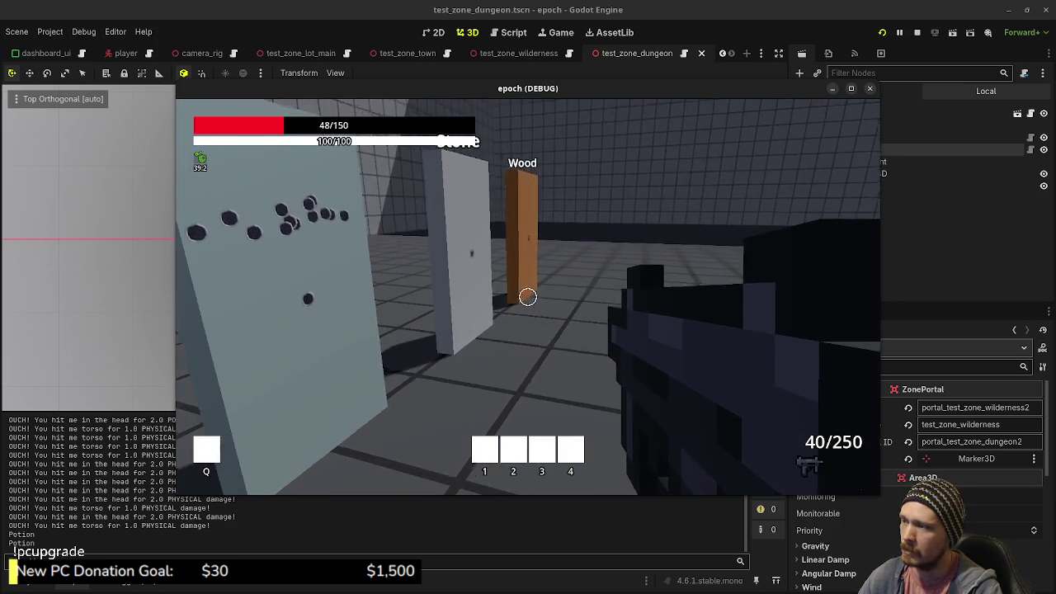
key("w")
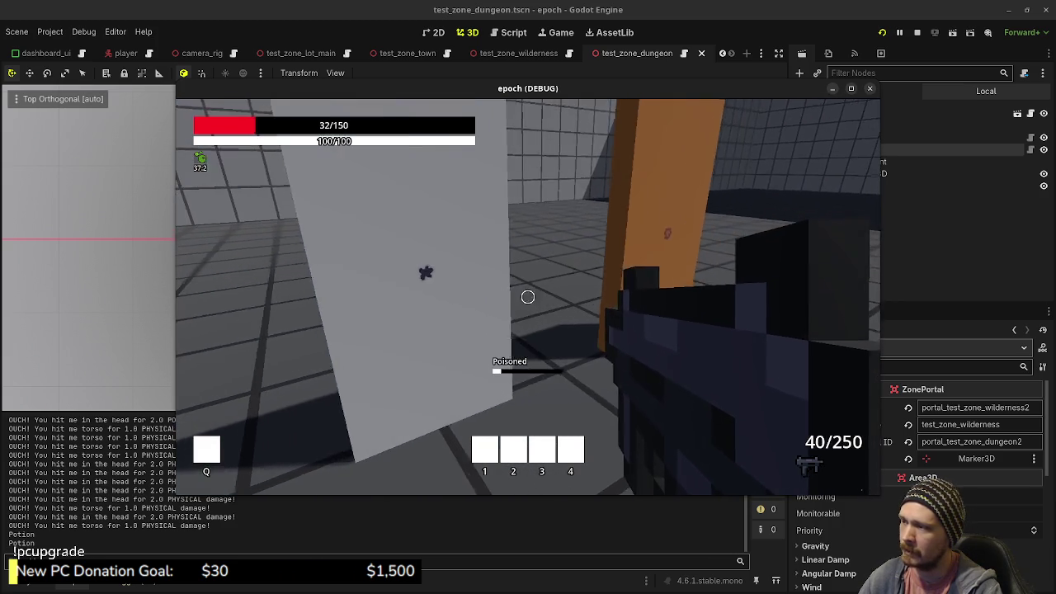
key("w")
key("w")
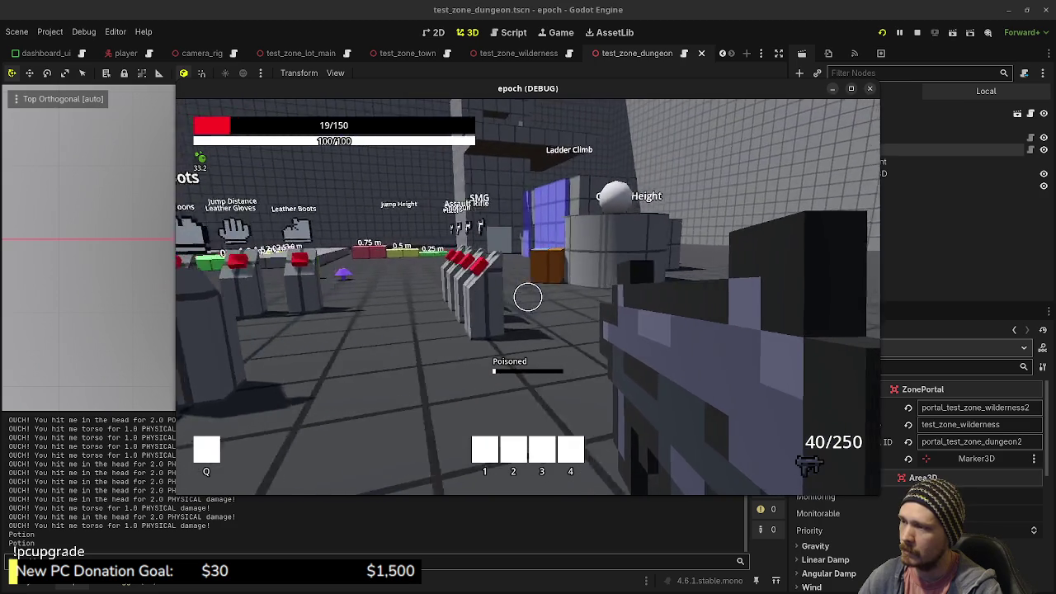
key("w")
key("w")
key("Tab")
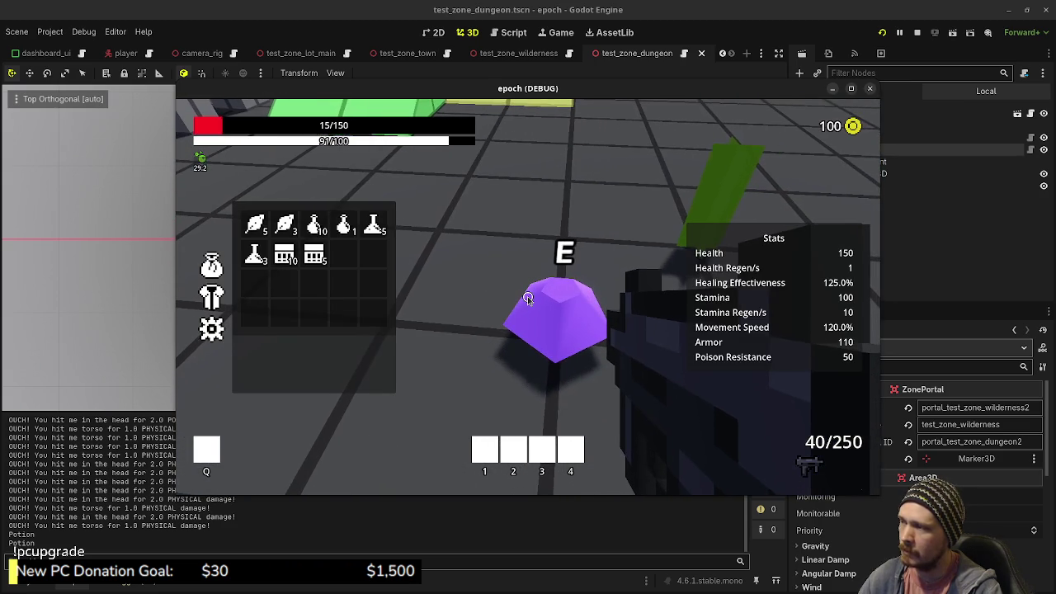
- Cure the poison with an antidote and drink a potion from the inventory
key("Tab")
key("Tab")
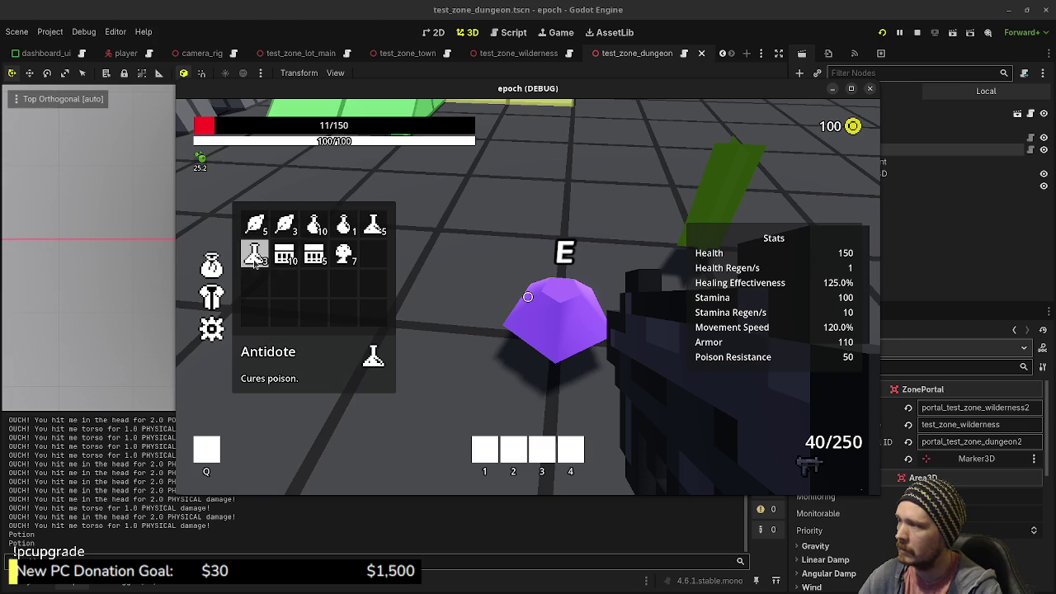
left_click(255, 258)
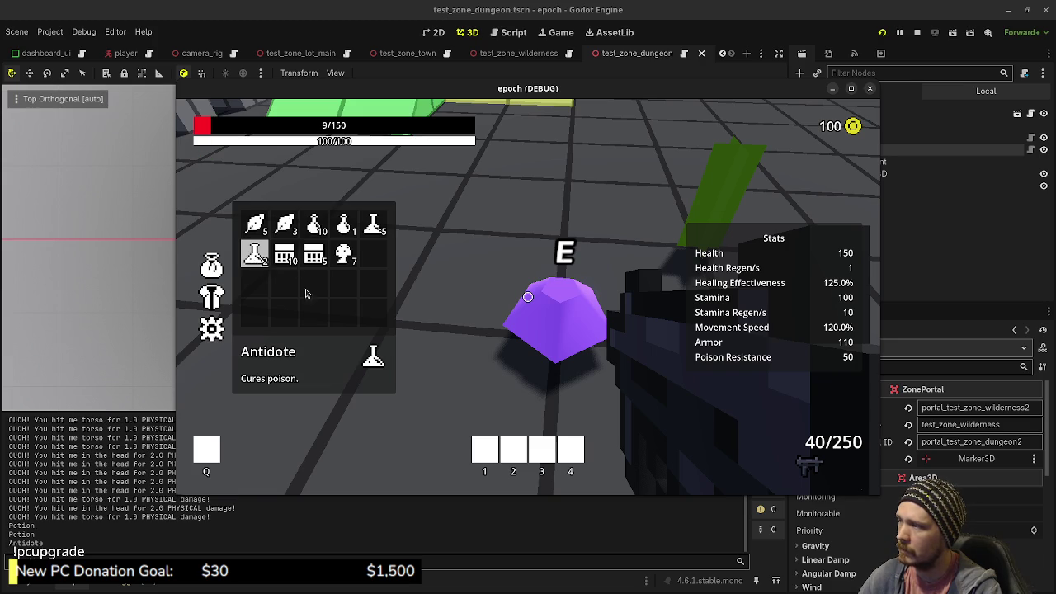
left_click(344, 225)
key("Tab")
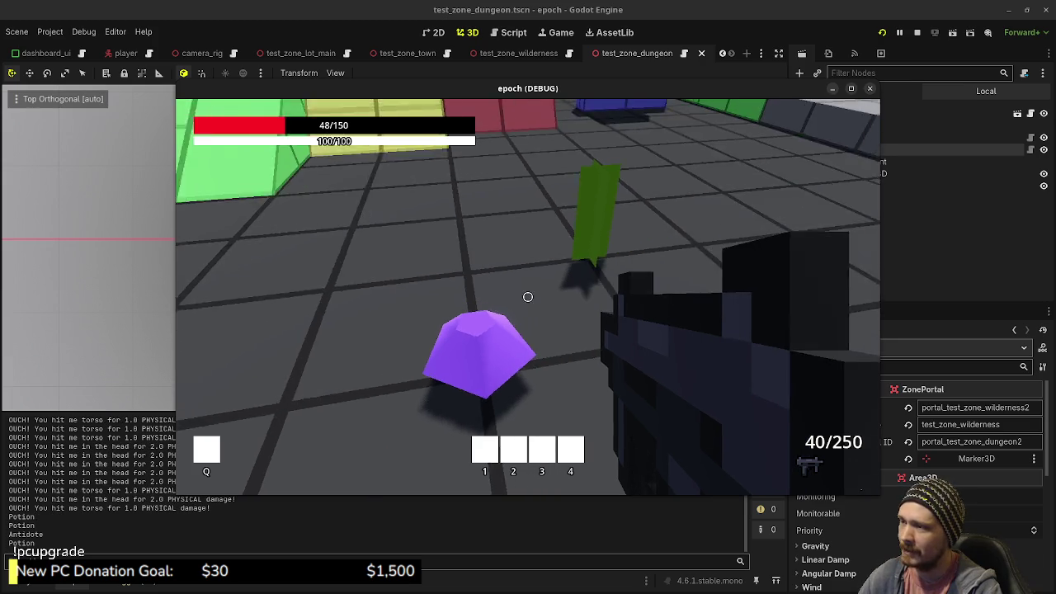
mouse_move(528, 297)
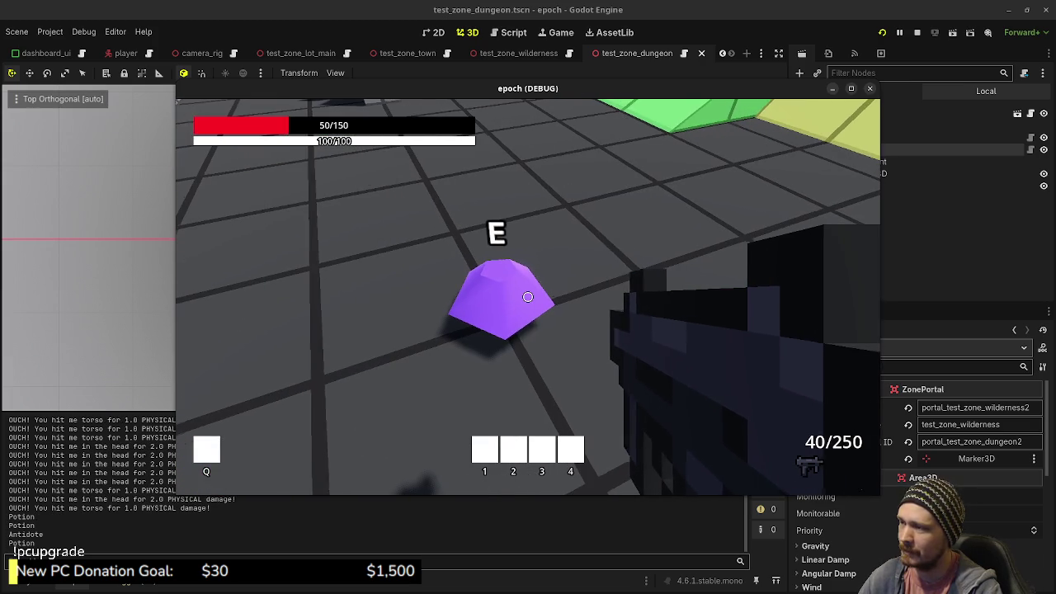
- Gather the green plant, open the orange crate, and move the herbs from the backpack into its storage
key("Tab")
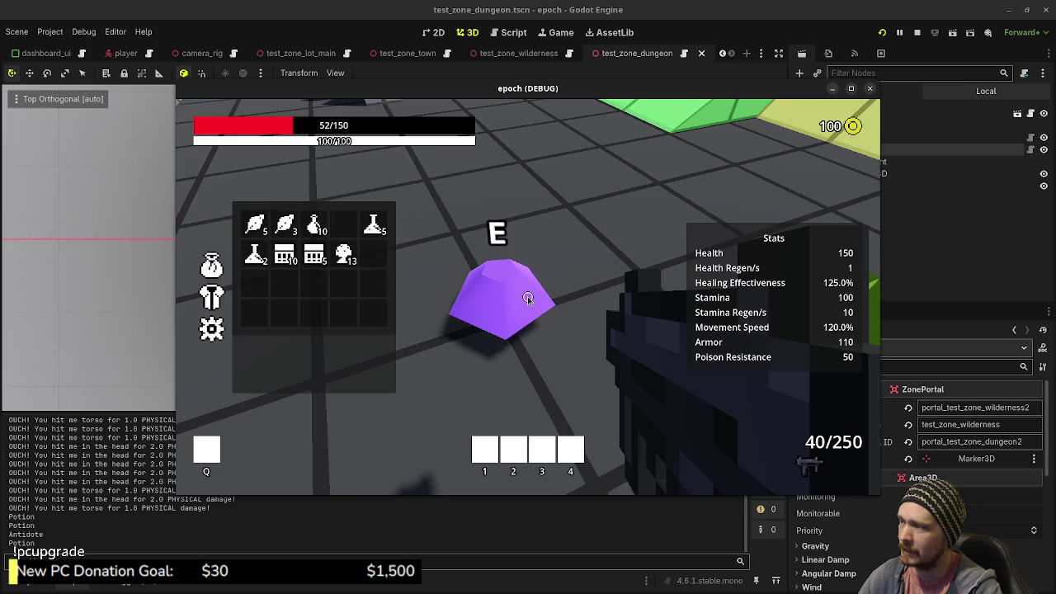
key("Tab")
key("Tab")
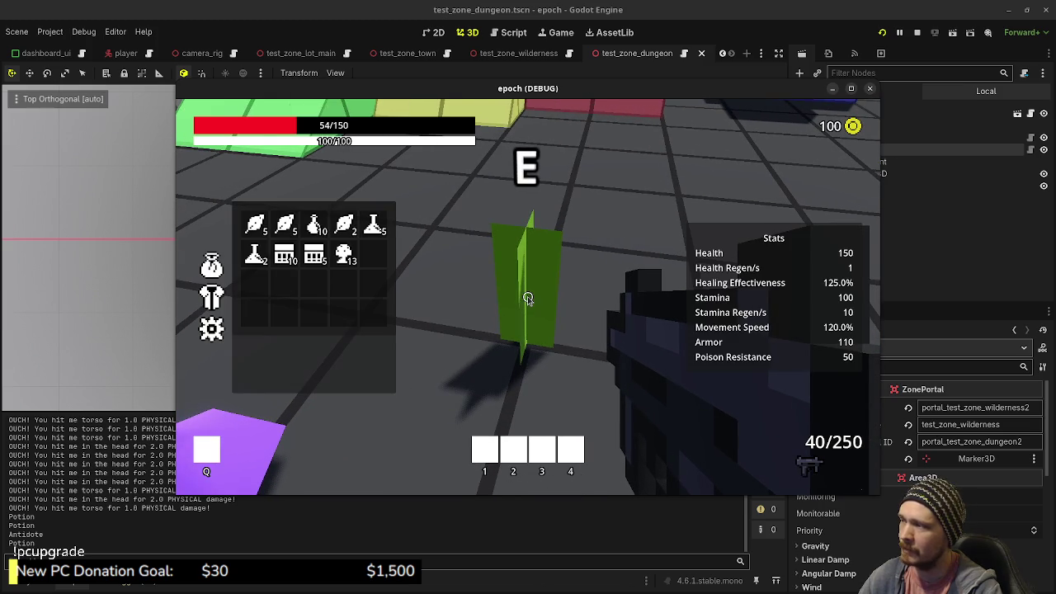
key("Tab")
key("w")
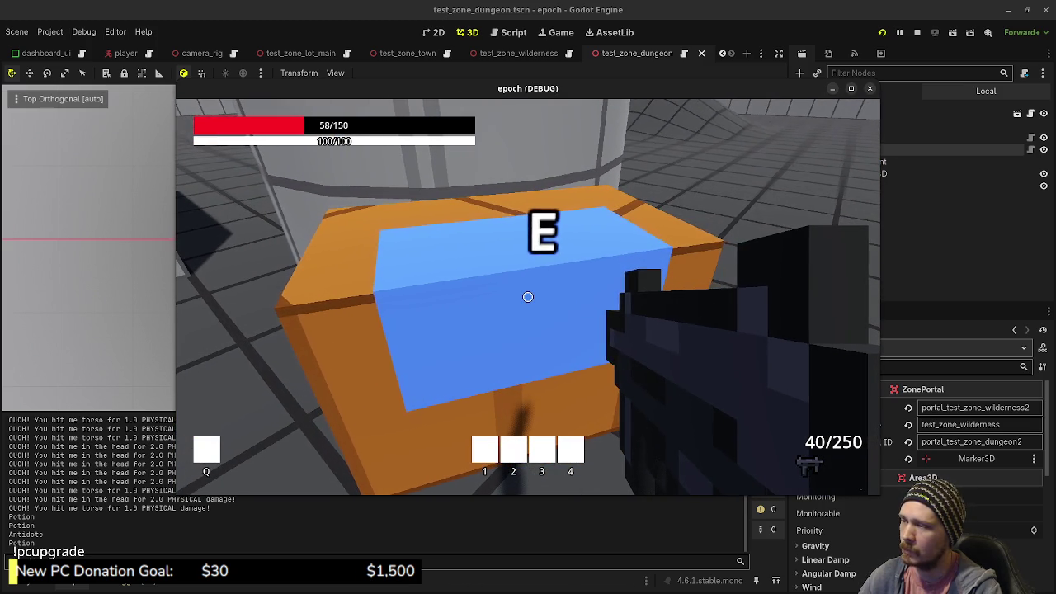
key("e")
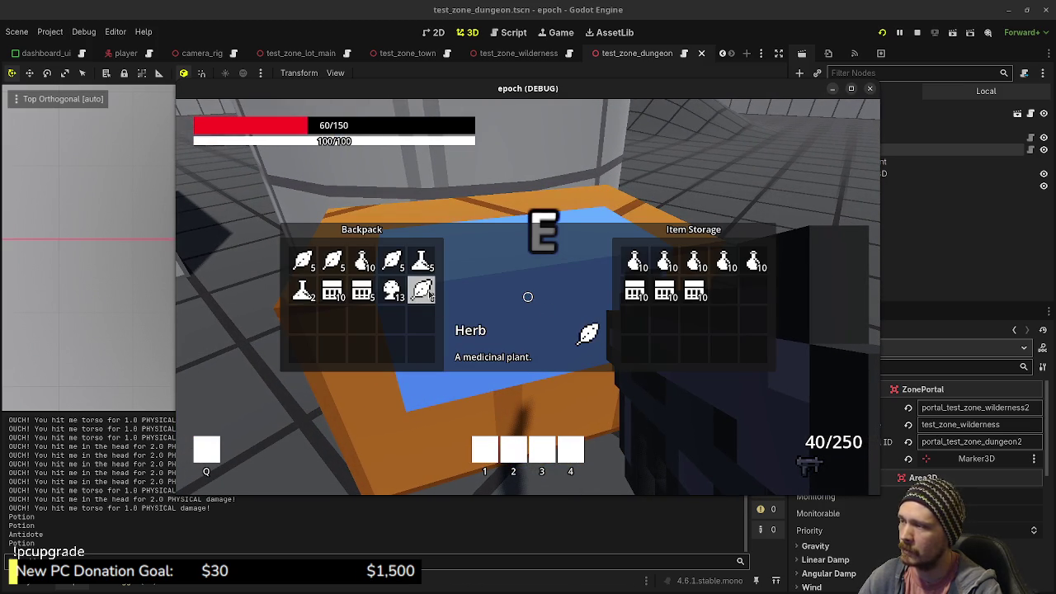
left_click(421, 289)
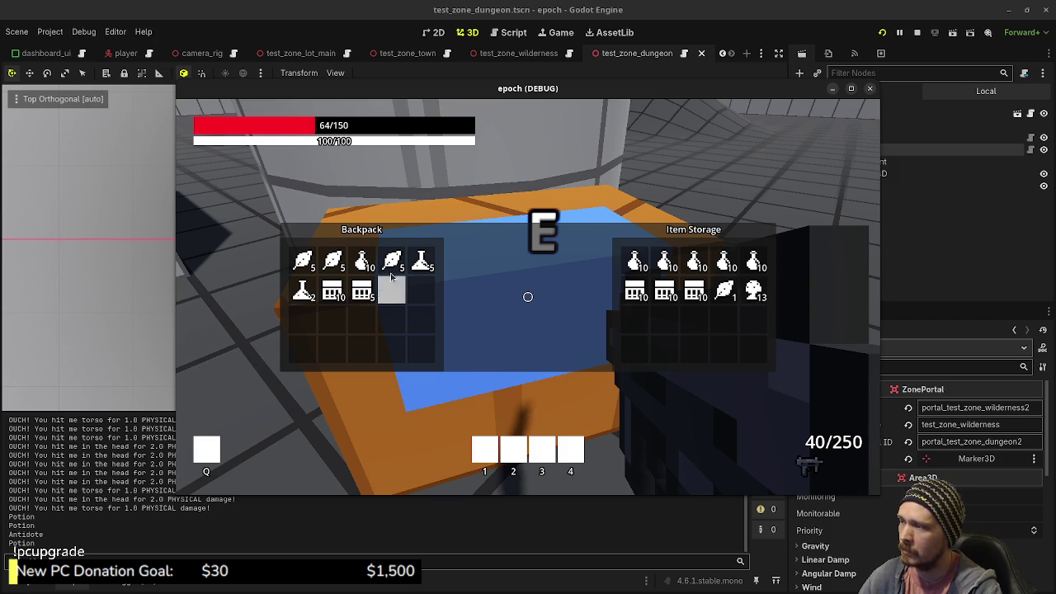
left_click(392, 276)
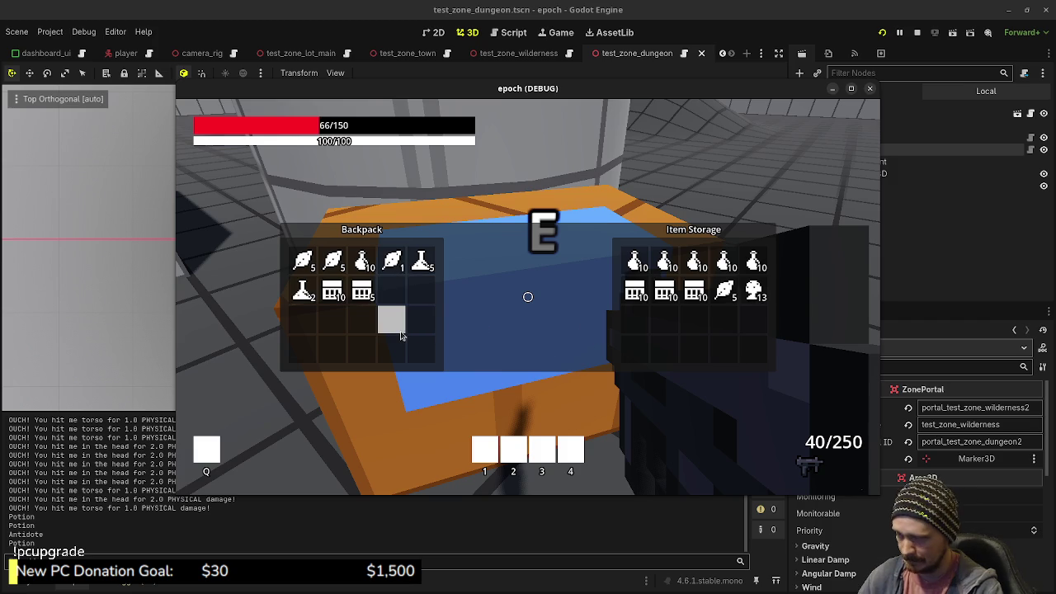
- Walk past the jump course, open the door, and move along the large grey door
key("e")
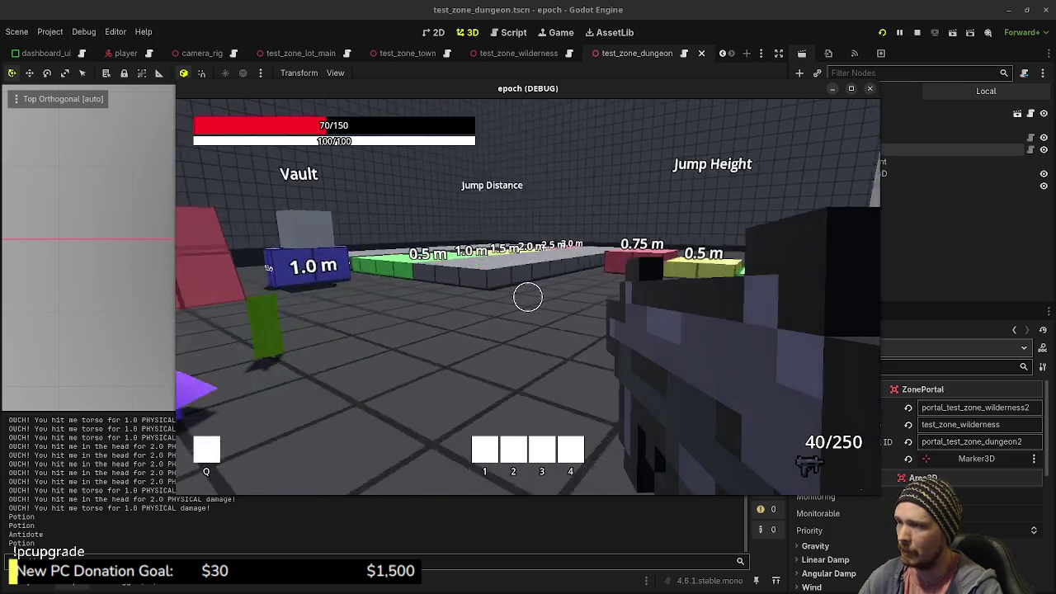
key("w")
key("w")
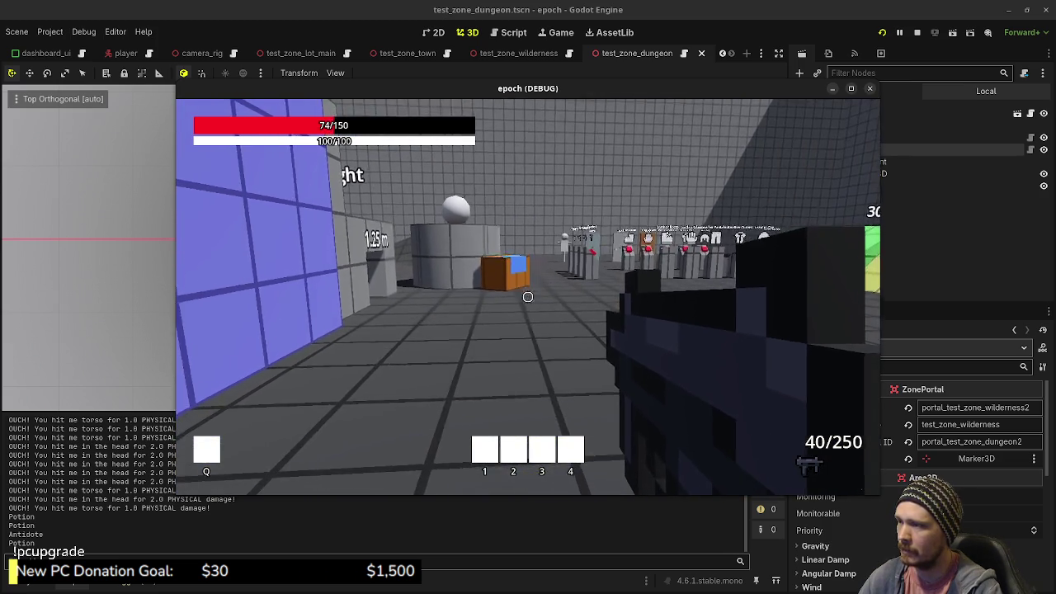
key("w")
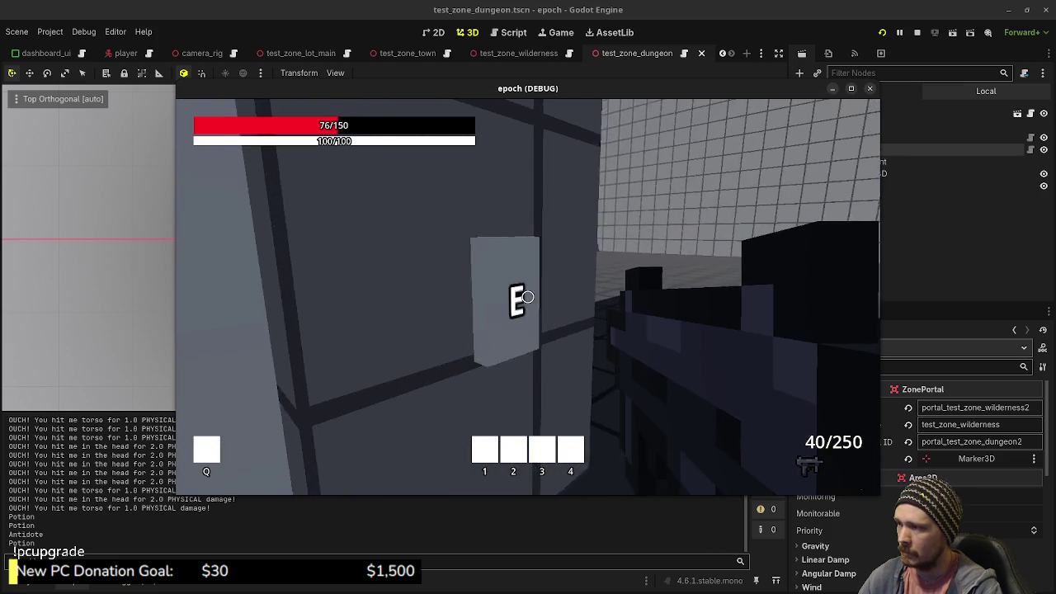
key("e")
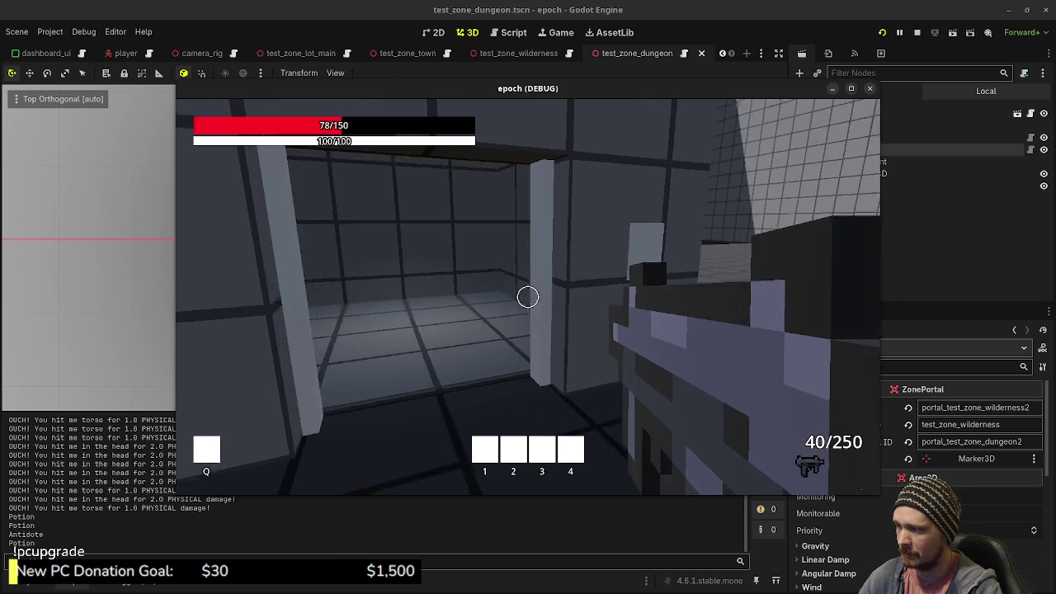
key("w")
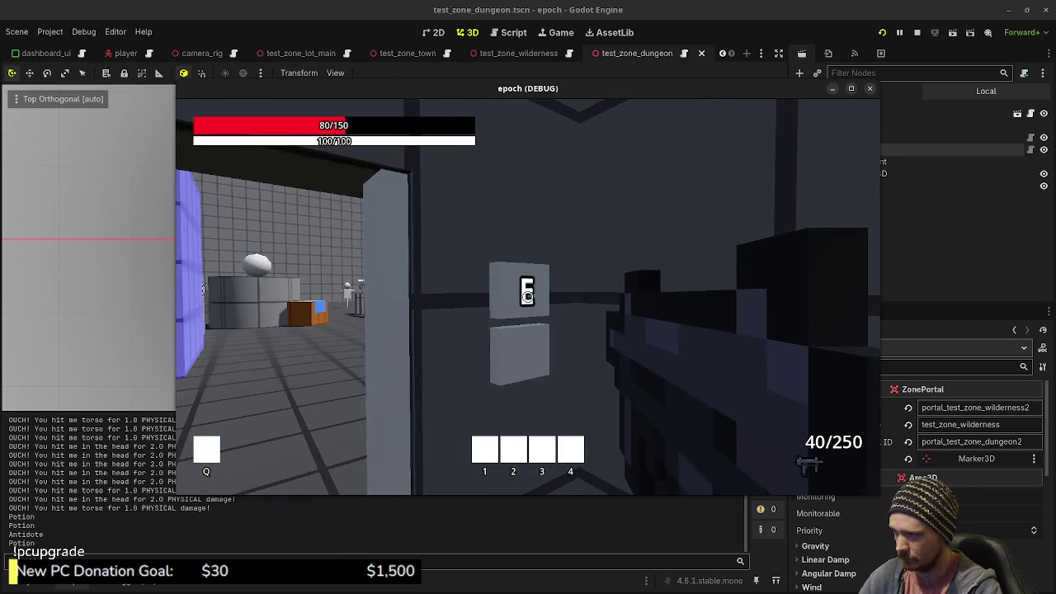
key("w")
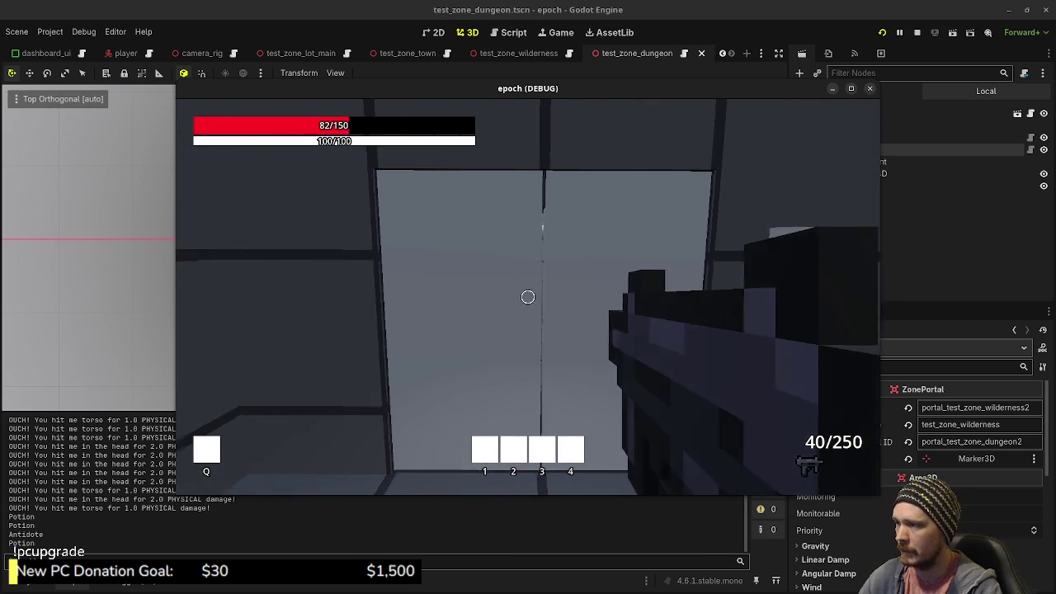
key("a")
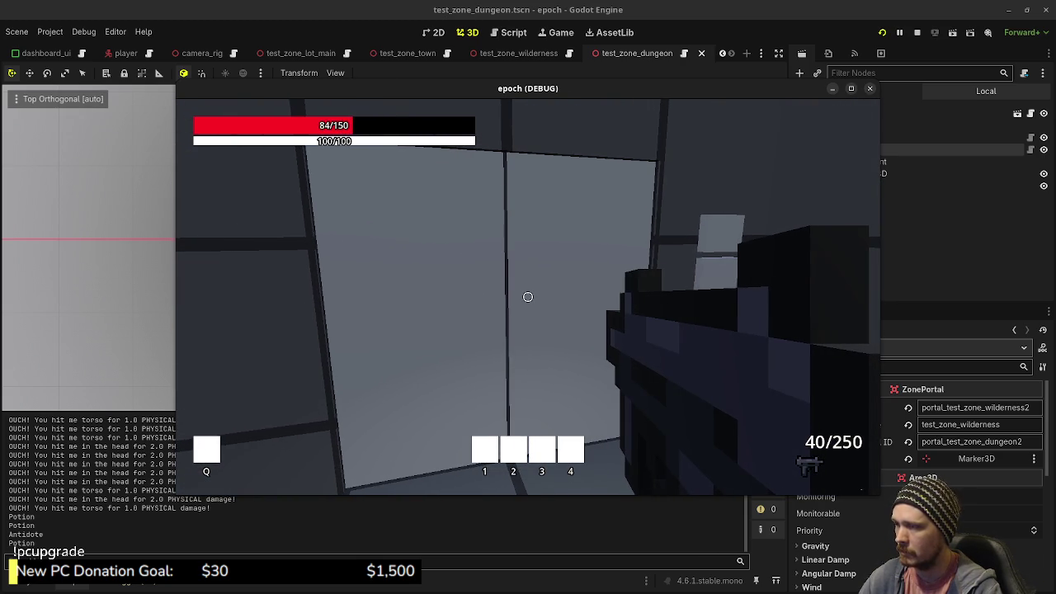
key("d")
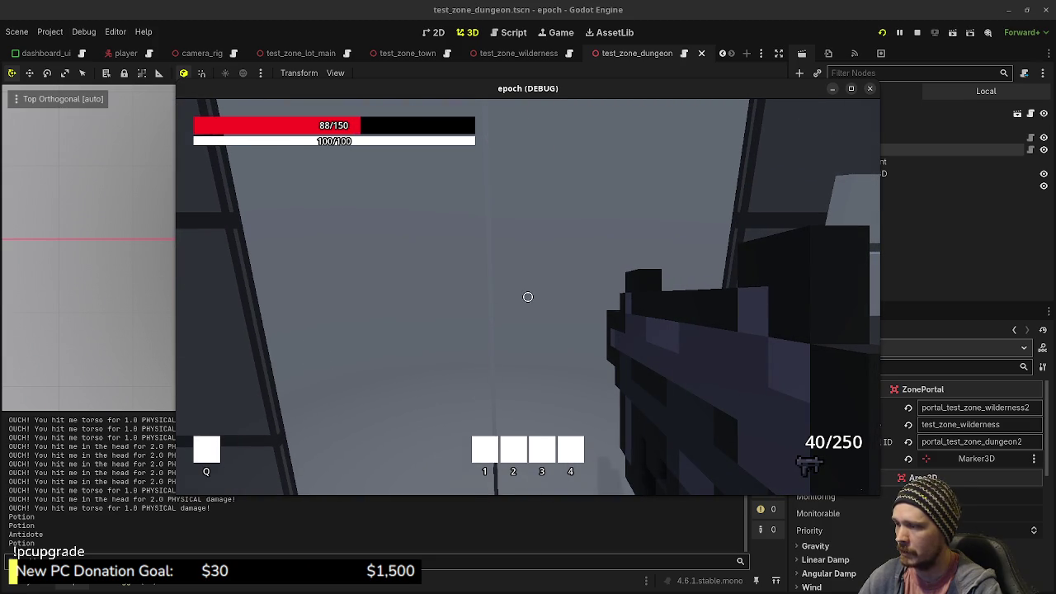
- Go through the doorway into the blue portal and approach the crate in the new zone
key("w")
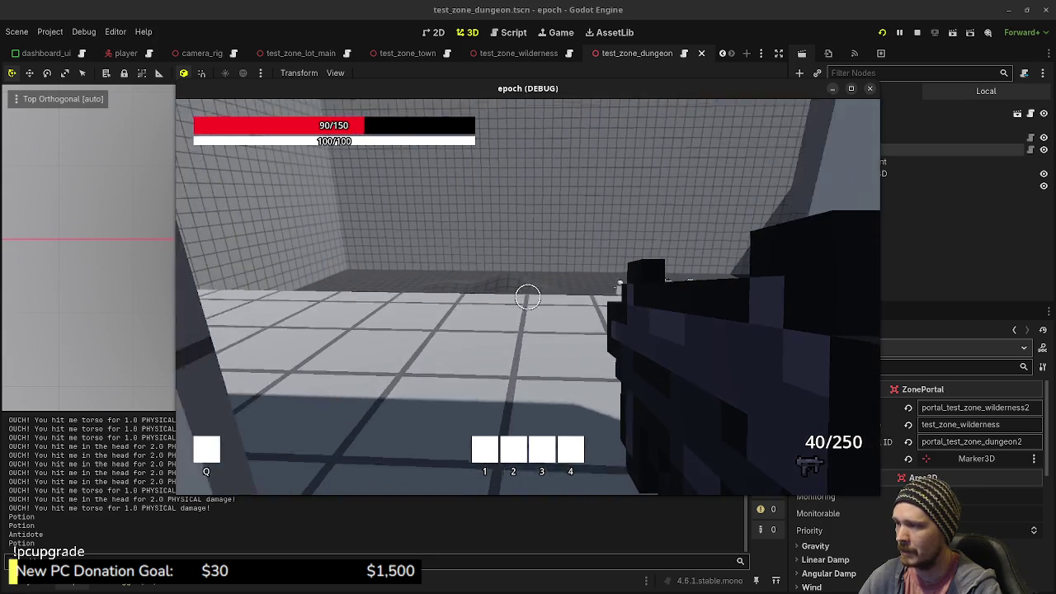
mouse_move(528, 297)
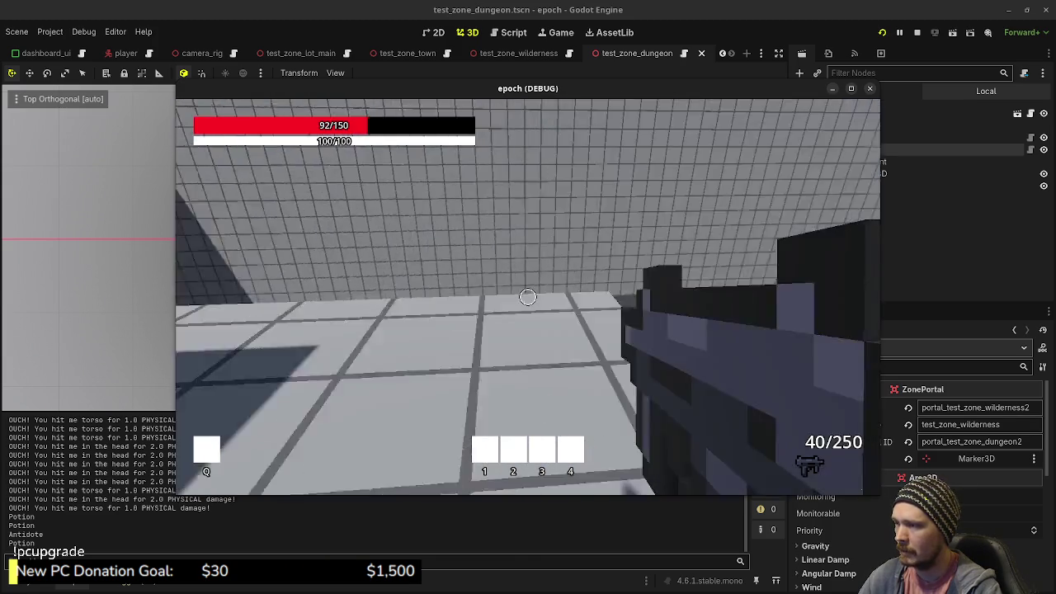
key("w")
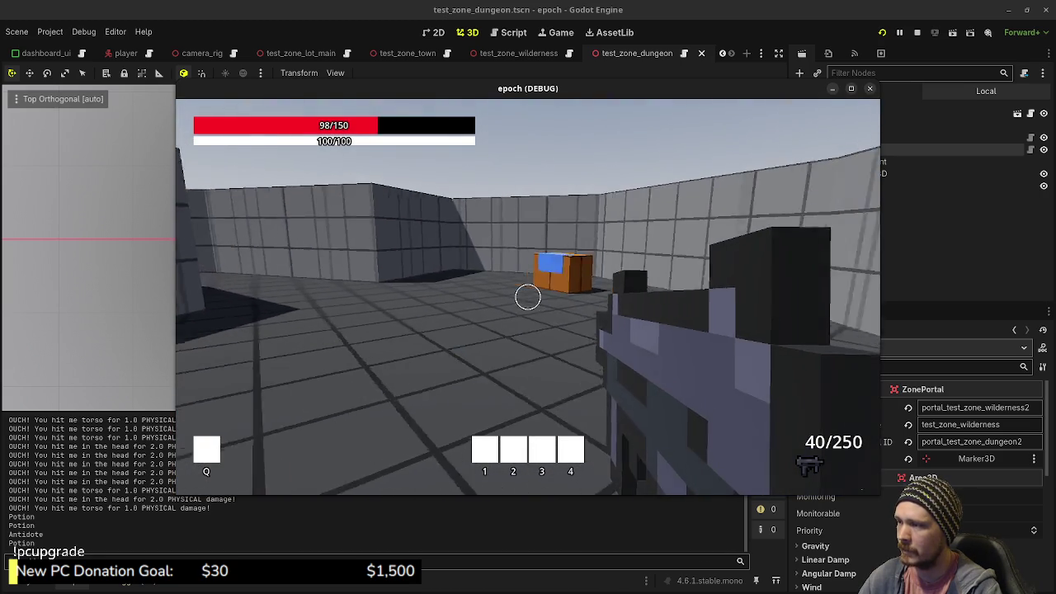
key("w")
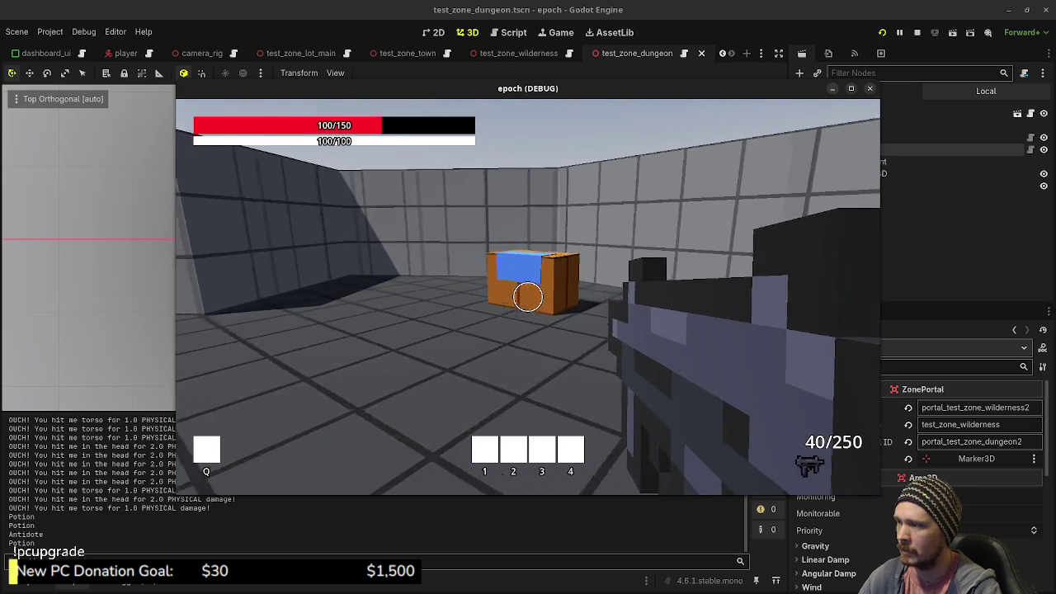
key("w")
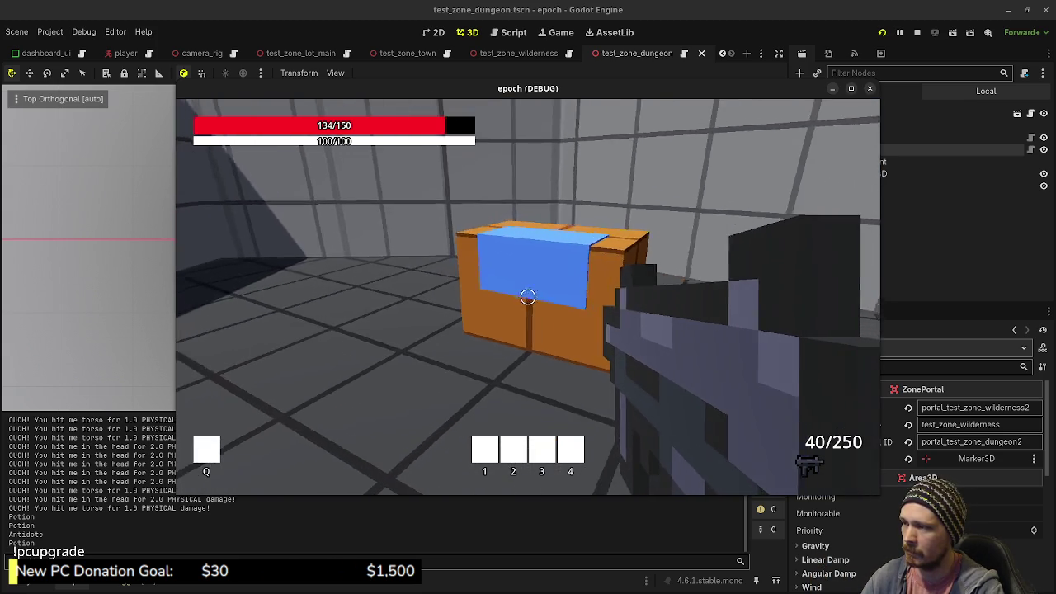
- Open and close the crate, then walk down the corridor into the blue portal
key("e")
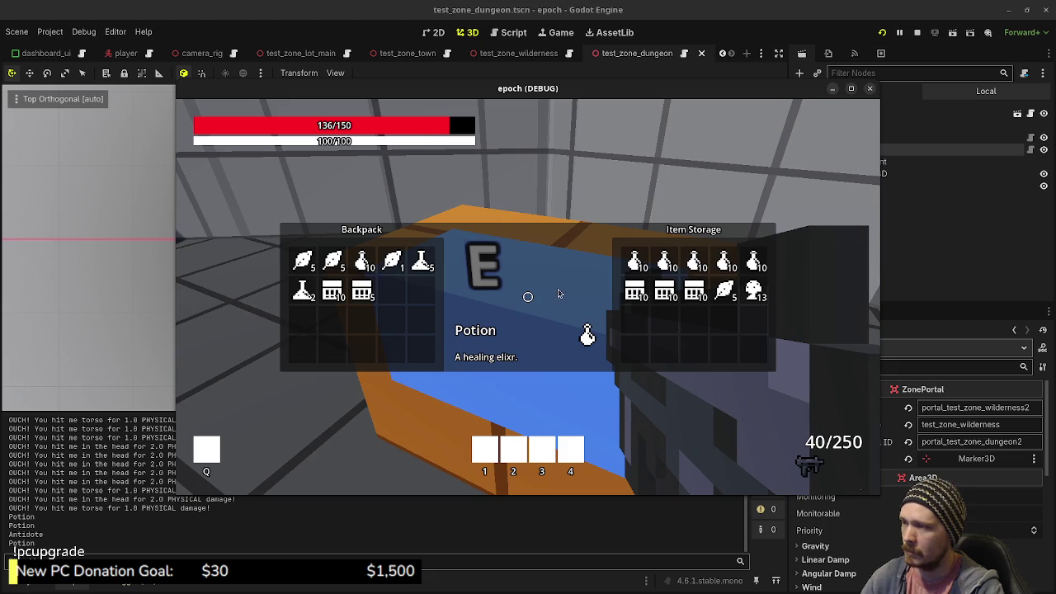
key("w")
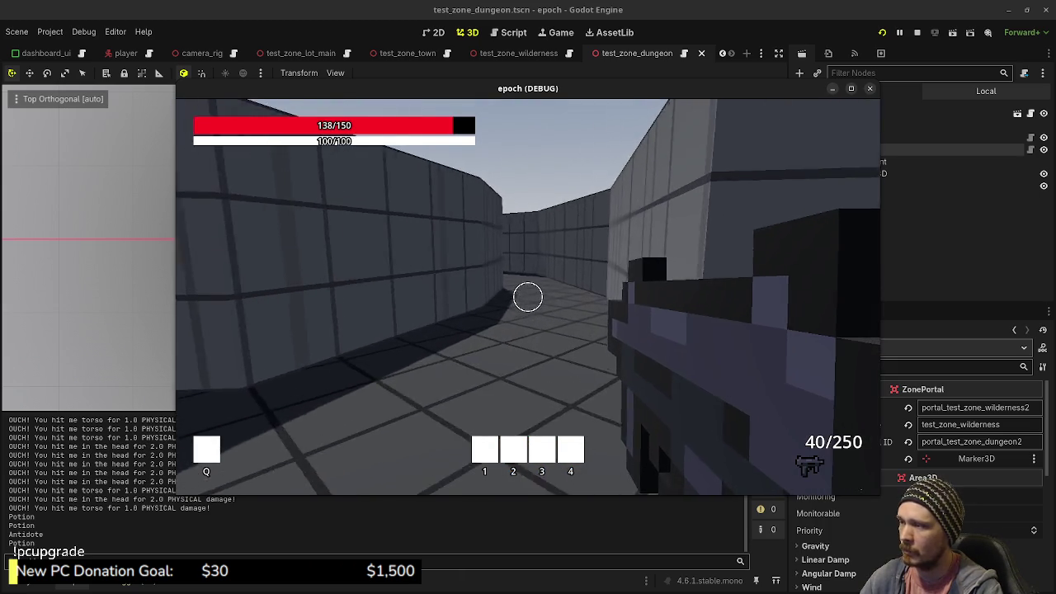
key("w")
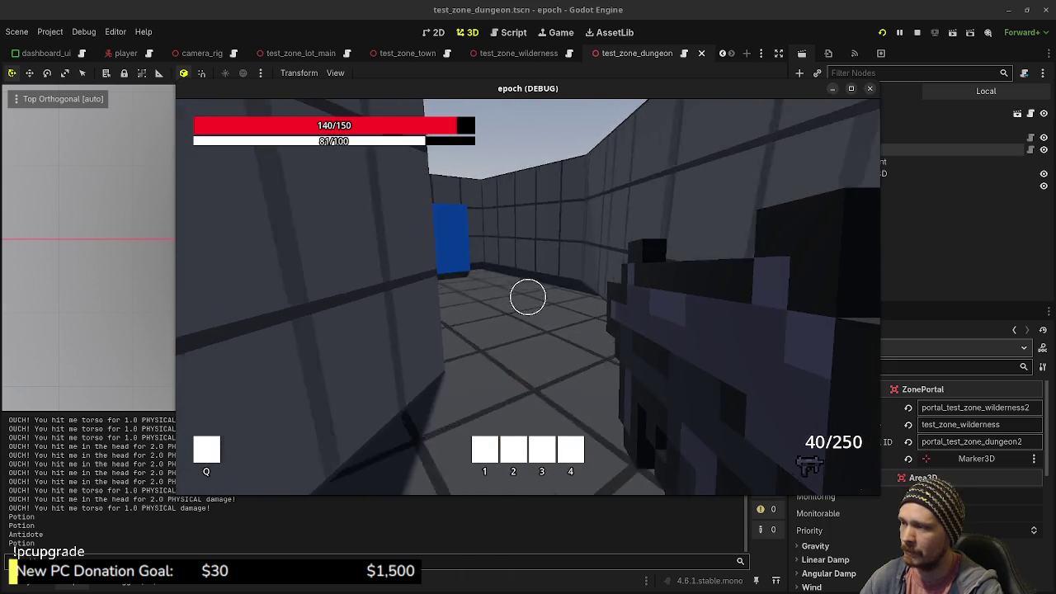
key("w")
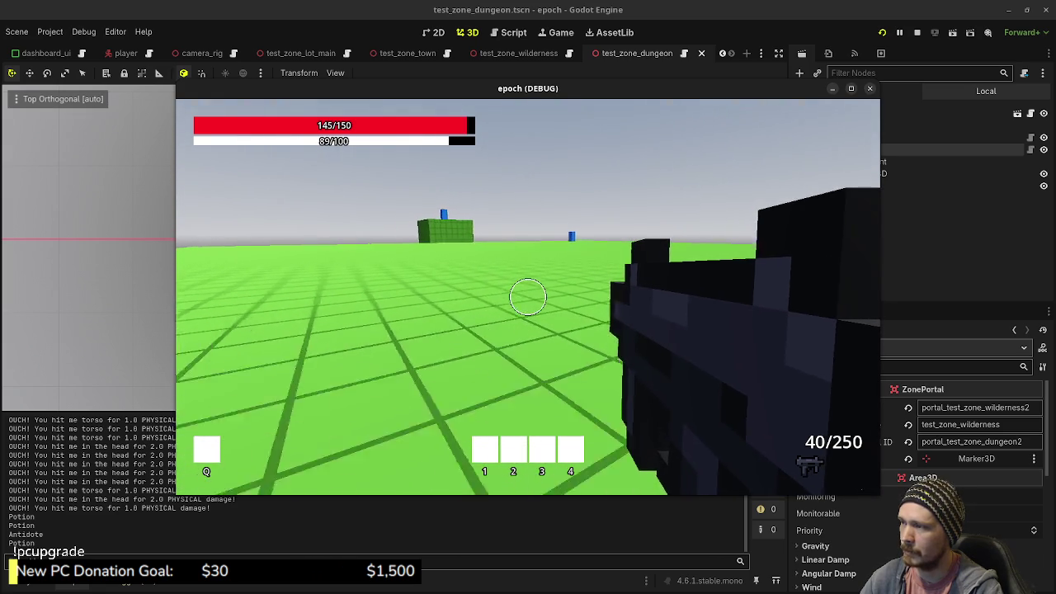
- Cross the enlarged wilderness floor past the green block toward the distant blue pillar
key("w")
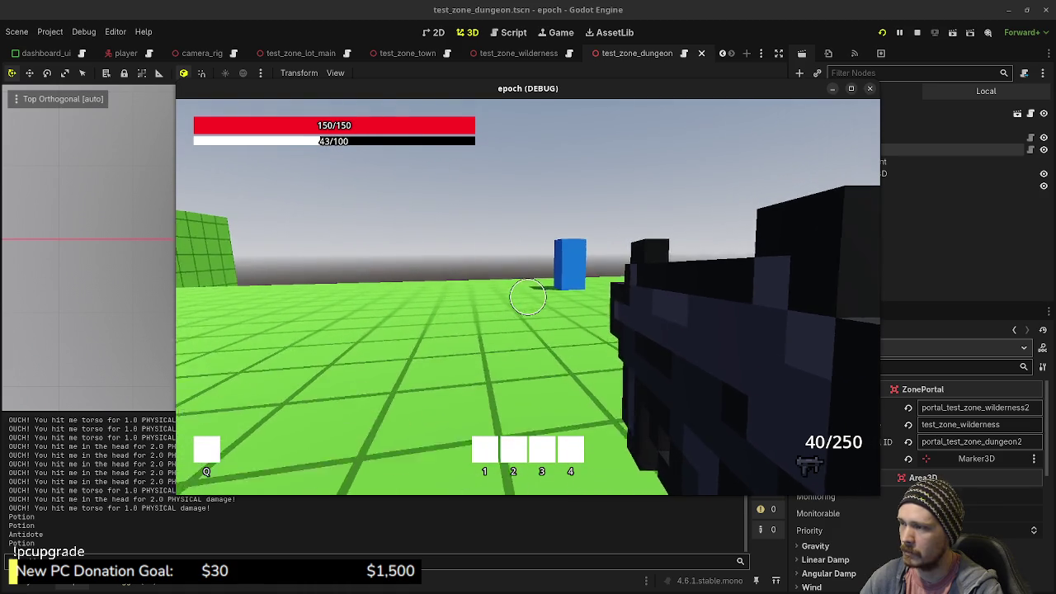
key("w")
key("w")
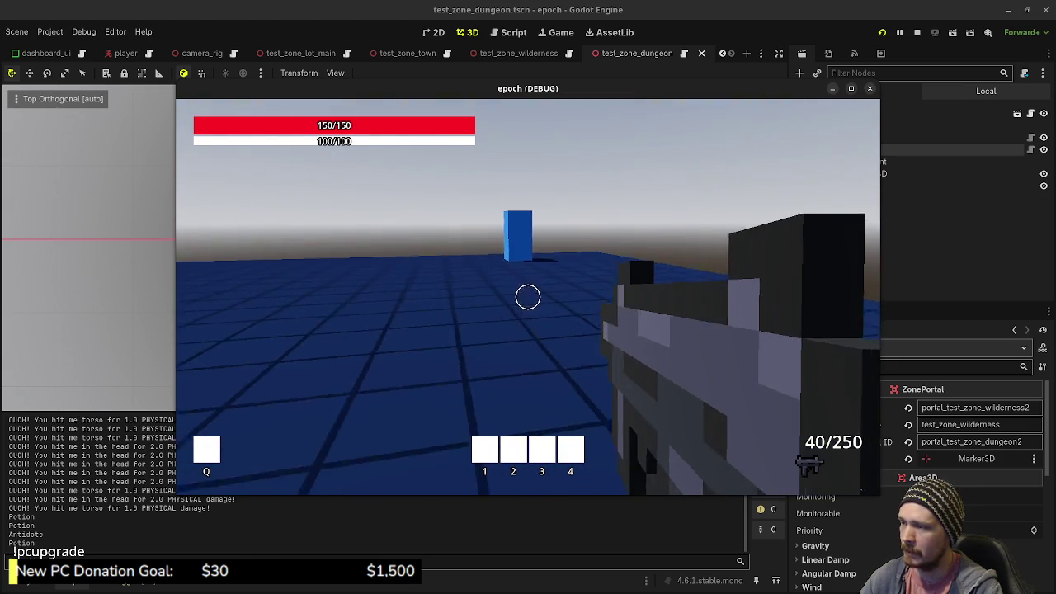
key("space")
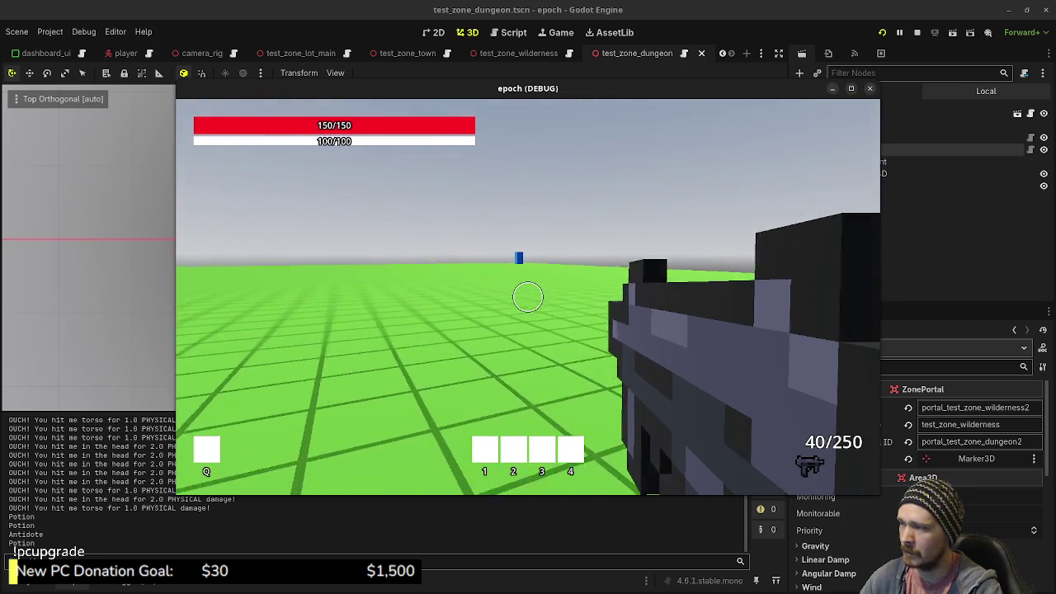
key("space")
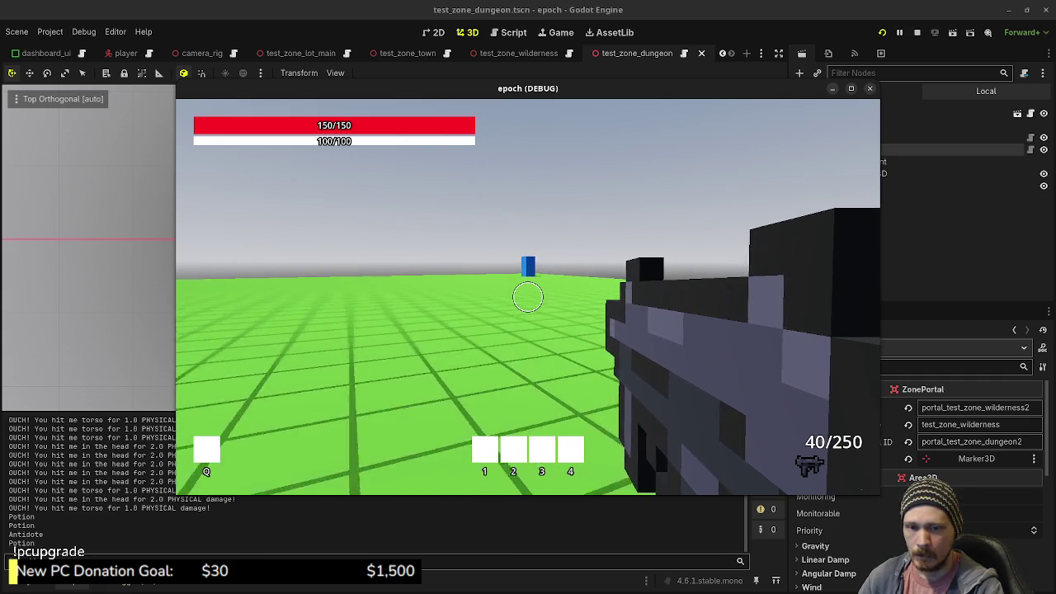
key("Escape")
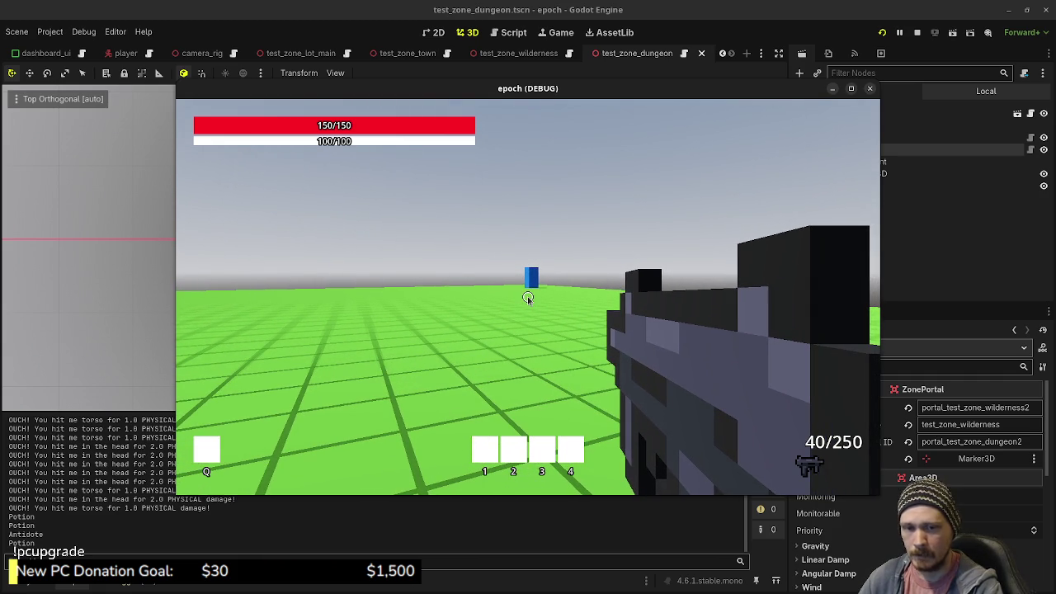